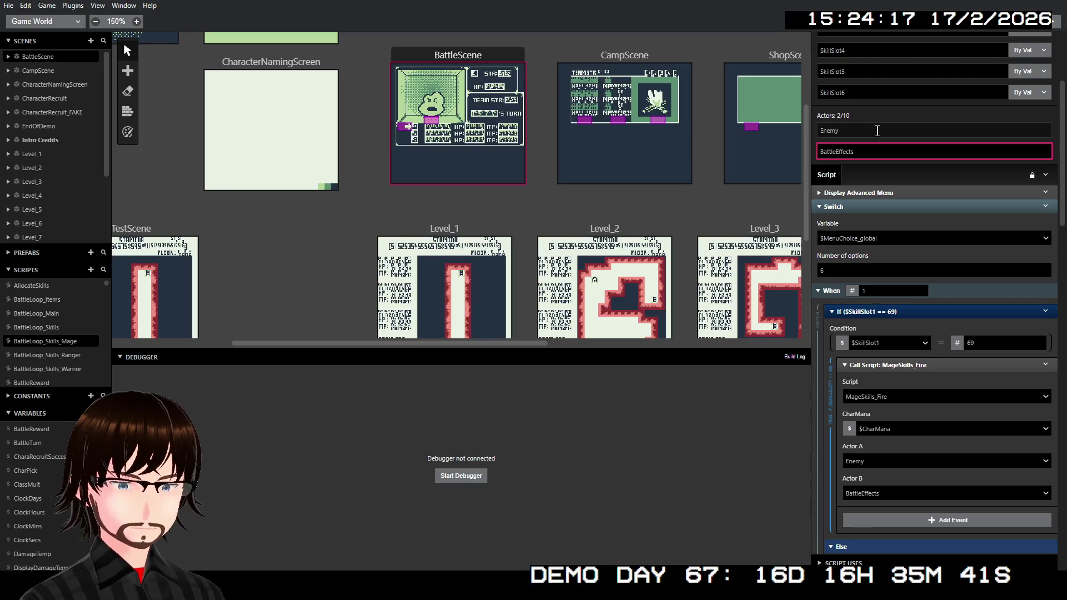
Rename the first actor parameter to Enemy in BattleLoop_Skills_Ranger and BattleLoop_Skills_Warrior.
left_click(55, 355)
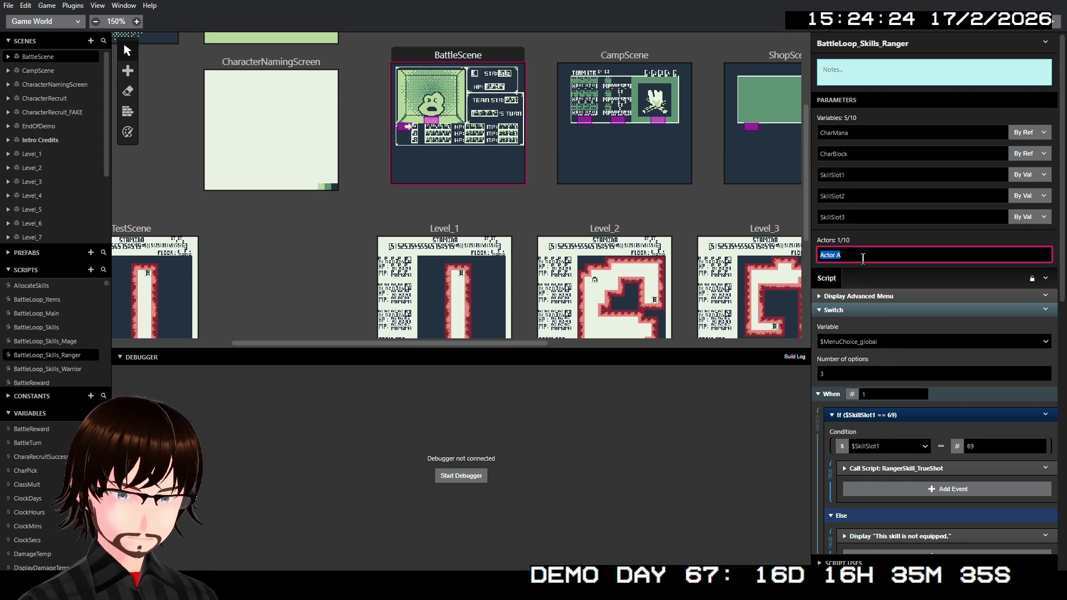
type("Enemy")
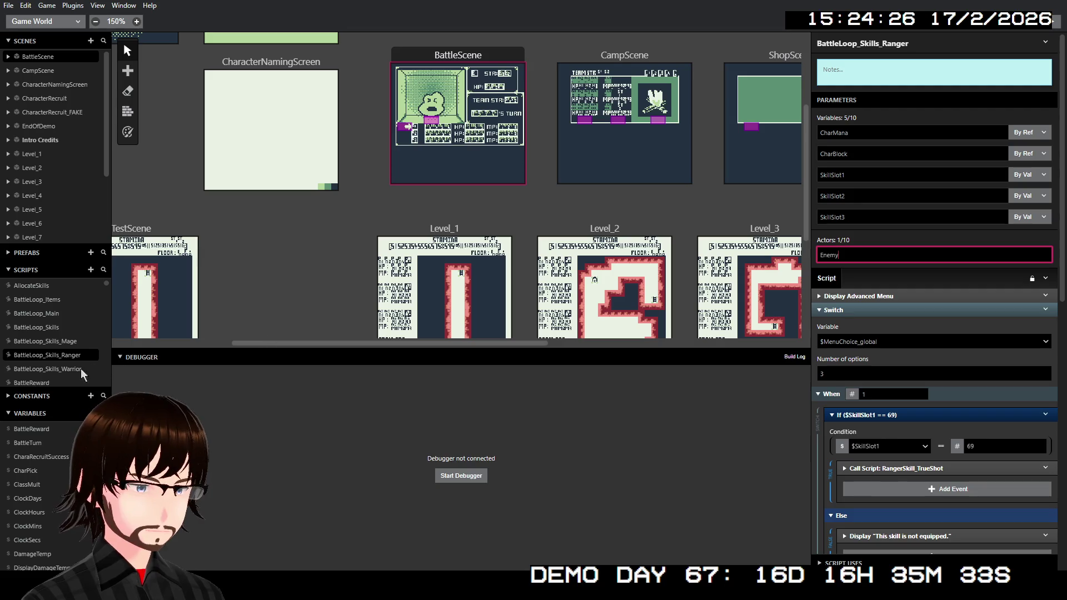
left_click(63, 369)
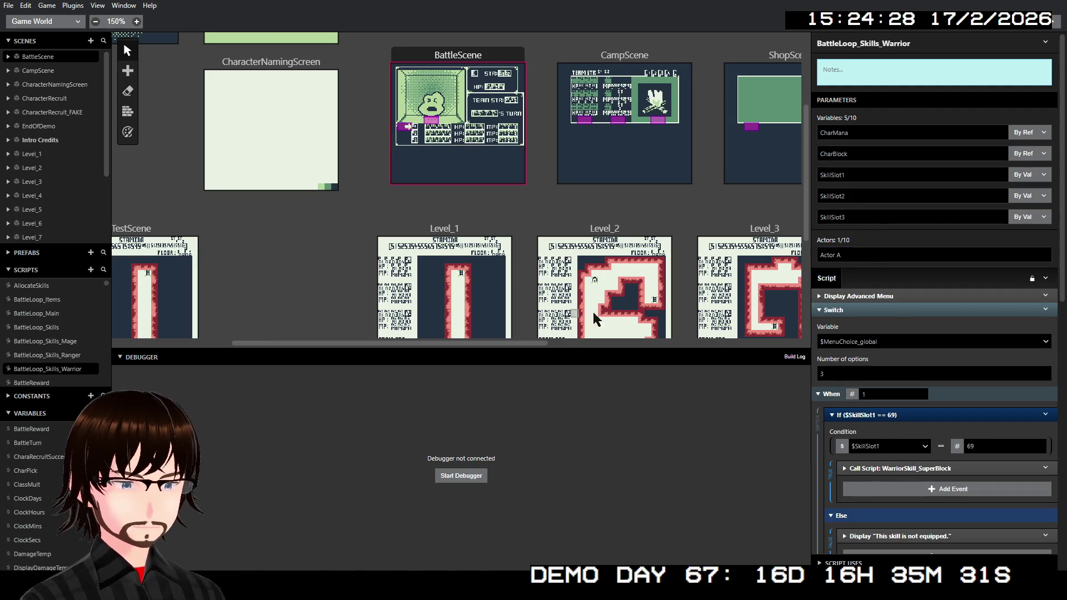
double_click(869, 256)
key("ctrl+a")
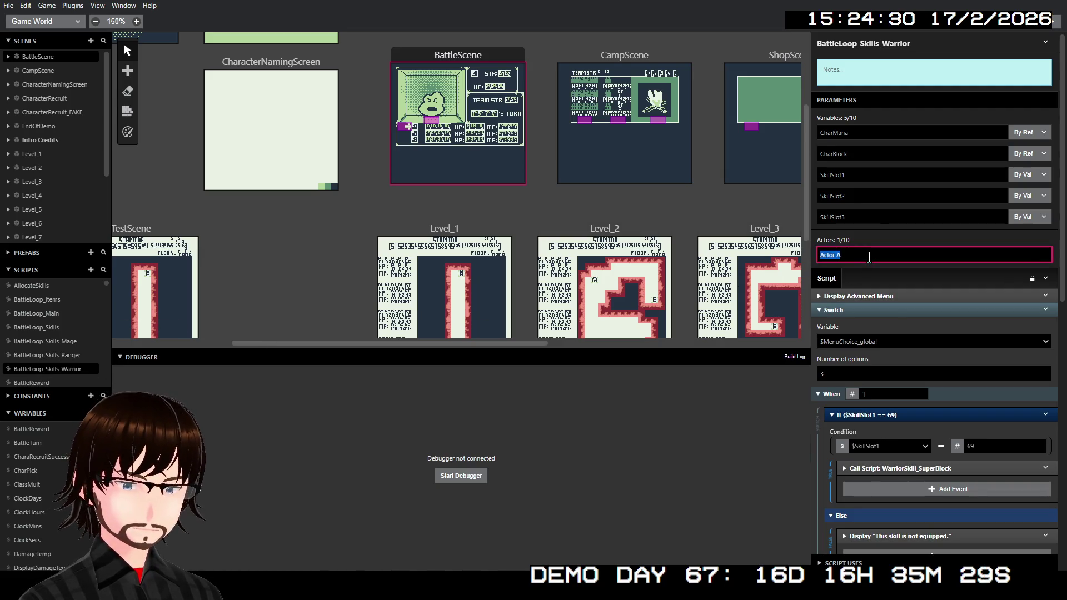
type("Enemy")
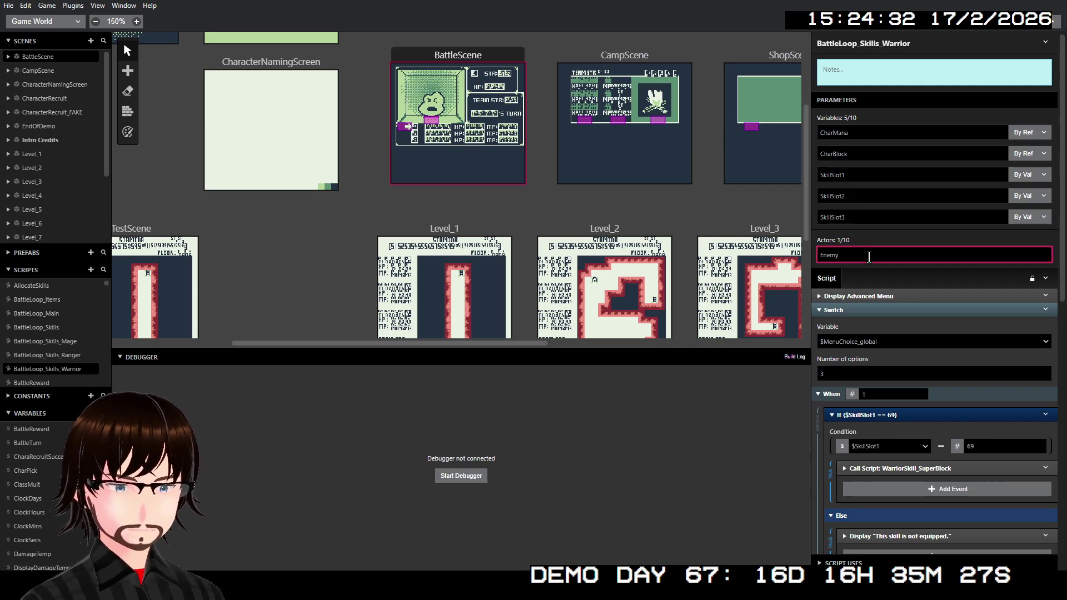
key("Return")
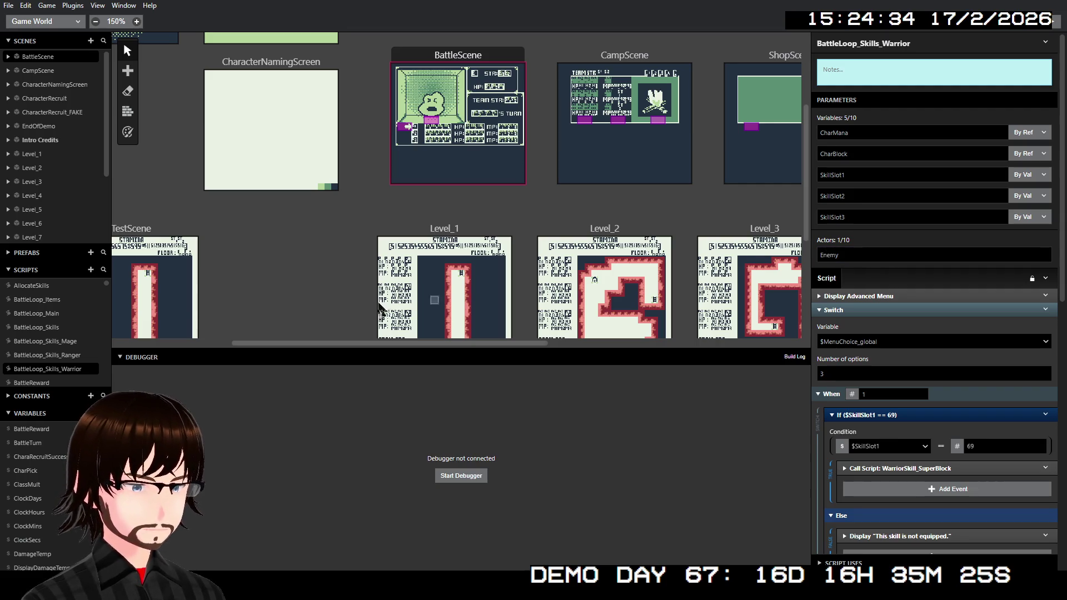
Enlarge the Scripts list and open the MageSkills_Dark script.
left_click(65, 340)
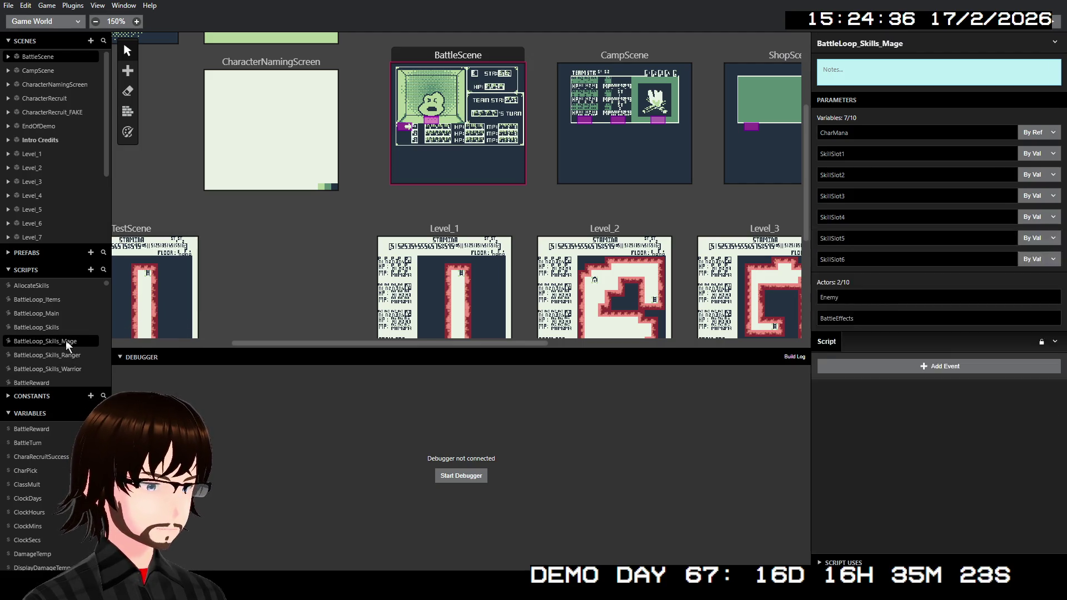
scroll(922, 305, "down", 1)
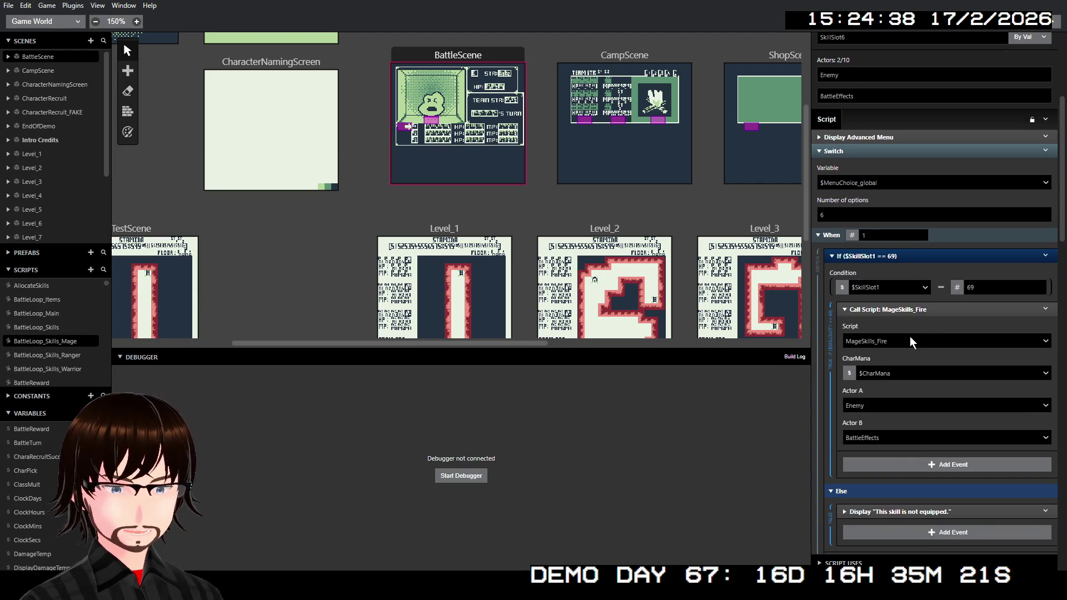
scroll(41, 330, "down", 5)
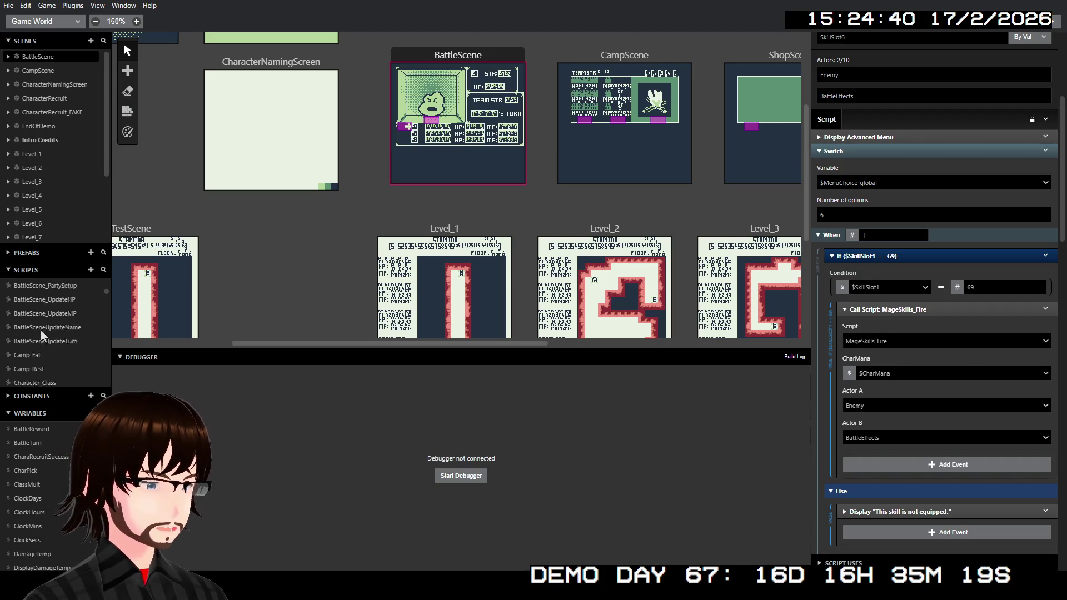
scroll(51, 327, "down", 5)
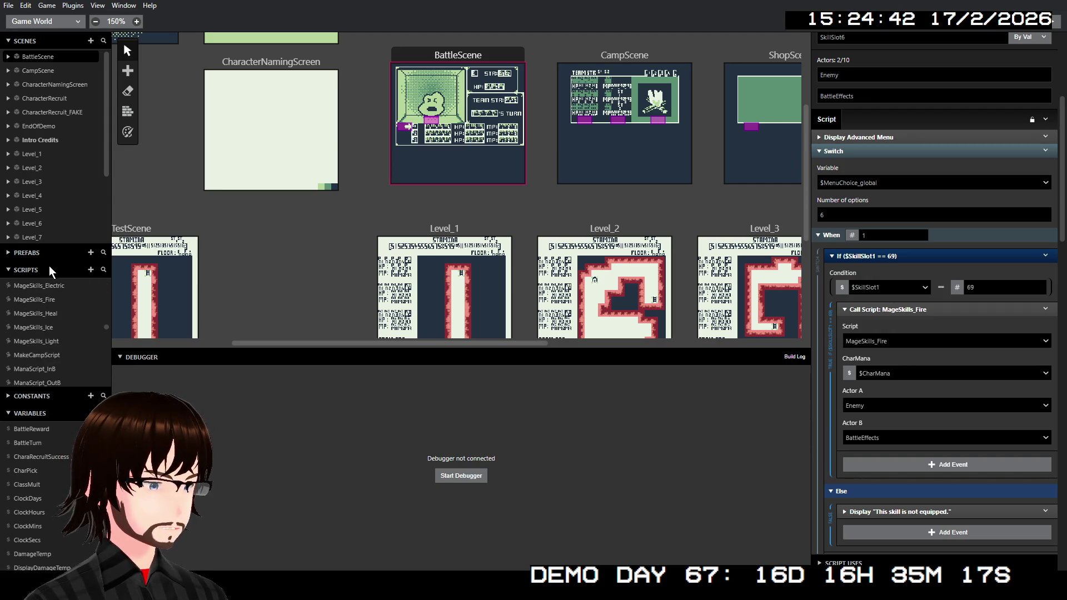
left_click_drag(53, 260, 63, 169)
scroll(64, 278, "up", 4)
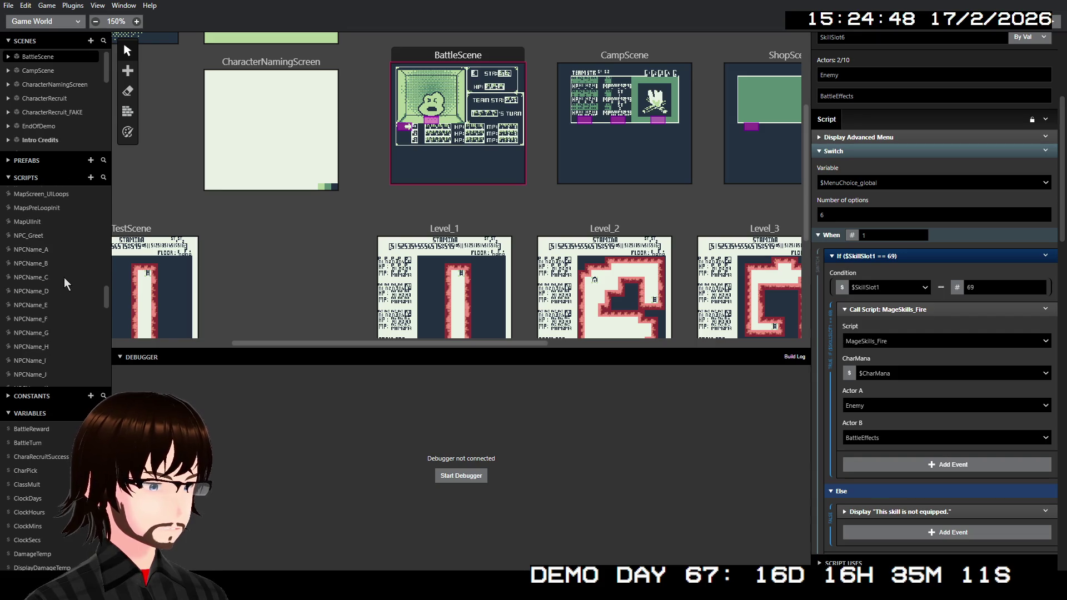
left_click(51, 234)
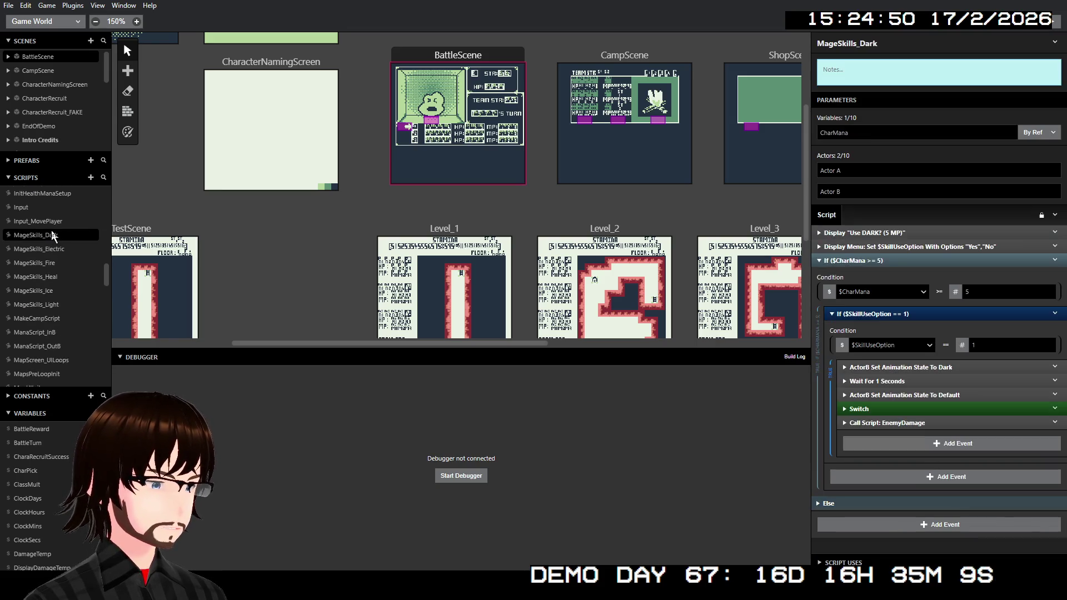
Set the first actor parameter to Enemy and check the Display Menu event's choice variable.
double_click(879, 170)
type("Enemy")
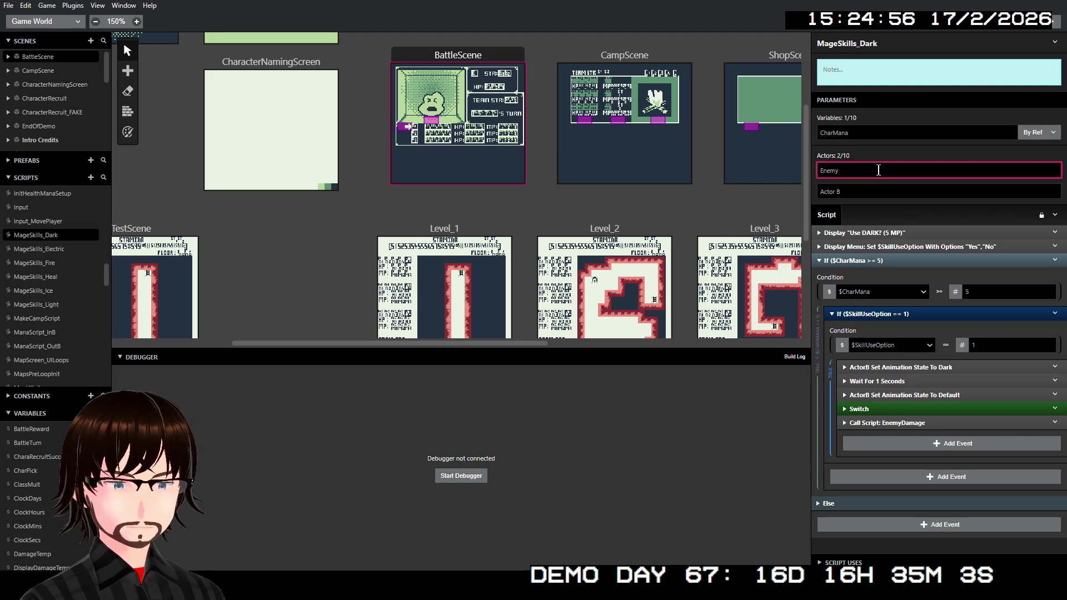
left_click(867, 189)
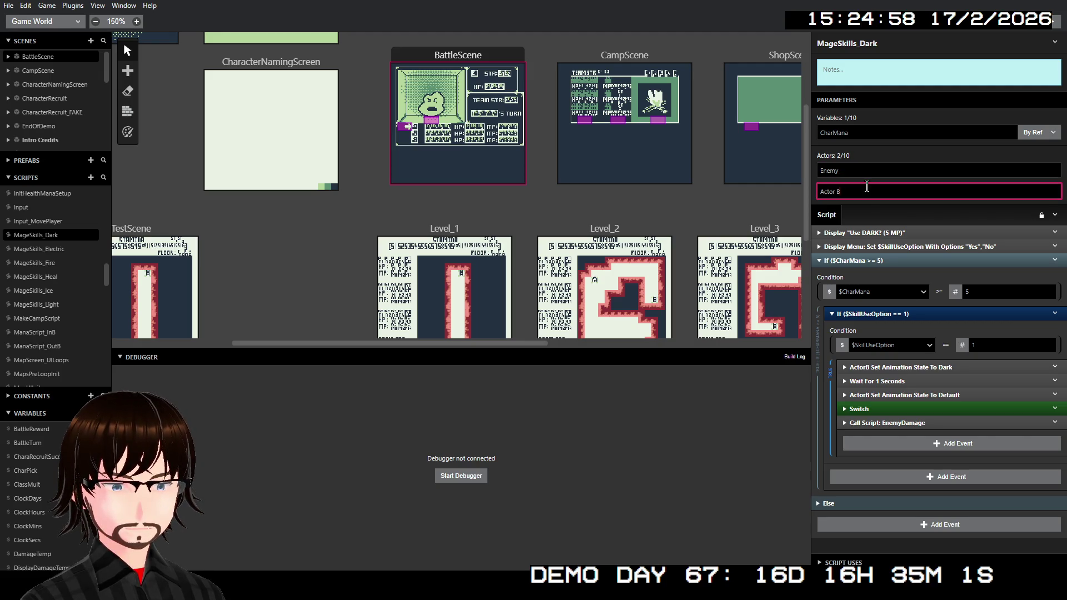
left_click(913, 247)
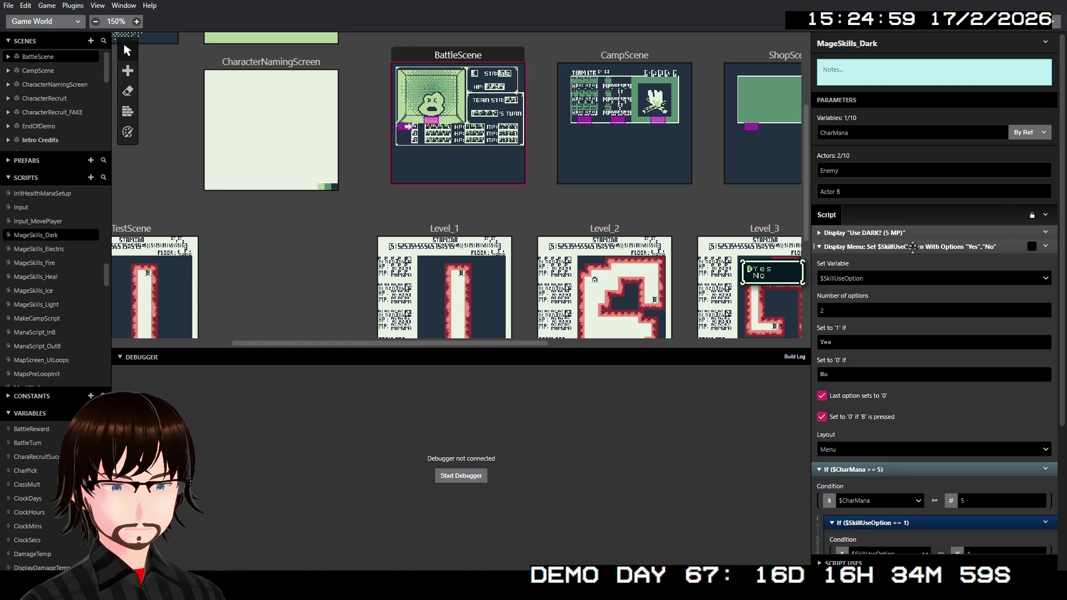
left_click(882, 279)
left_click(882, 278)
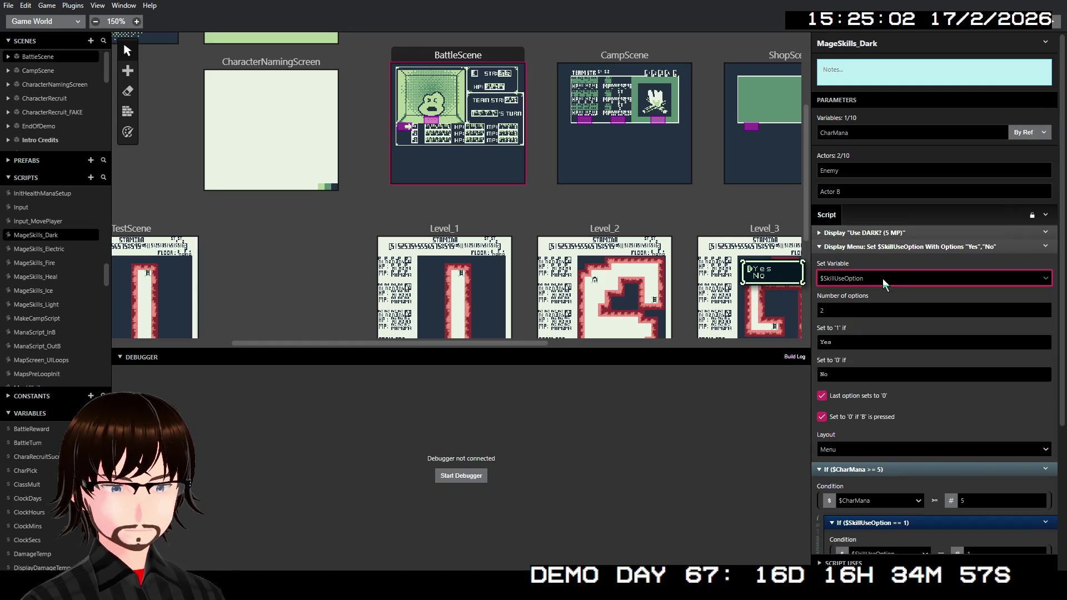
left_click(883, 246)
Rename MageSkills_Dark's second actor parameter to BattleEffects.
left_click(874, 191)
type("BattleEd")
key("BackSpace")
type("ffects")
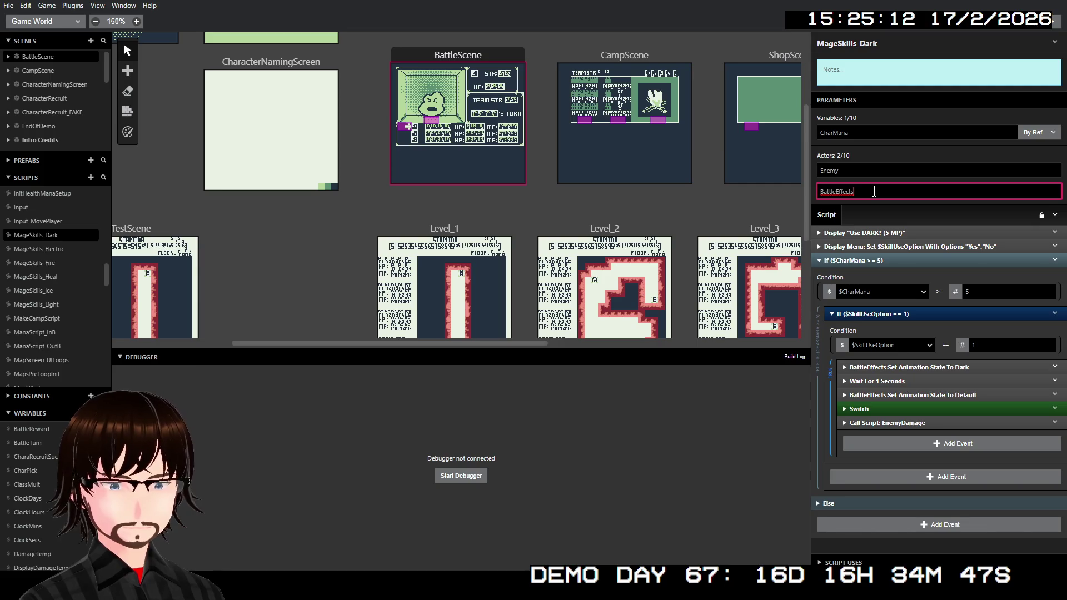
left_click(42, 251)
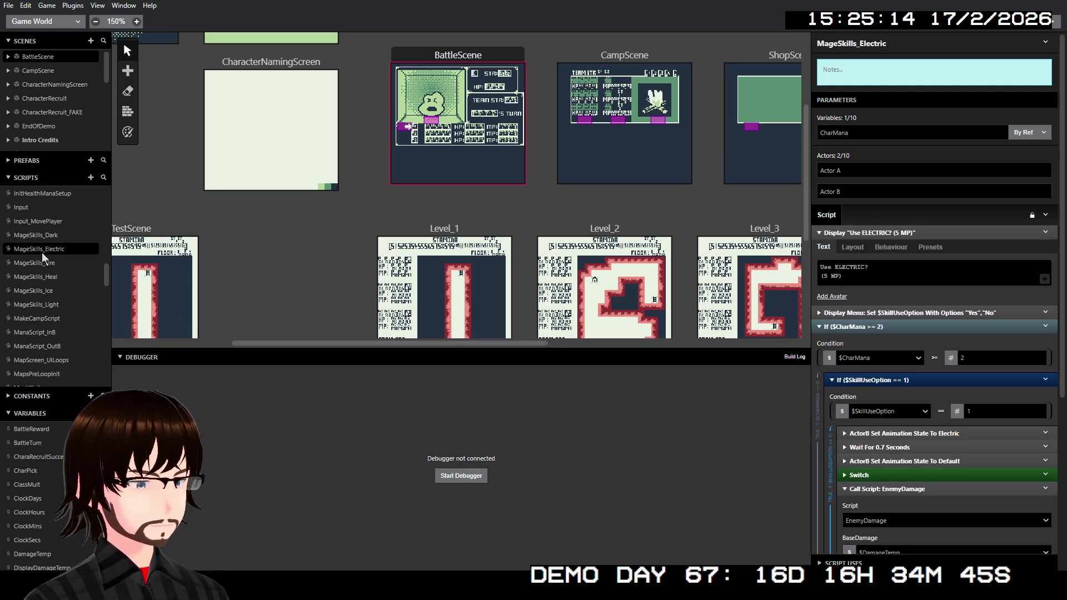
Rename MageSkills_Electric's actor parameters to Enemy and BattleEffects.
double_click(861, 166)
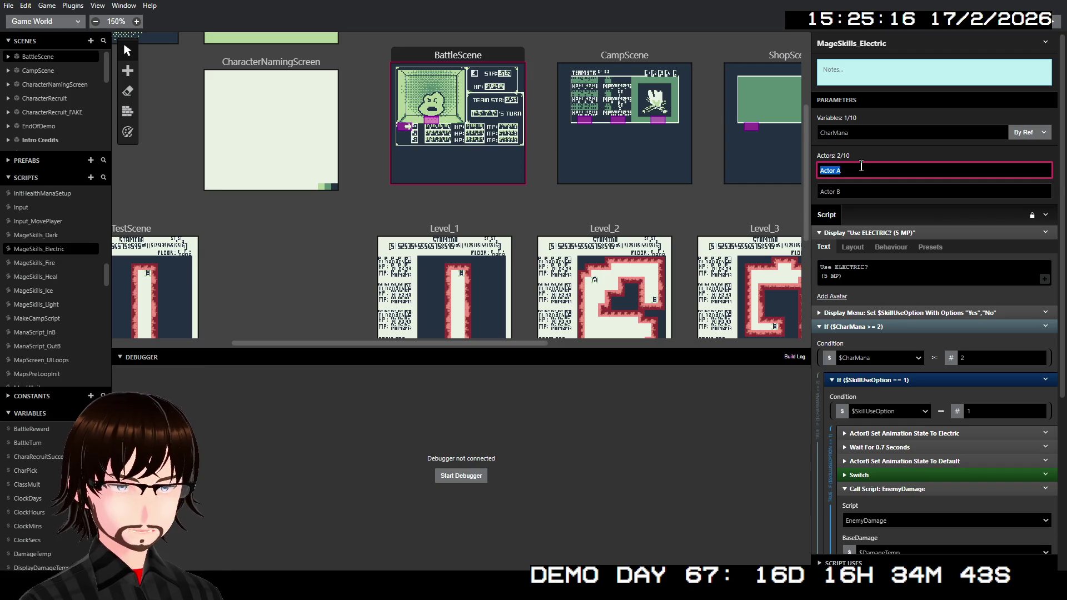
type("Enemy")
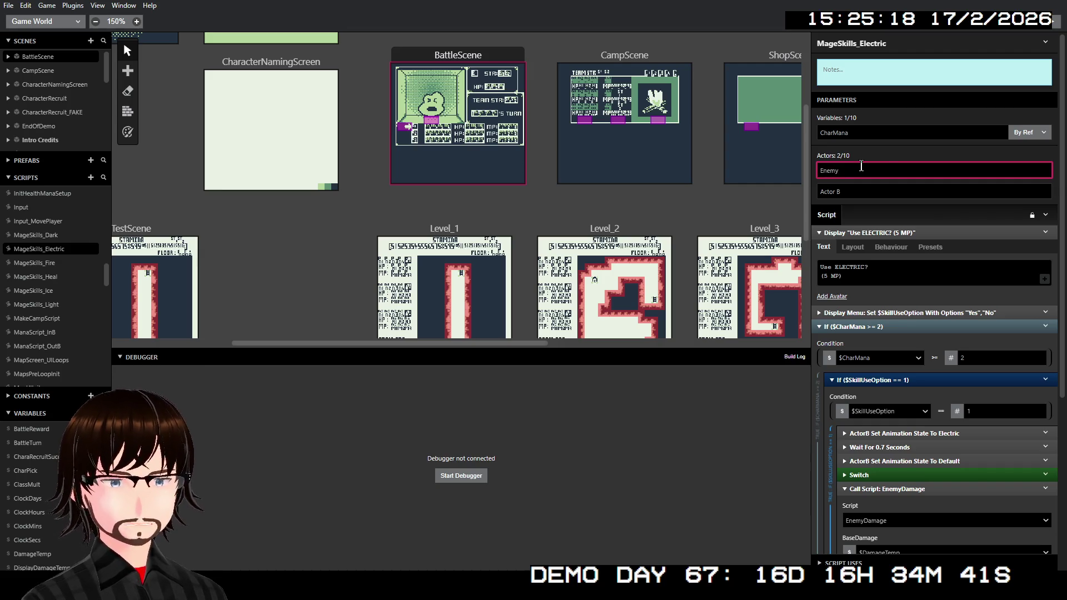
double_click(862, 198)
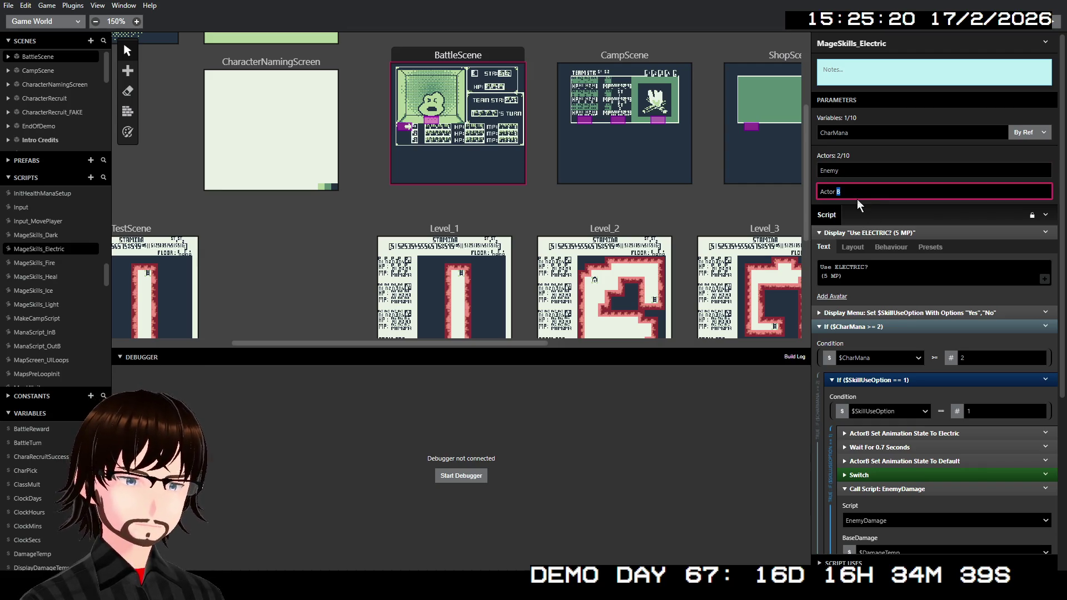
triple_click(856, 193)
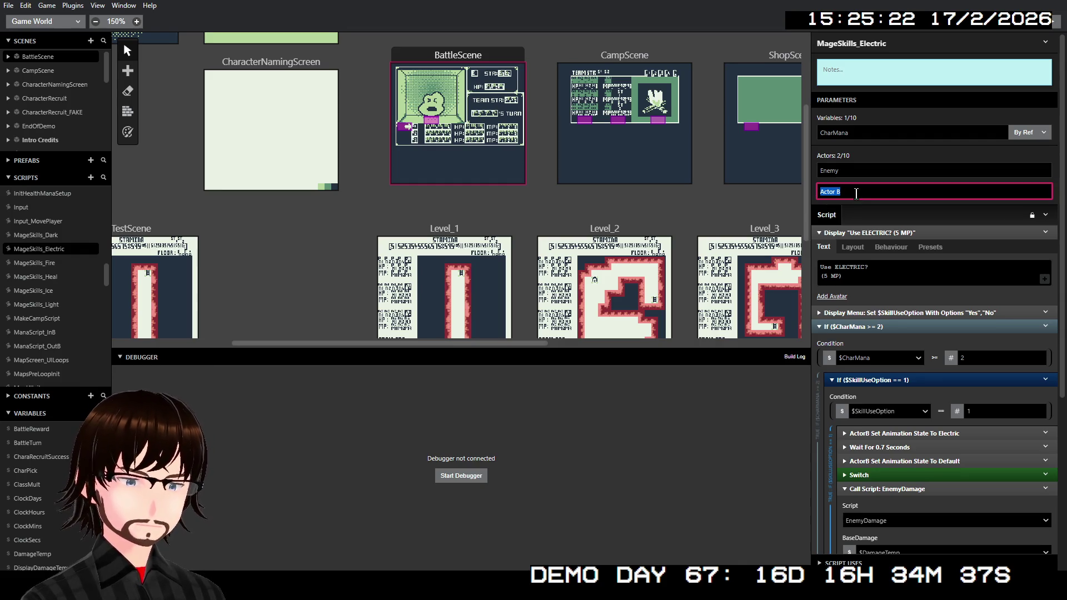
type("Battle")
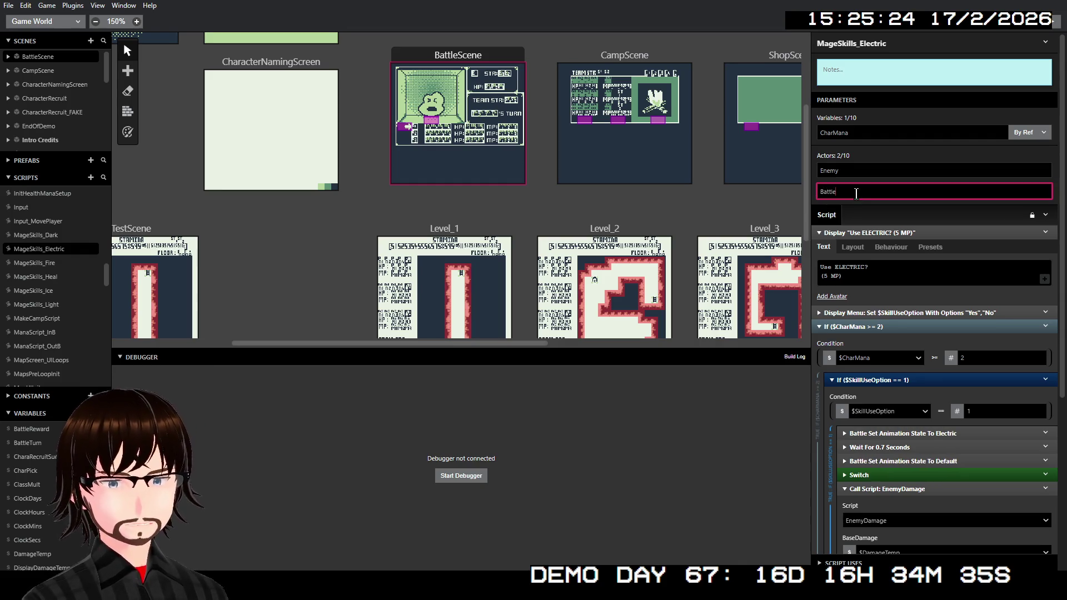
type("Effects")
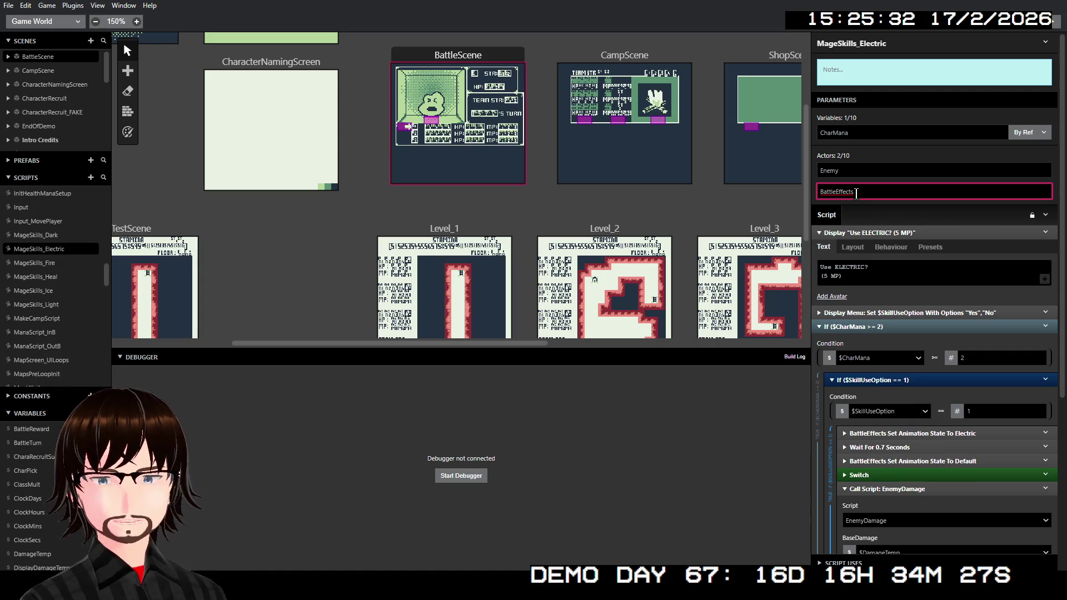
Rename MageSkills_Fire's actor parameters to Enemy and BattleEffects.
left_click(39, 264)
double_click(848, 171)
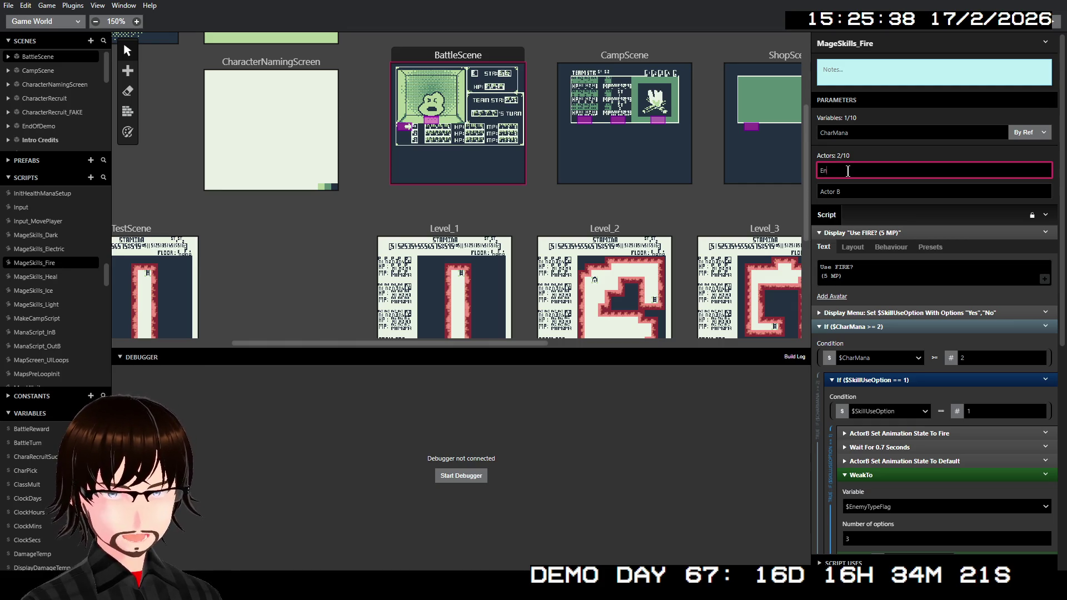
key("Tab")
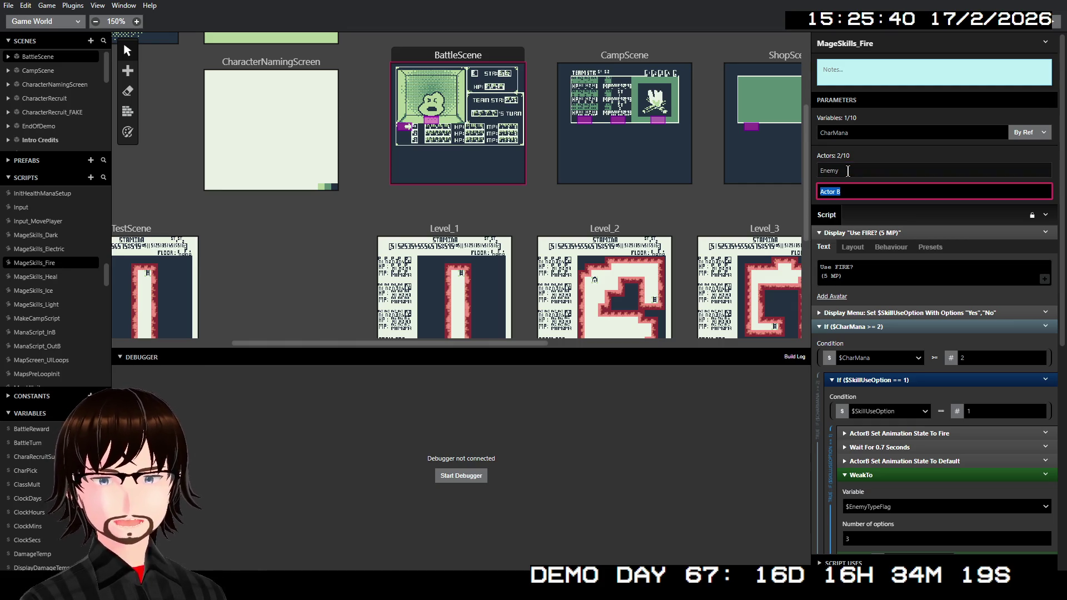
type("Battle")
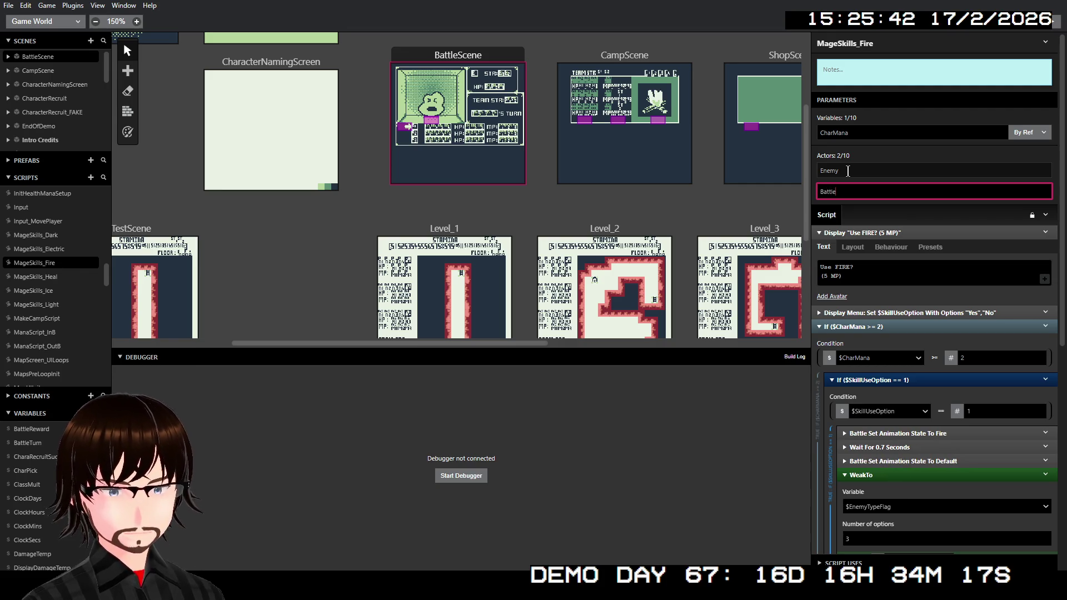
type("Effects")
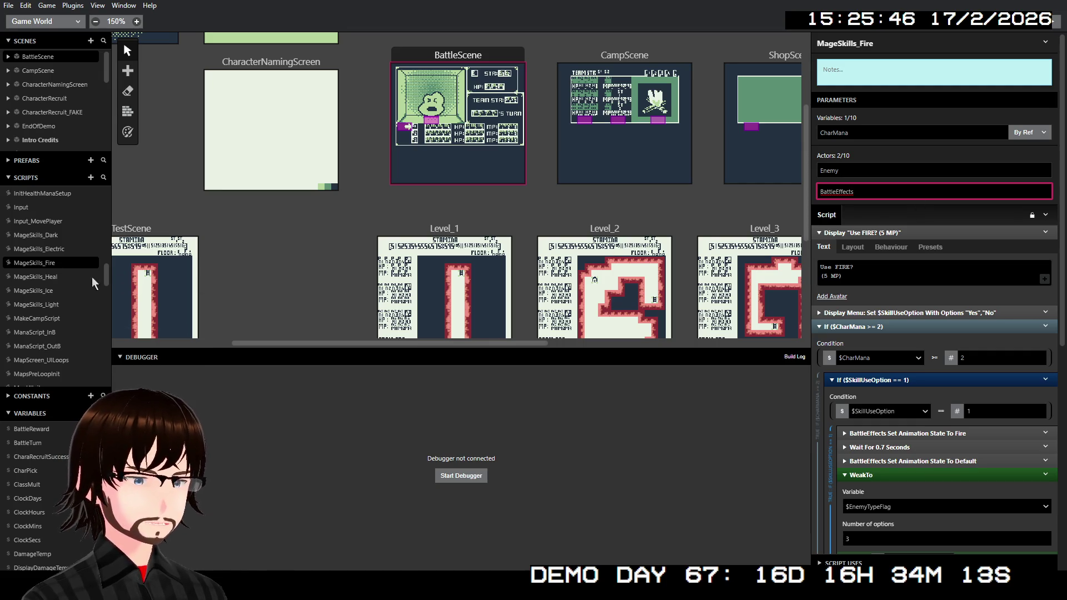
left_click(54, 277)
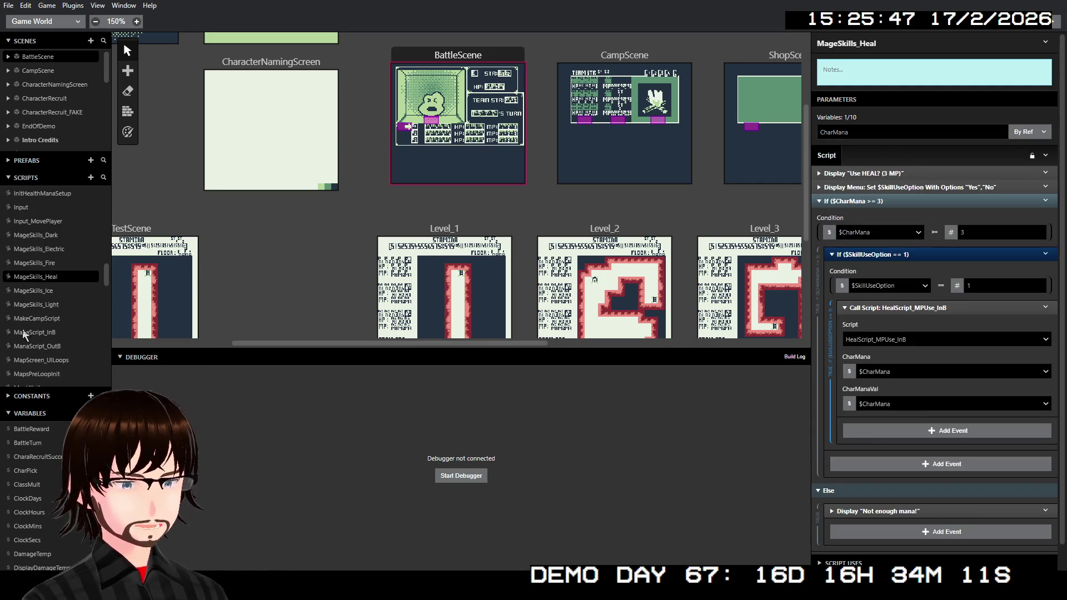
Rename MageSkills_Ice's actor parameters to Enemy and BattleEffect.
left_click(27, 291)
triple_click(861, 171)
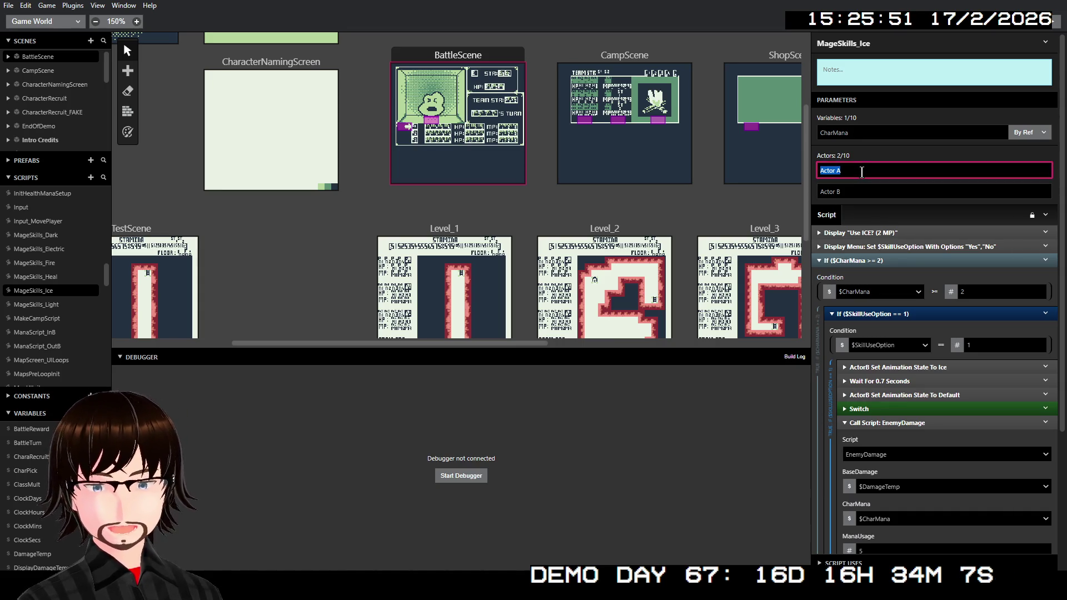
type("Enemy")
key("Tab")
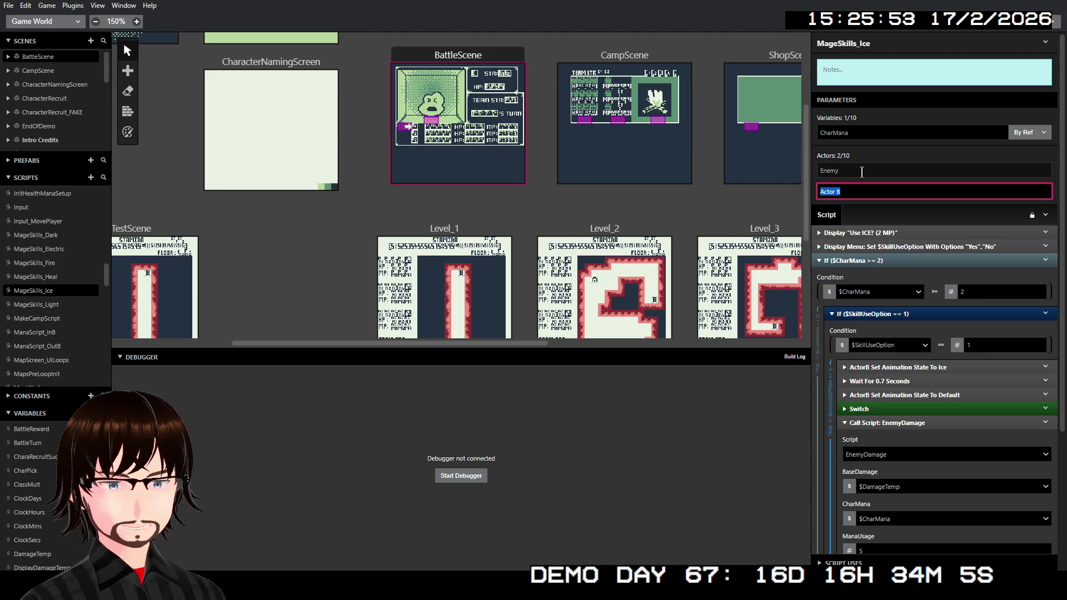
type("Battl")
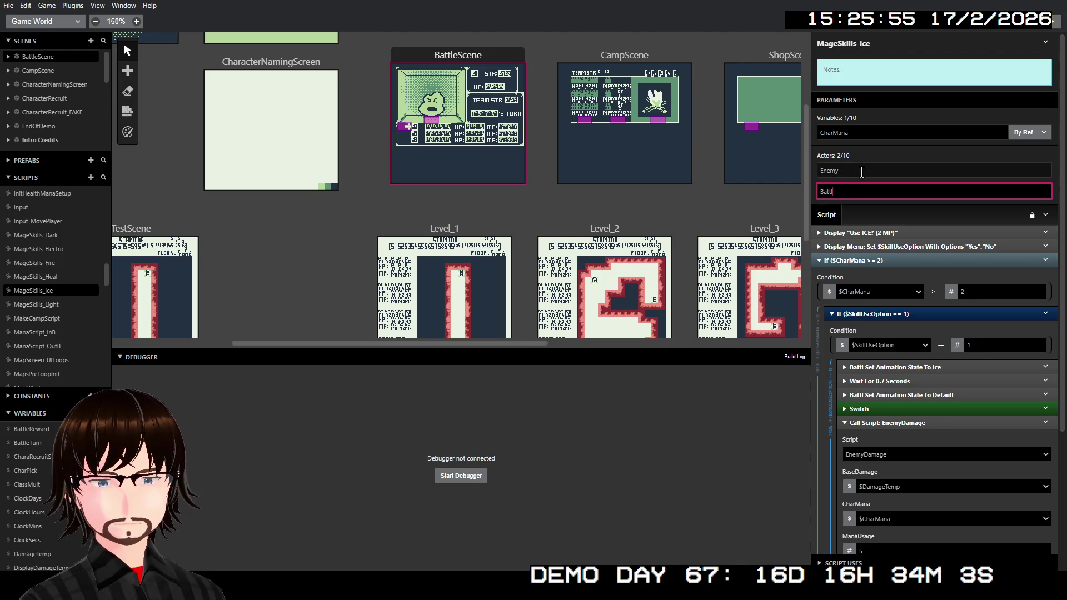
type("eEffect")
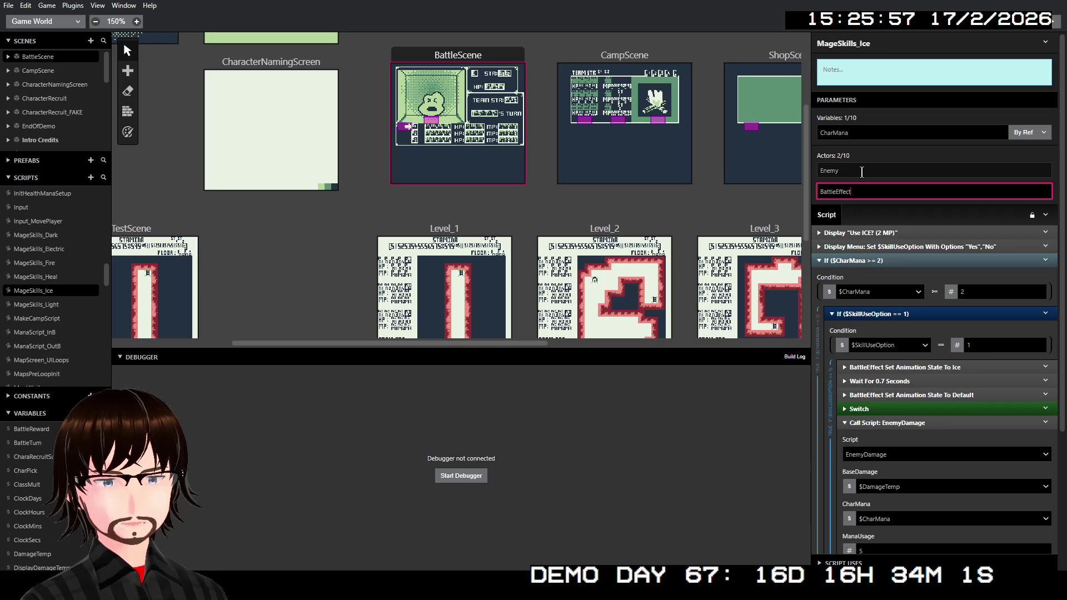
Rename MageSkills_Light's actor parameters to Enemy and BattleEffects.
left_click(35, 302)
double_click(889, 172)
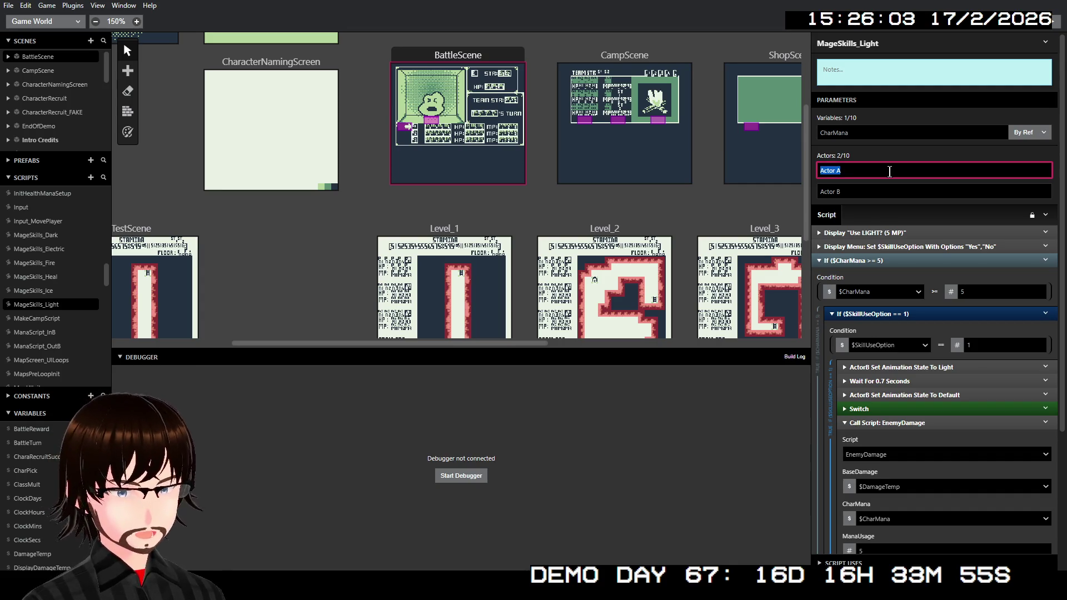
type("Enemy")
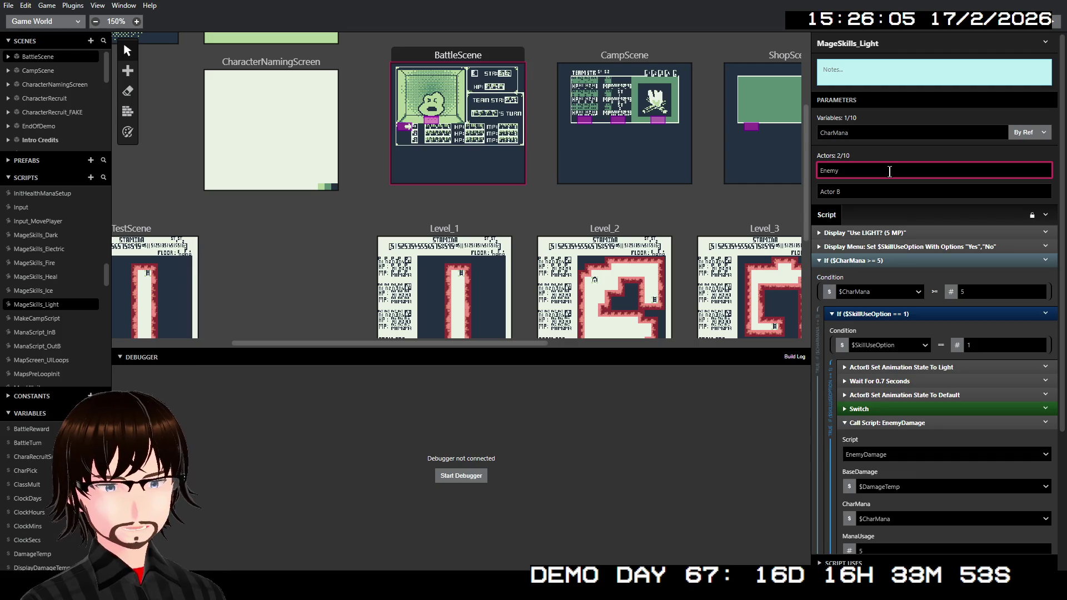
key("Tab")
type("B")
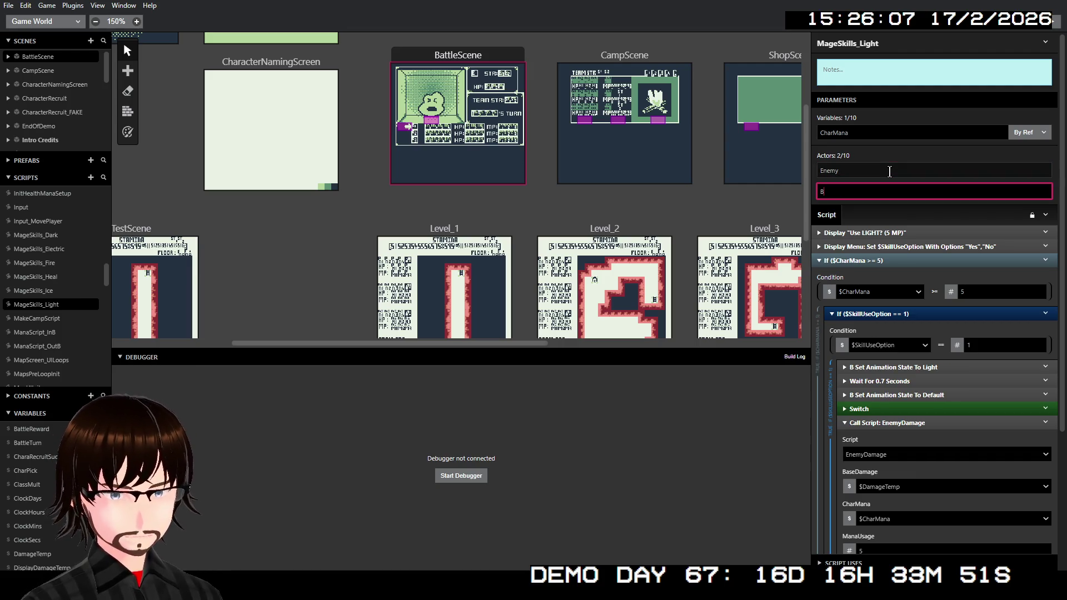
type("attleEff")
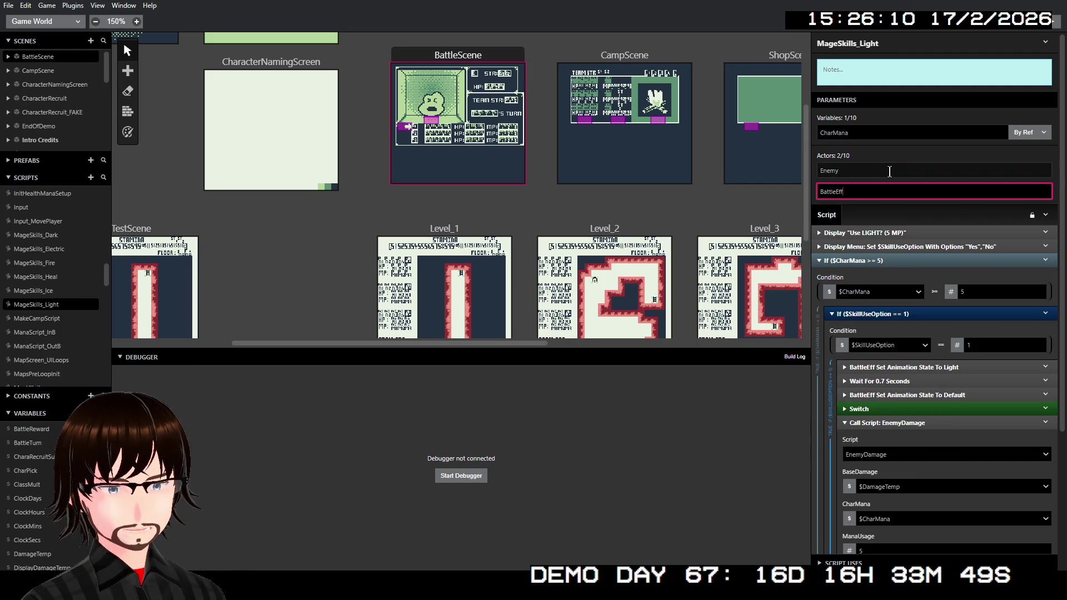
type("ects")
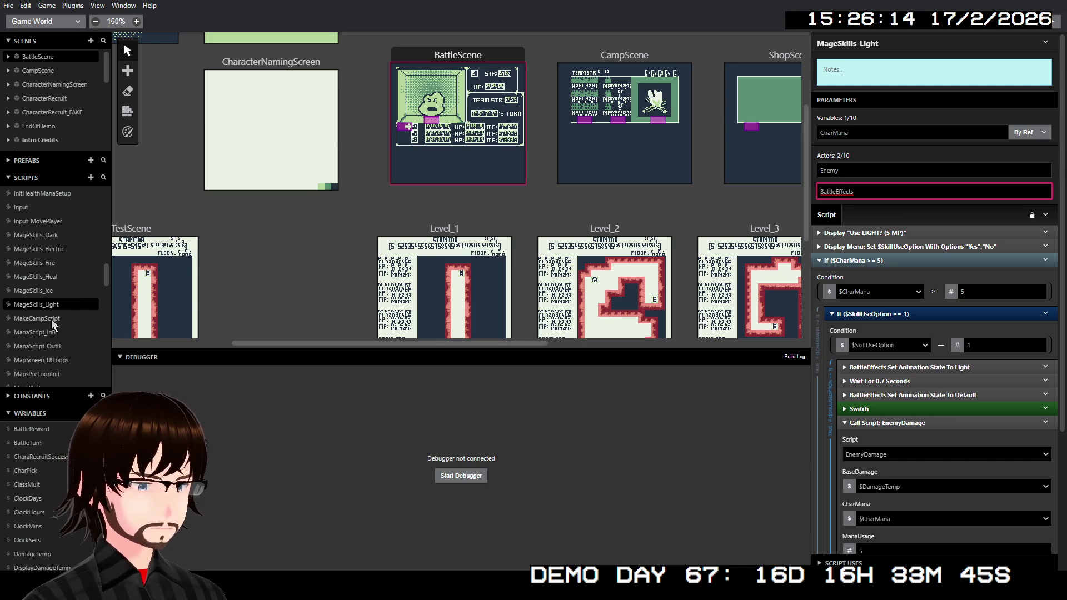
left_click(51, 319)
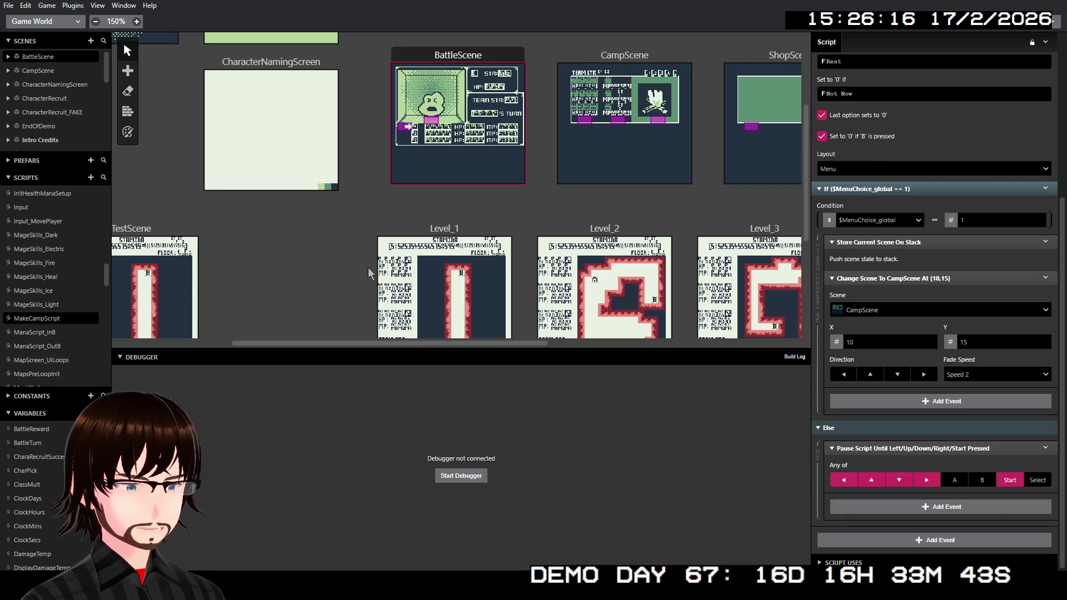
Step past ManaScript_InB and ManaScript_OutB to MapScreen_UILoops and scroll through its stamina meter events.
scroll(959, 339, "up", 5)
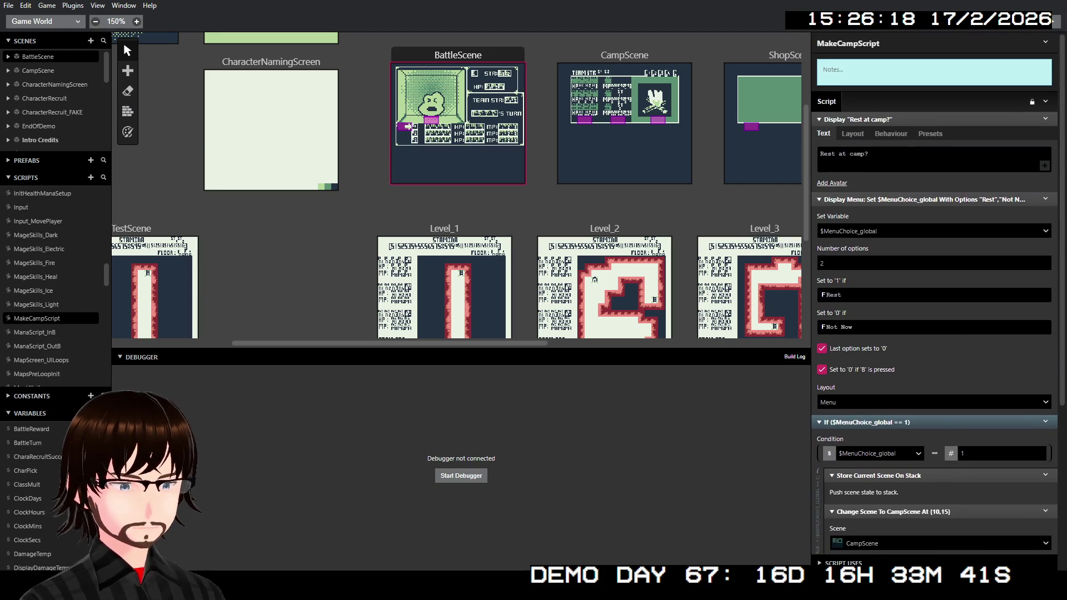
left_click(37, 331)
left_click(37, 346)
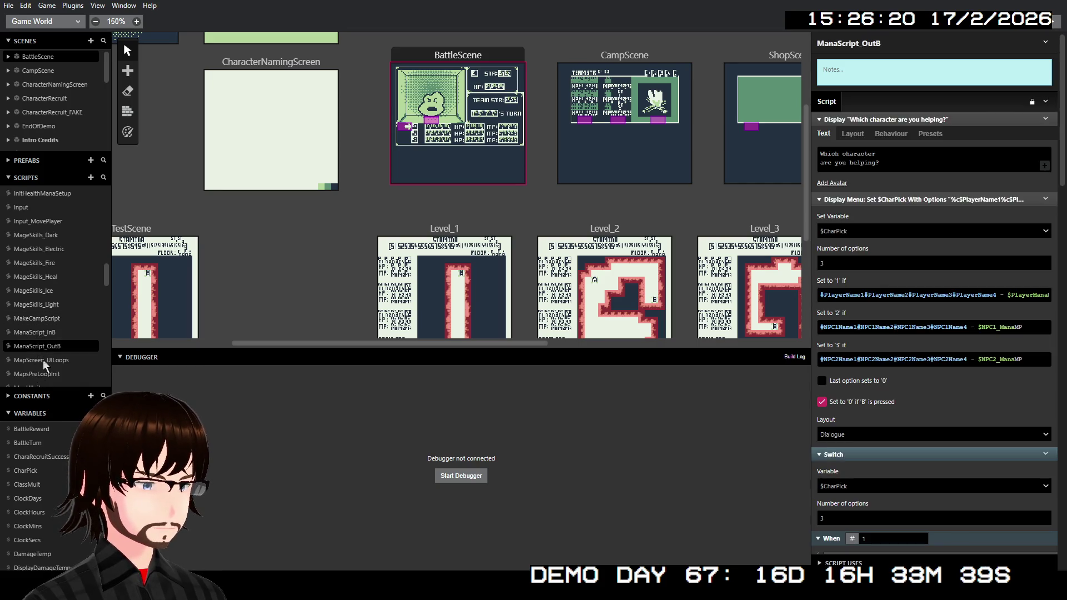
left_click(43, 360)
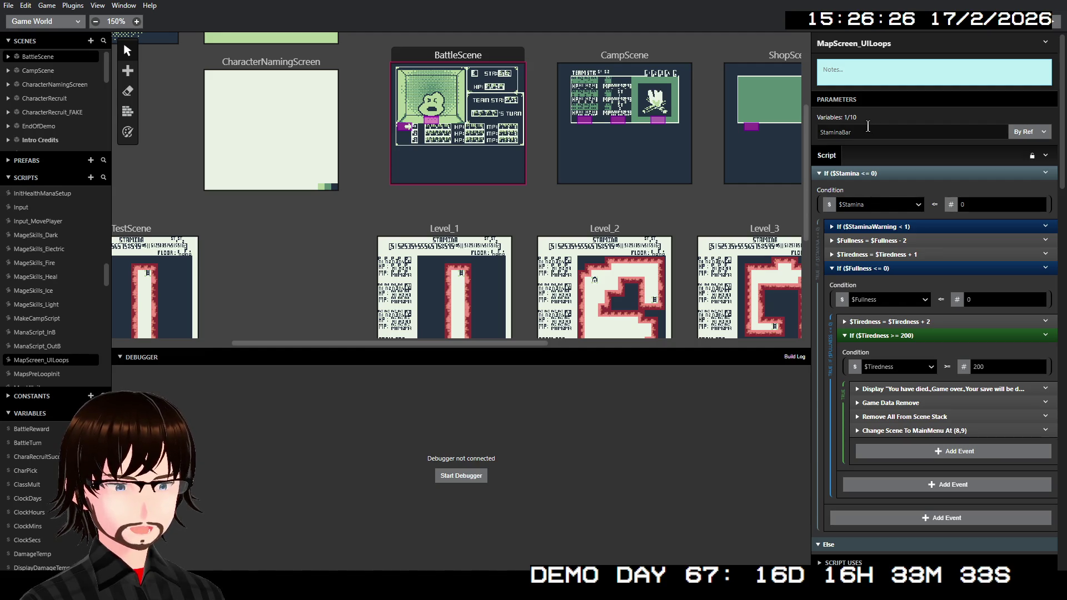
scroll(898, 155, "down", 5)
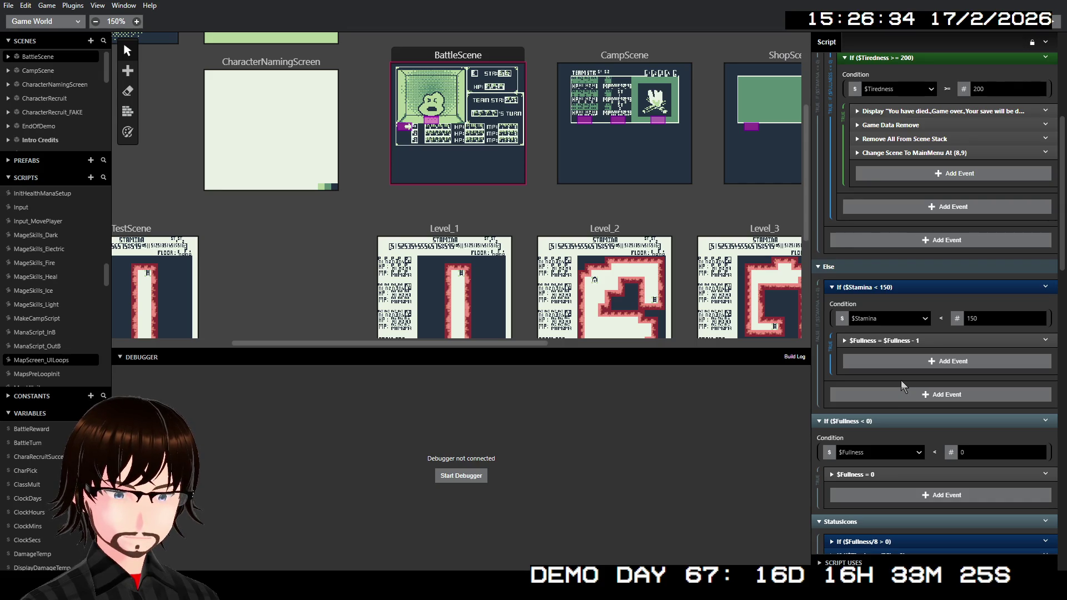
mouse_move(934, 340)
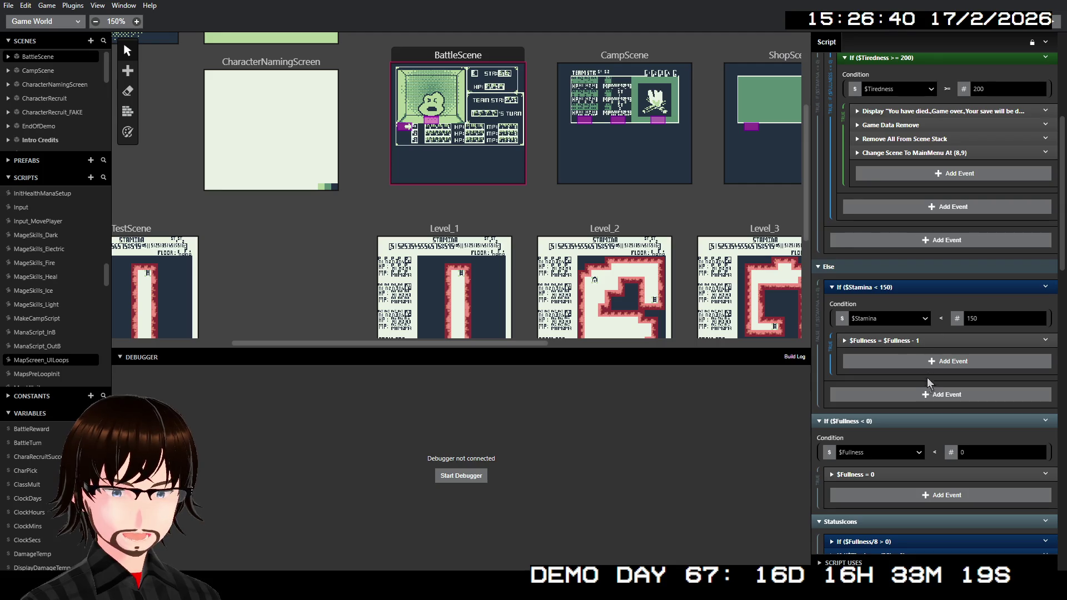
scroll(919, 375, "down", 6)
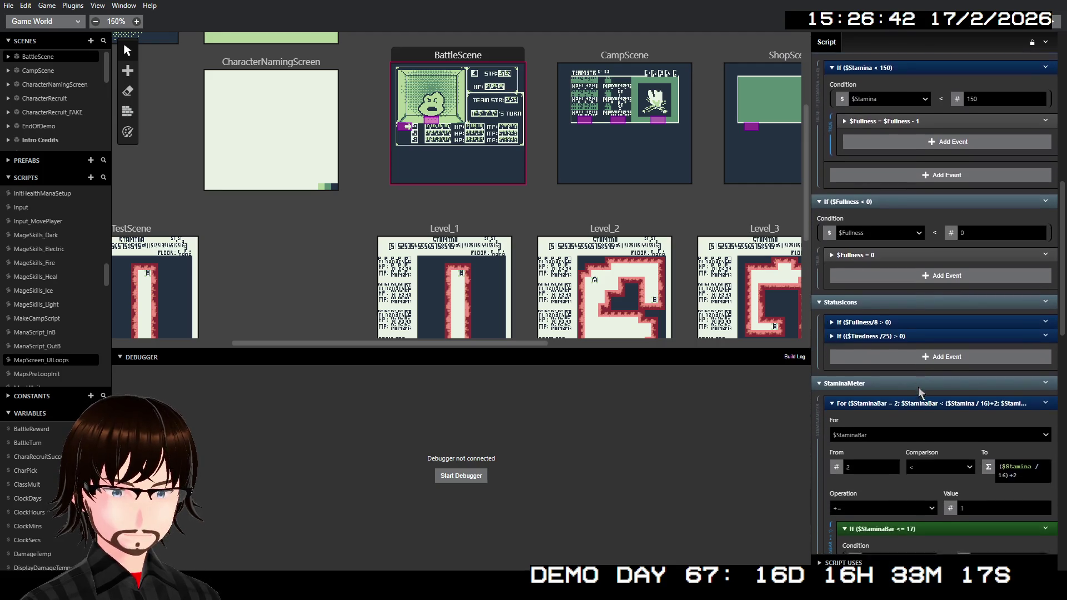
scroll(918, 387, "down", 2)
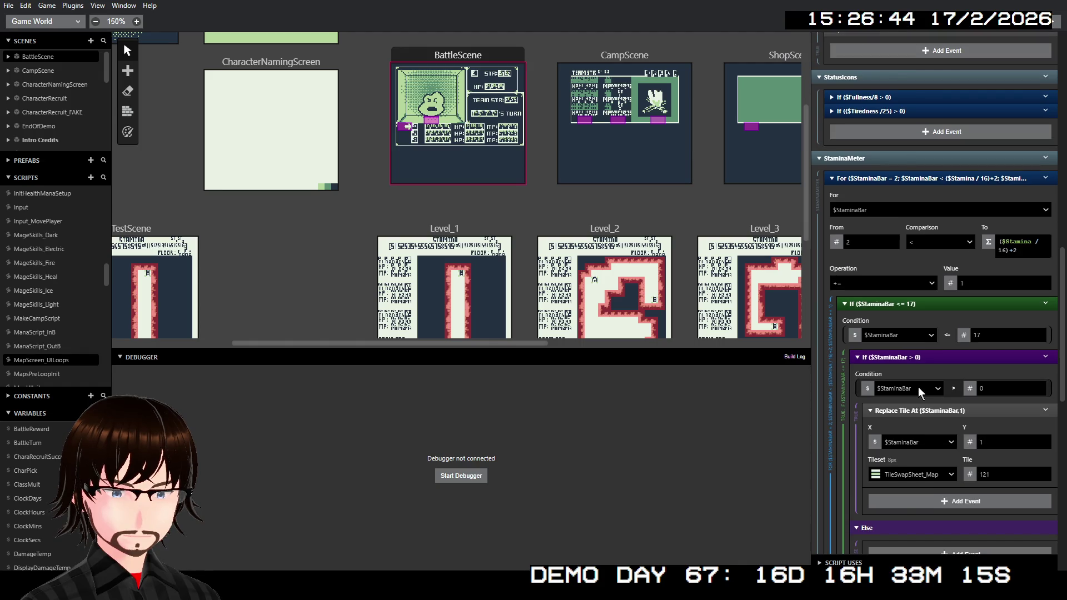
scroll(918, 389, "down", 2)
scroll(918, 392, "up", 9)
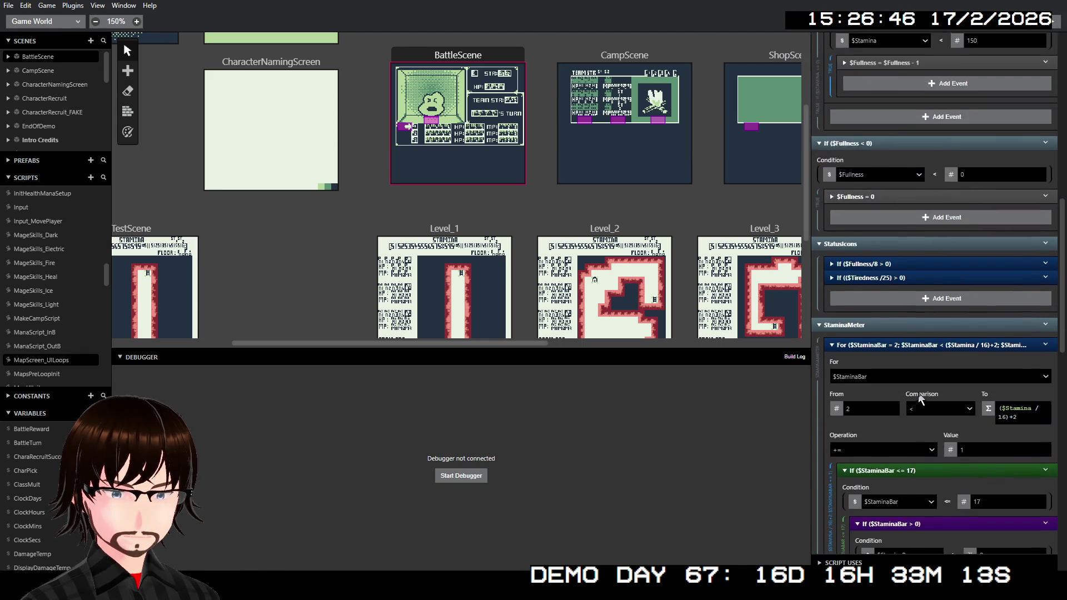
scroll(918, 392, "up", 8)
Rename the variable parameter to StamBar and inspect the If ($StaminaWarning < 1) block.
double_click(849, 133)
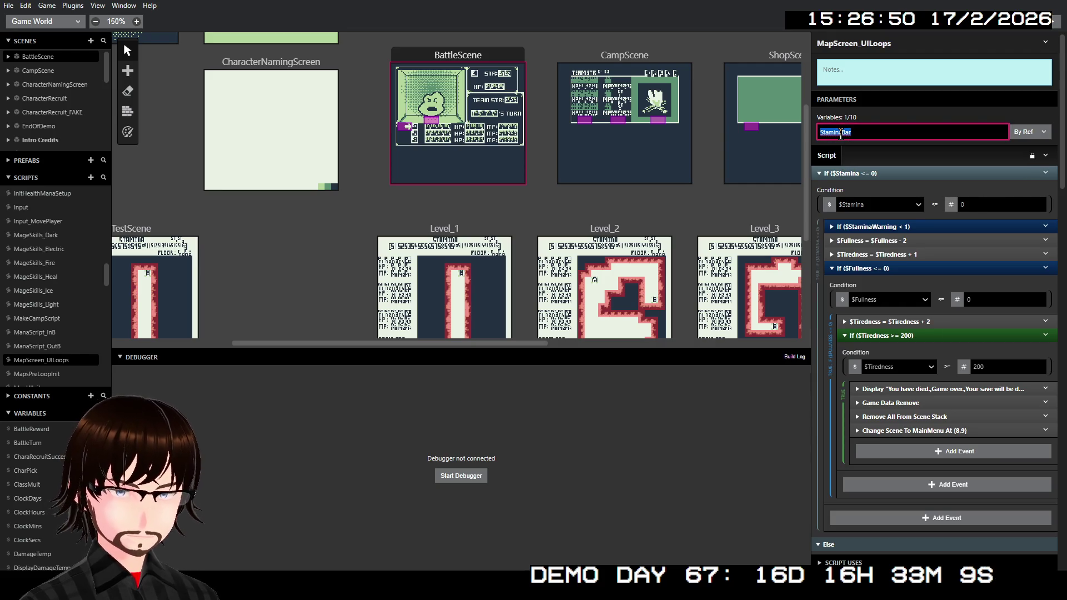
type("St")
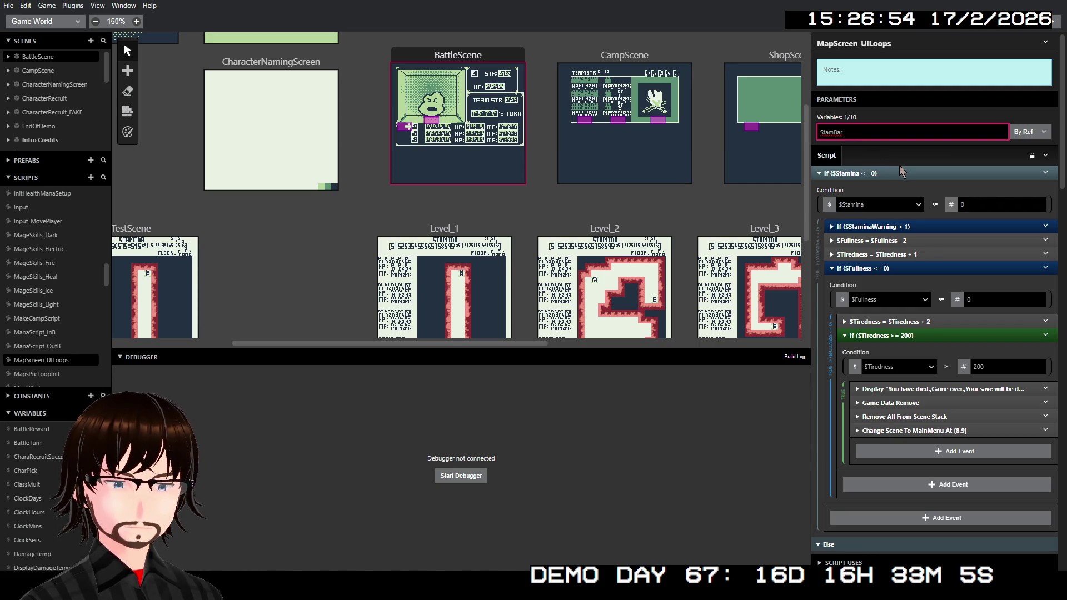
key("Return")
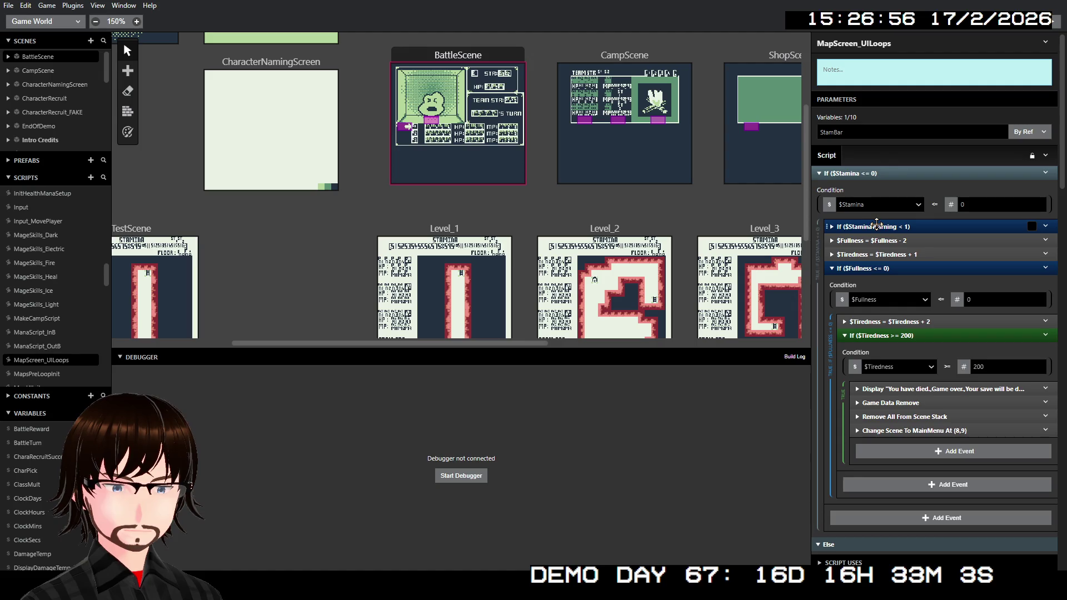
left_click(876, 225)
scroll(885, 241, "down", 2)
scroll(894, 267, "up", 2)
left_click(871, 225)
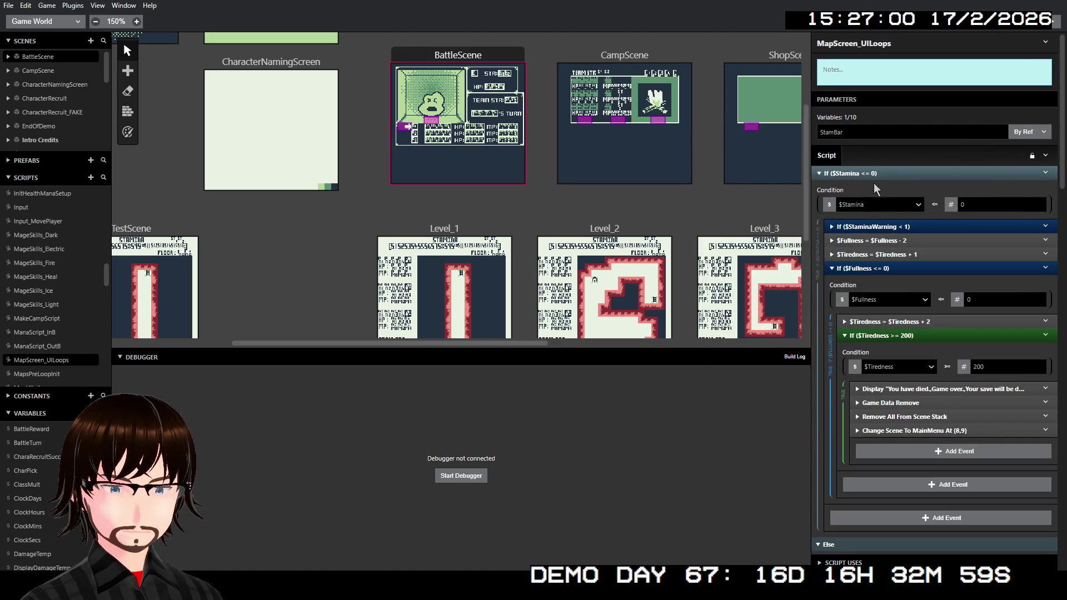
scroll(916, 276, "down", 5)
scroll(916, 277, "down", 3)
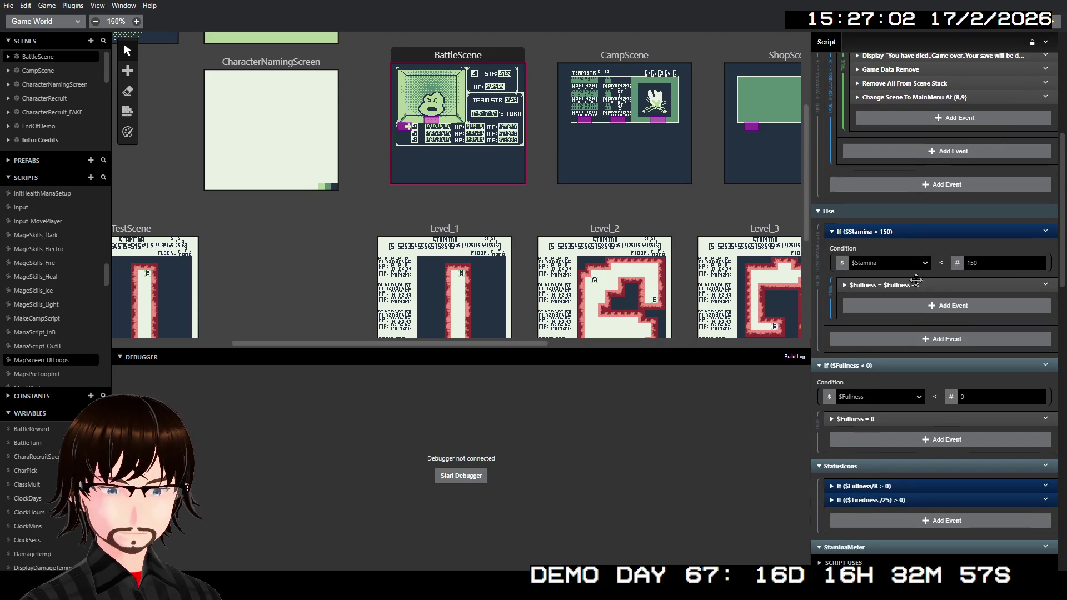
scroll(894, 383, "down", 2)
scroll(896, 425, "down", 3)
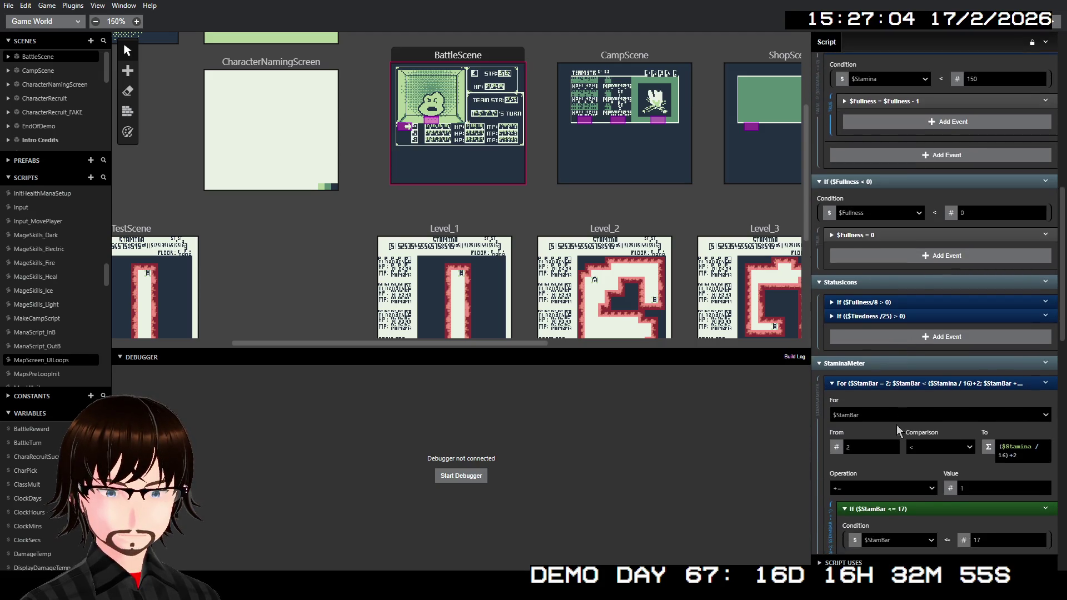
Set the first loop's counter and first If condition to $StaminaBar.
left_click(877, 265)
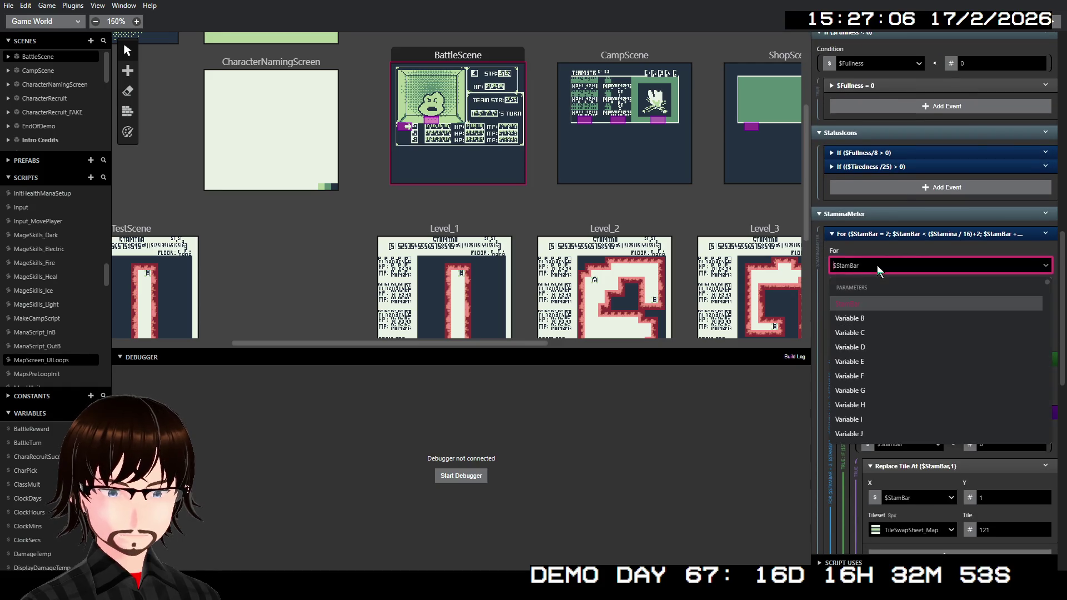
type("stamin")
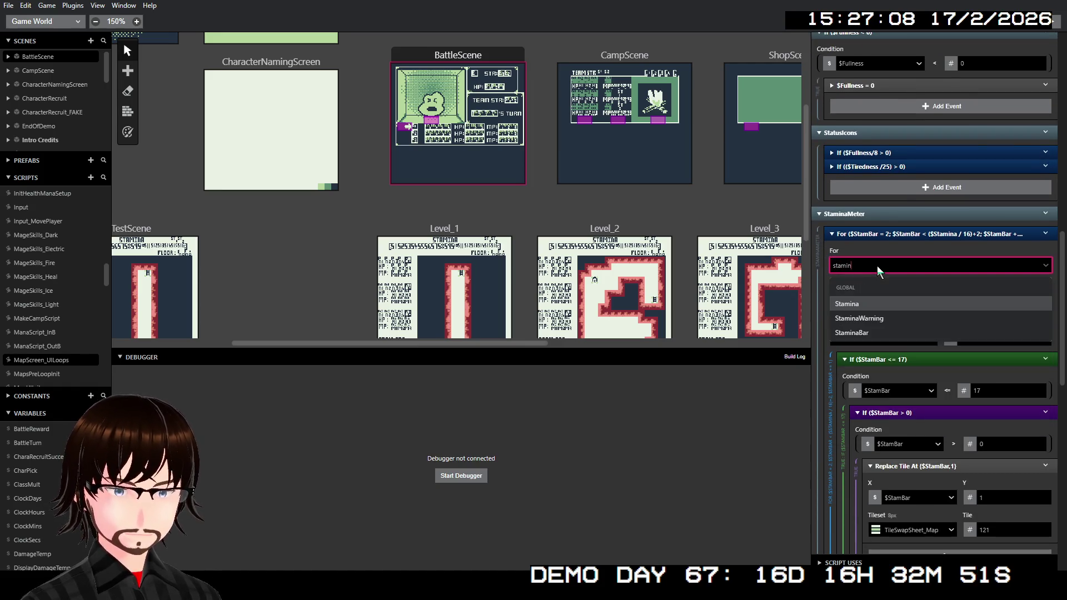
left_click(897, 333)
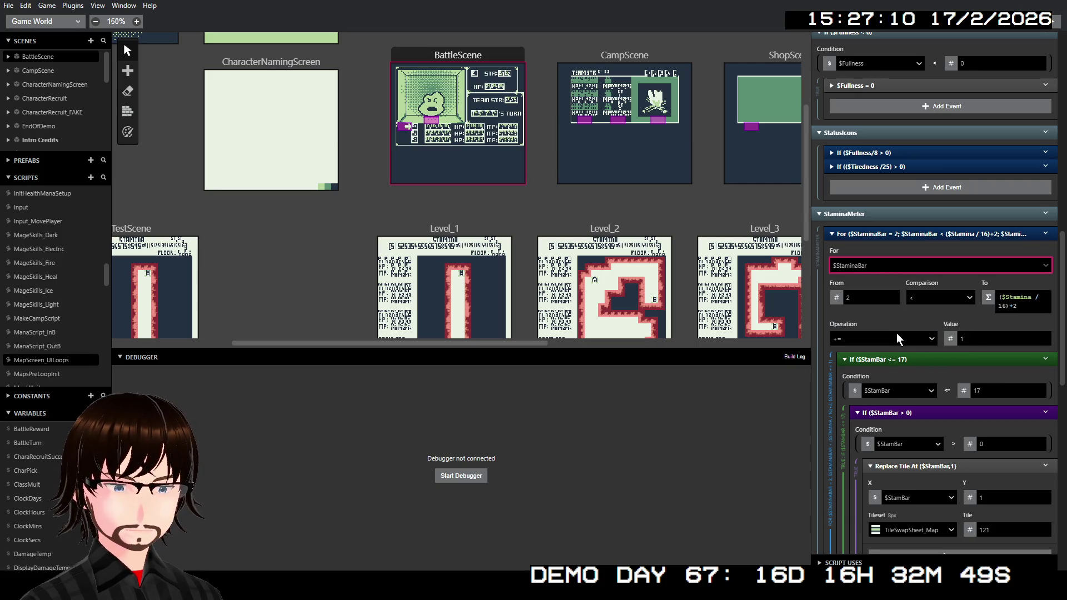
scroll(927, 358, "down", 4)
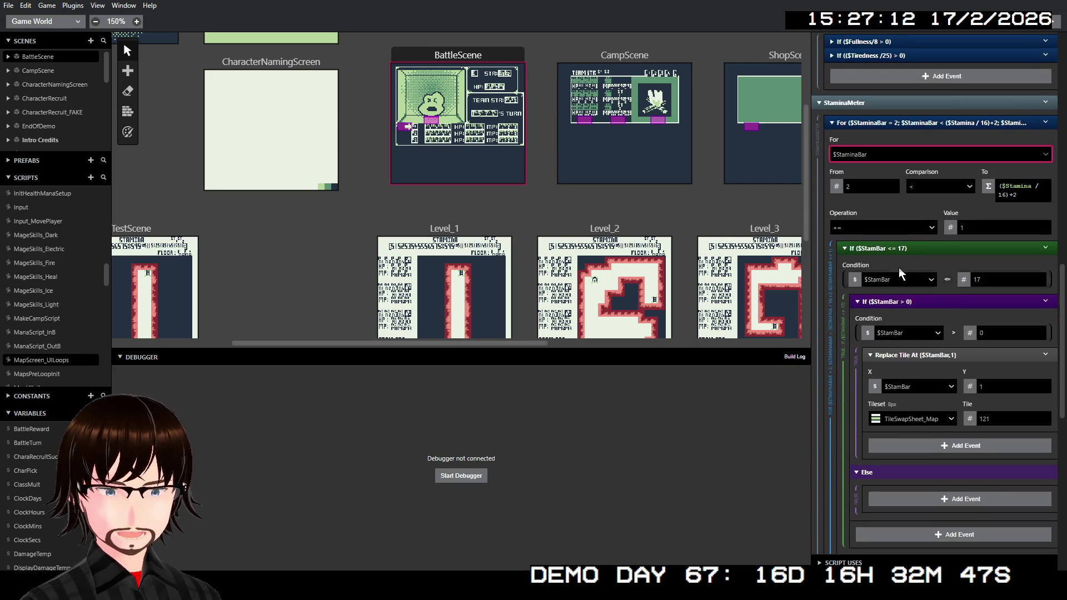
left_click(894, 280)
type("stam")
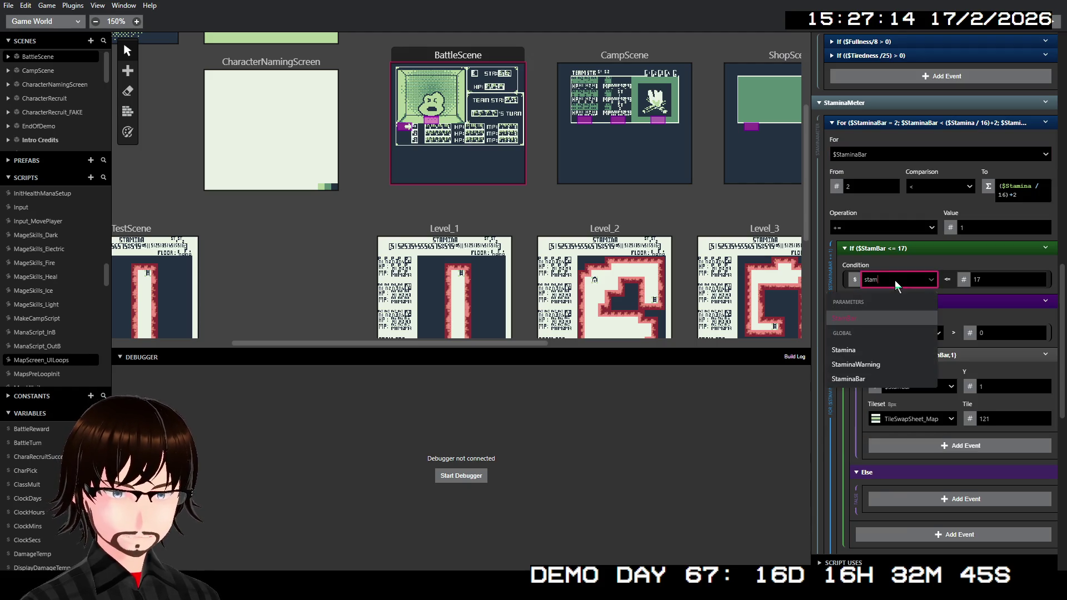
left_click(856, 377)
Set the second If condition and the Replace Tile X position to $StaminaBar.
left_click(896, 336)
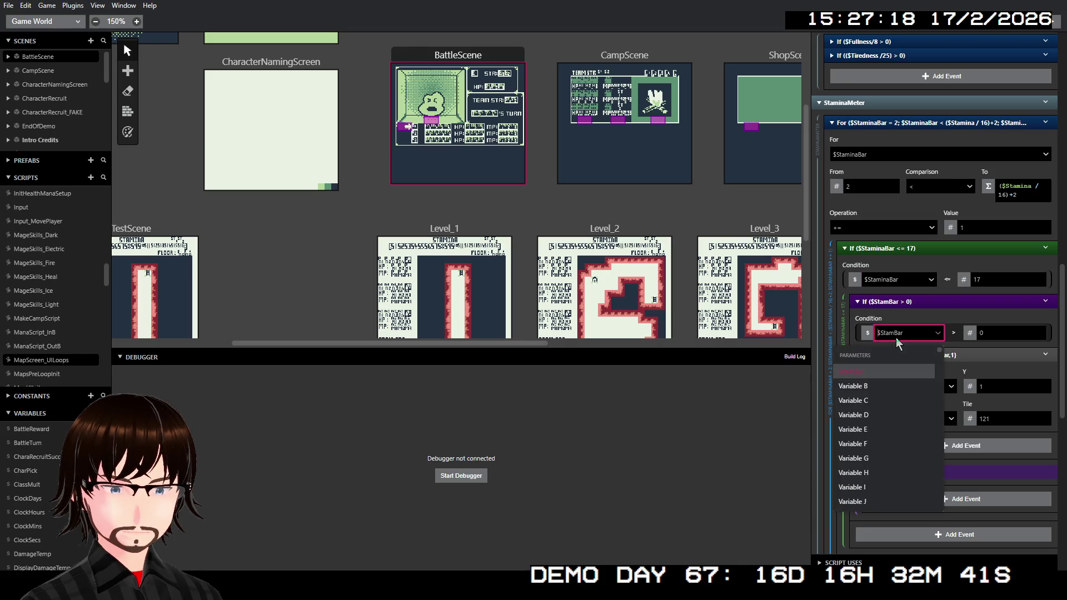
type("stami")
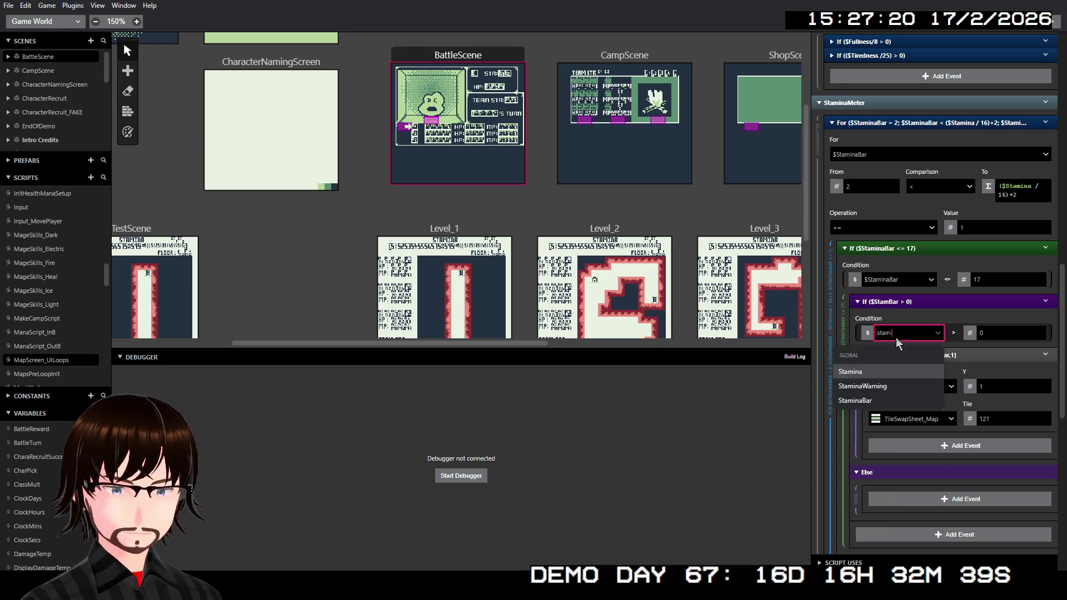
left_click(874, 397)
left_click(906, 389)
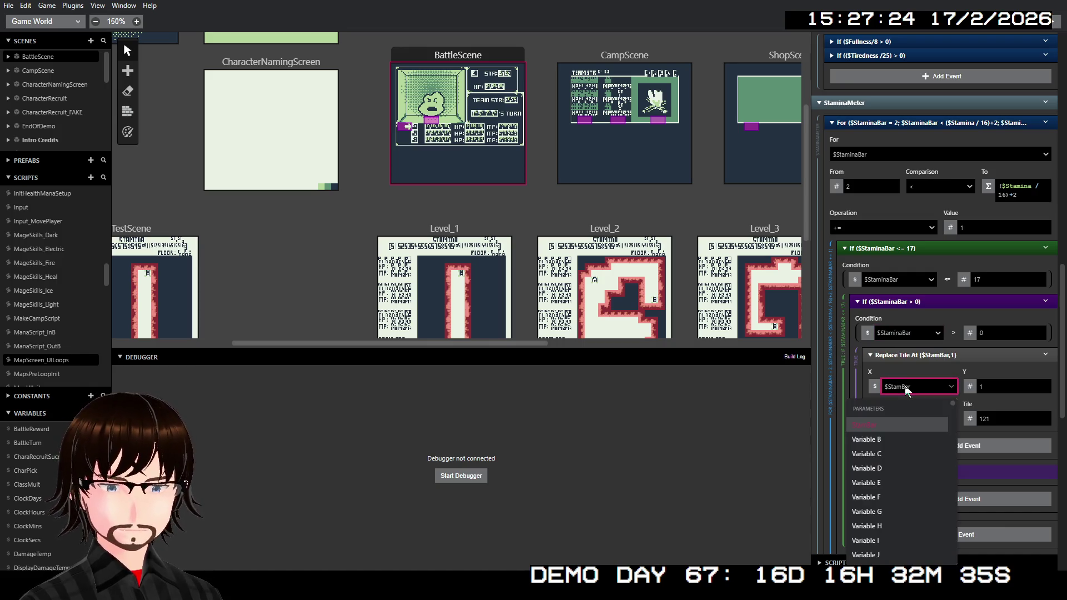
type("stam")
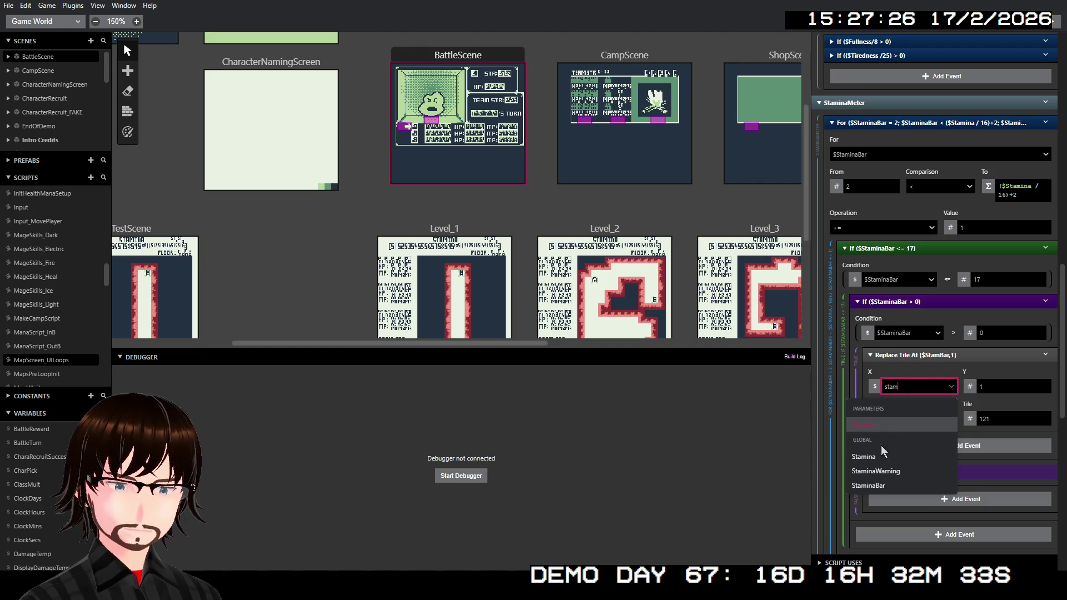
left_click(873, 485)
scroll(838, 299, "down", 6)
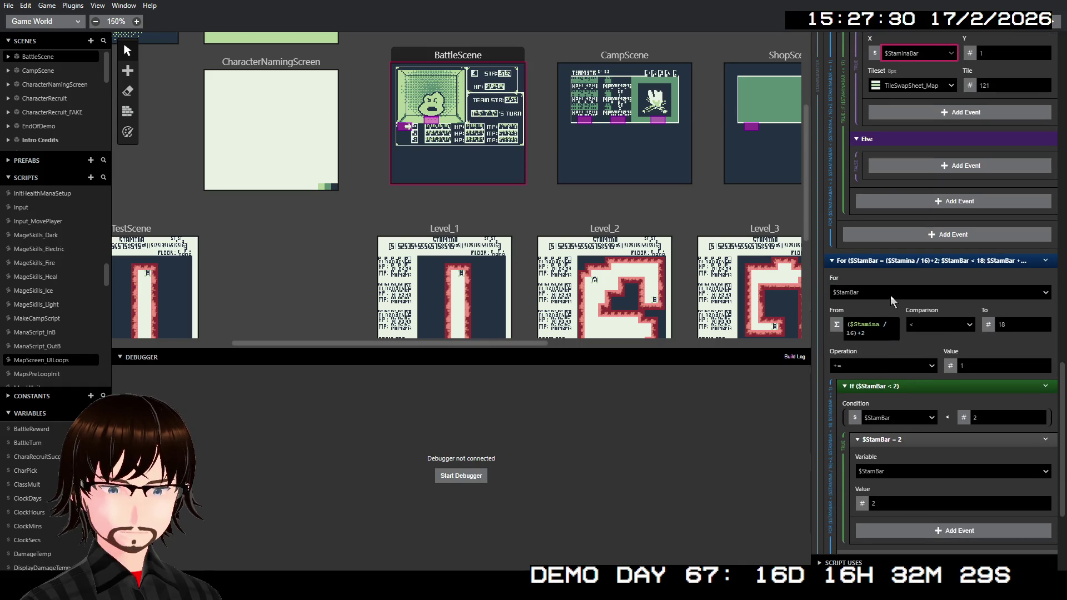
Switch the second loop's counter and If condition from StamBar to $StaminaBar.
left_click(891, 296)
type("stamin")
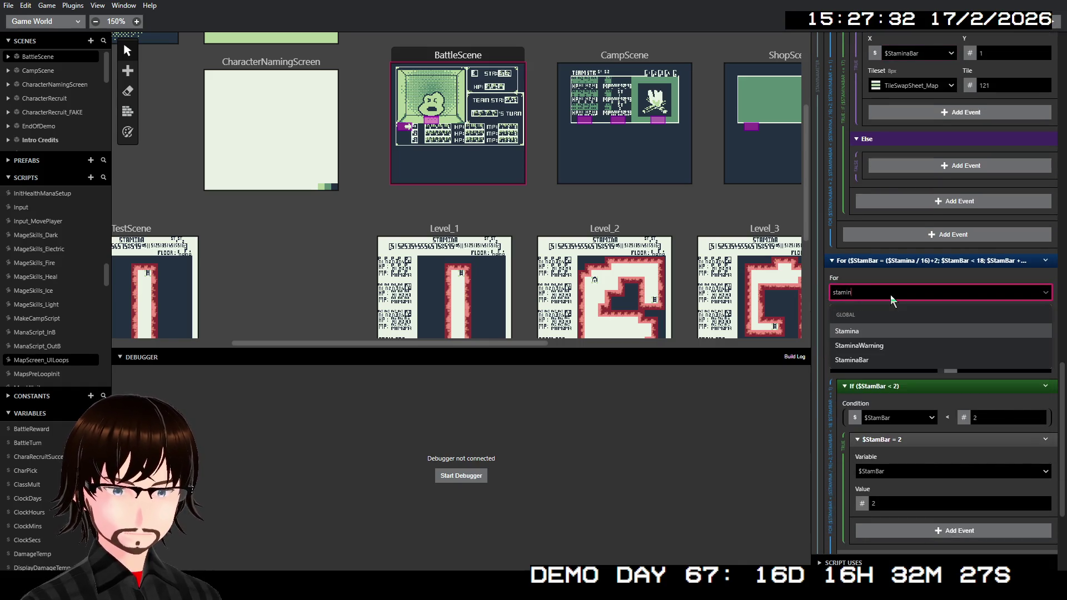
left_click(855, 360)
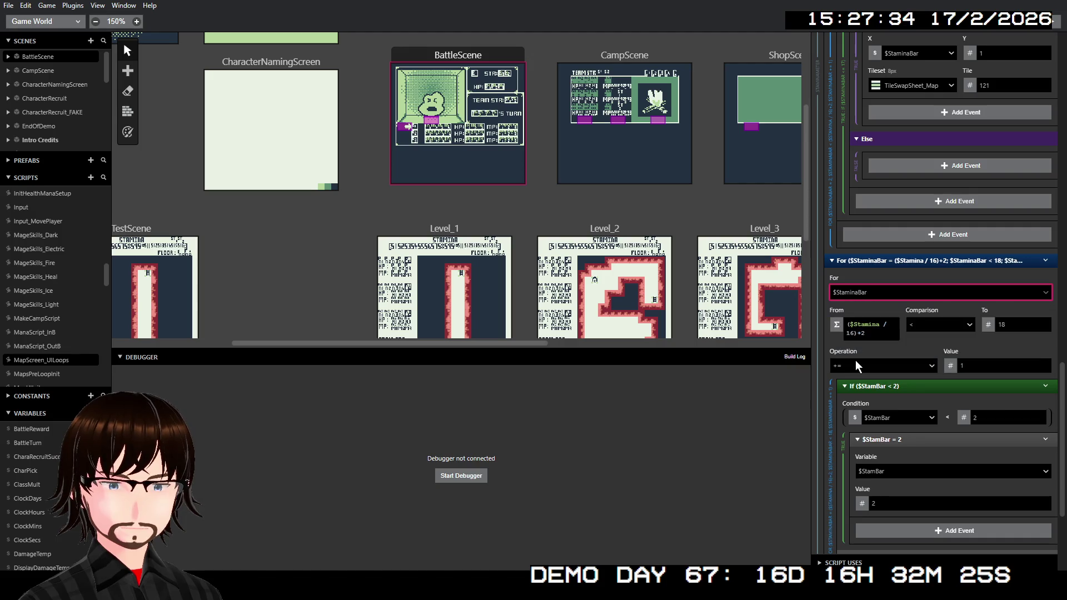
left_click(902, 412)
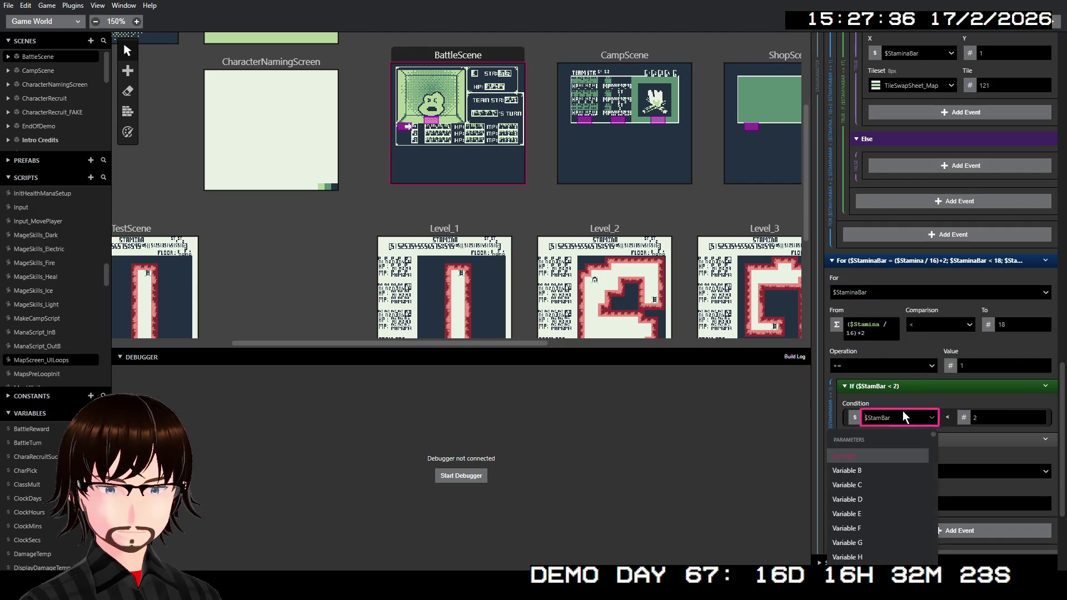
type("stam")
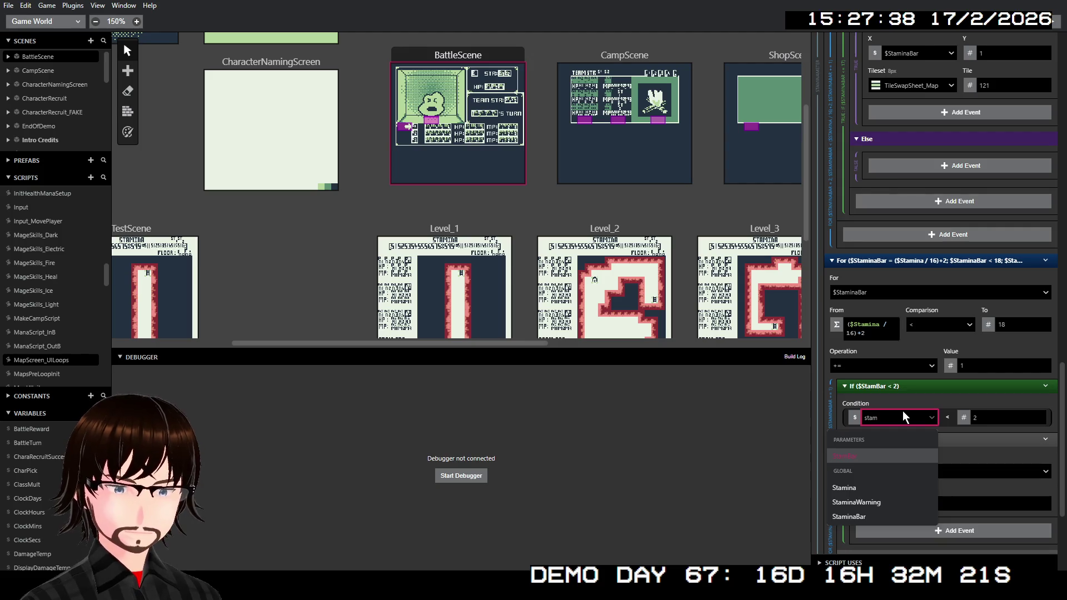
key("Up")
key("Return")
Make the loop set StaminaBar to 2 and place tile 120 at X StaminaBar.
left_click(887, 477)
type("stamin")
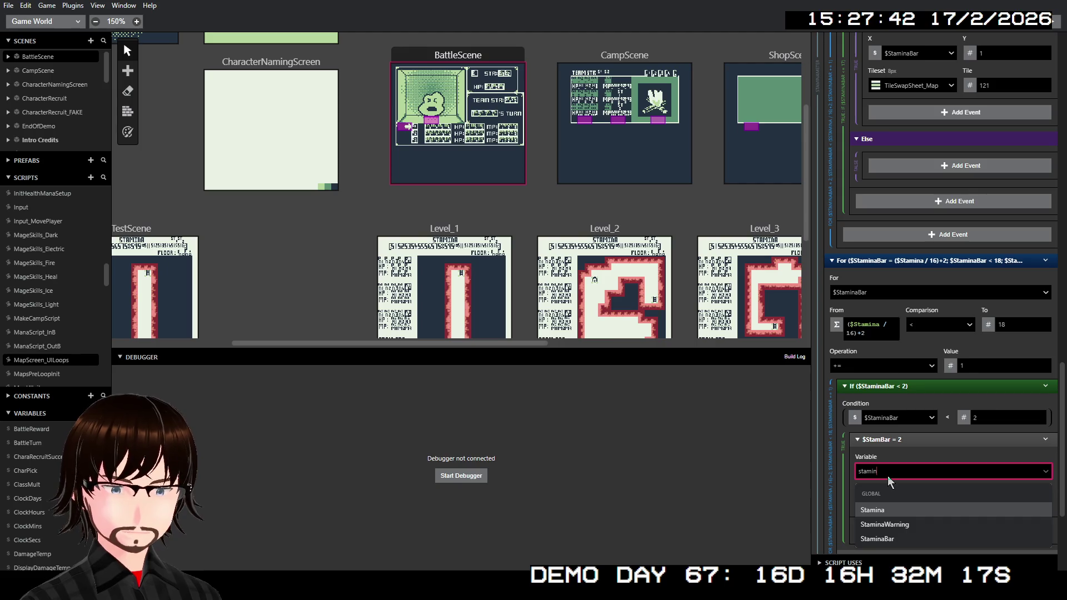
left_click(877, 538)
scroll(911, 385, "down", 3)
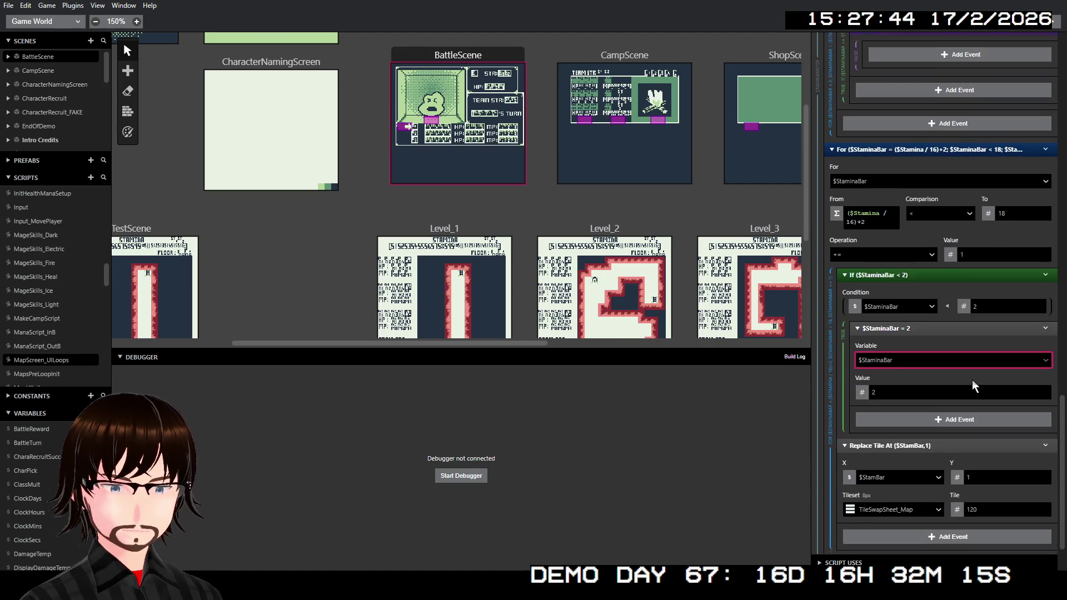
left_click(894, 422)
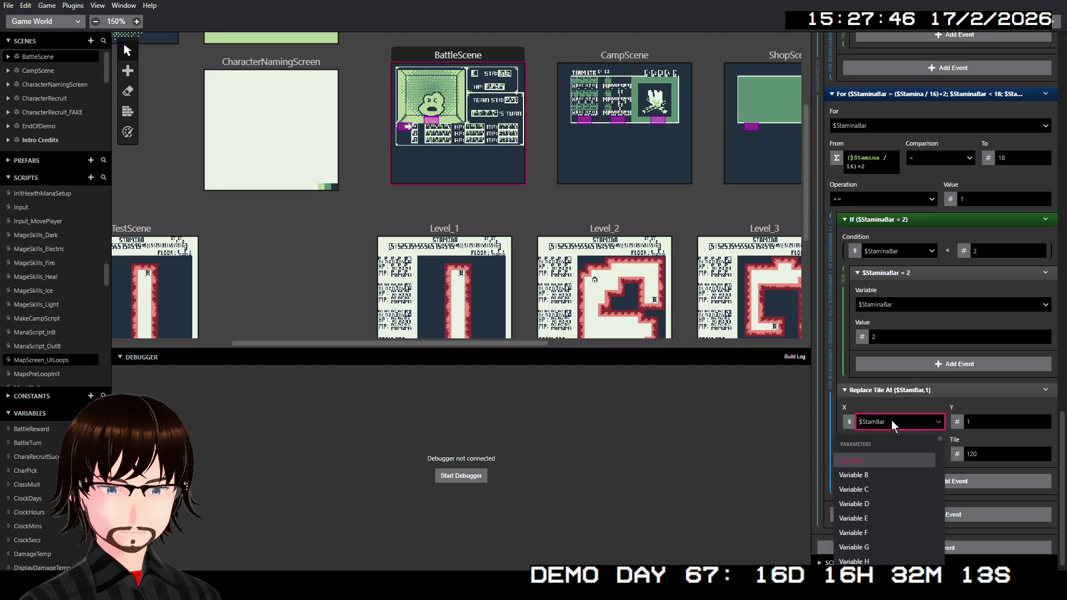
type("stam")
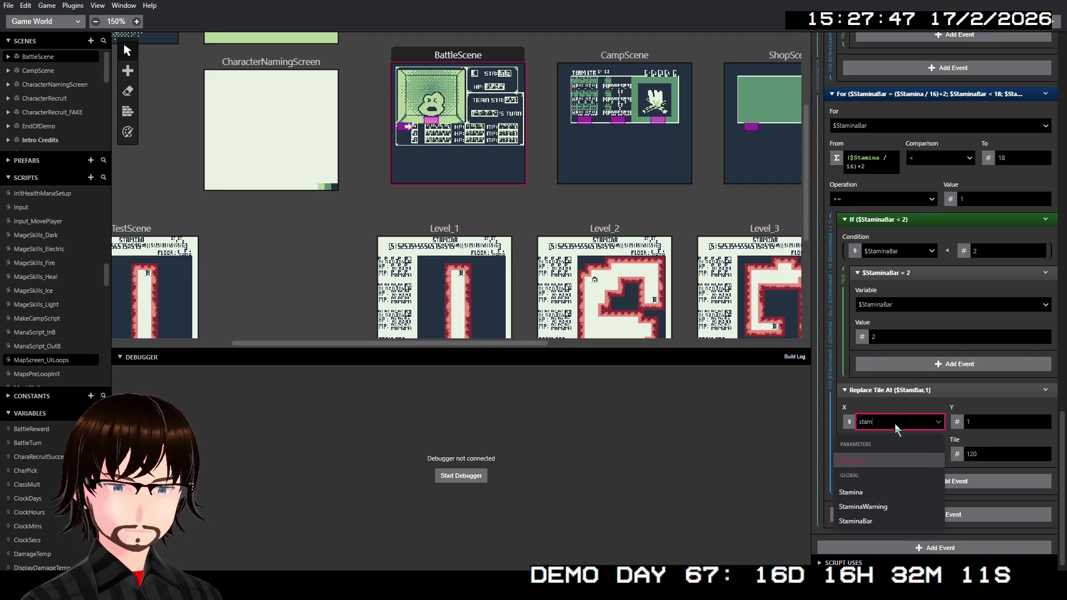
left_click(870, 522)
left_click(864, 506)
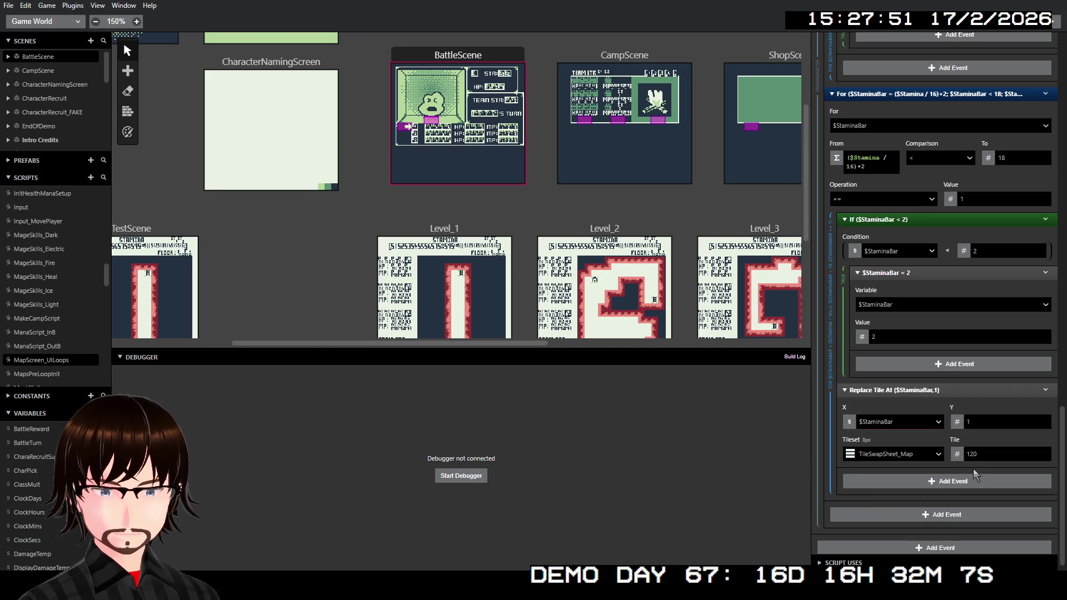
scroll(978, 475, "up", 4)
scroll(990, 423, "up", 10)
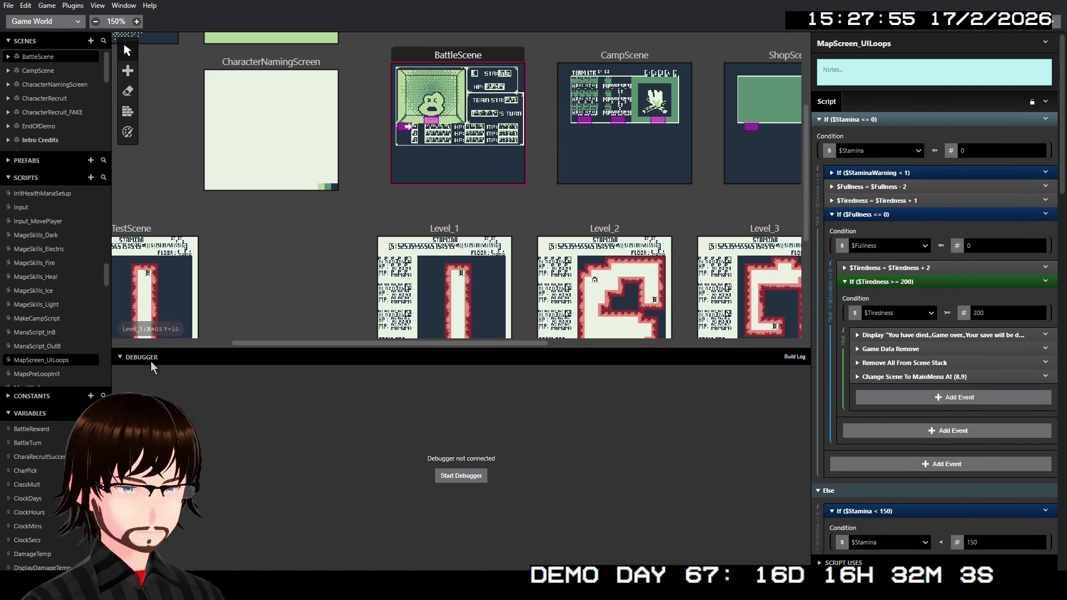
Browse the map, NPC and PotionUse scripts down to RangerSkill_Dodge.
scroll(60, 335, "down", 2)
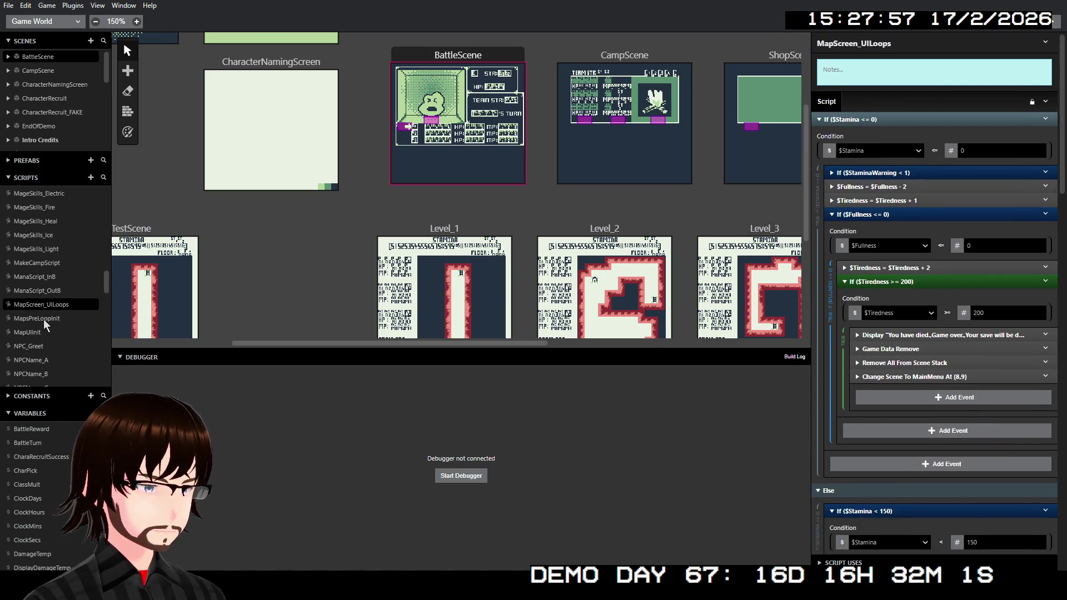
left_click(45, 320)
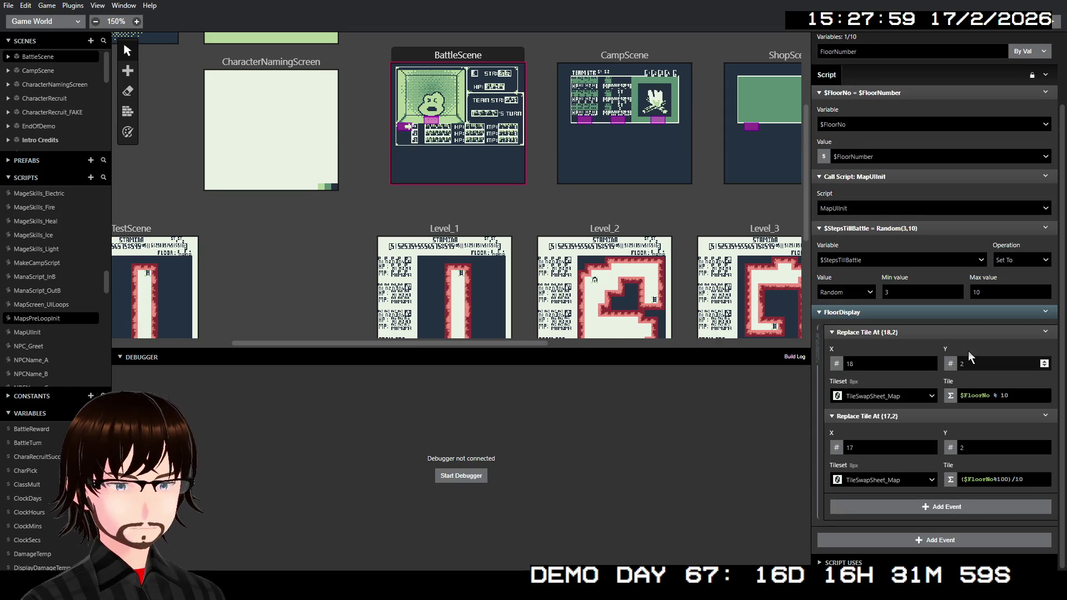
scroll(839, 357, "up", 2)
left_click(25, 338)
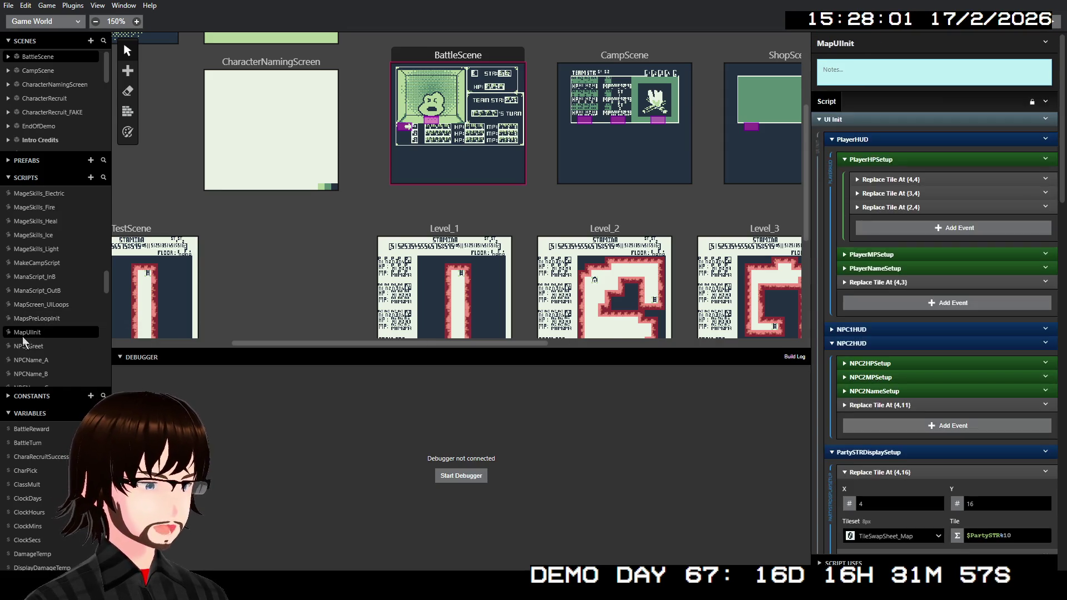
left_click(35, 346)
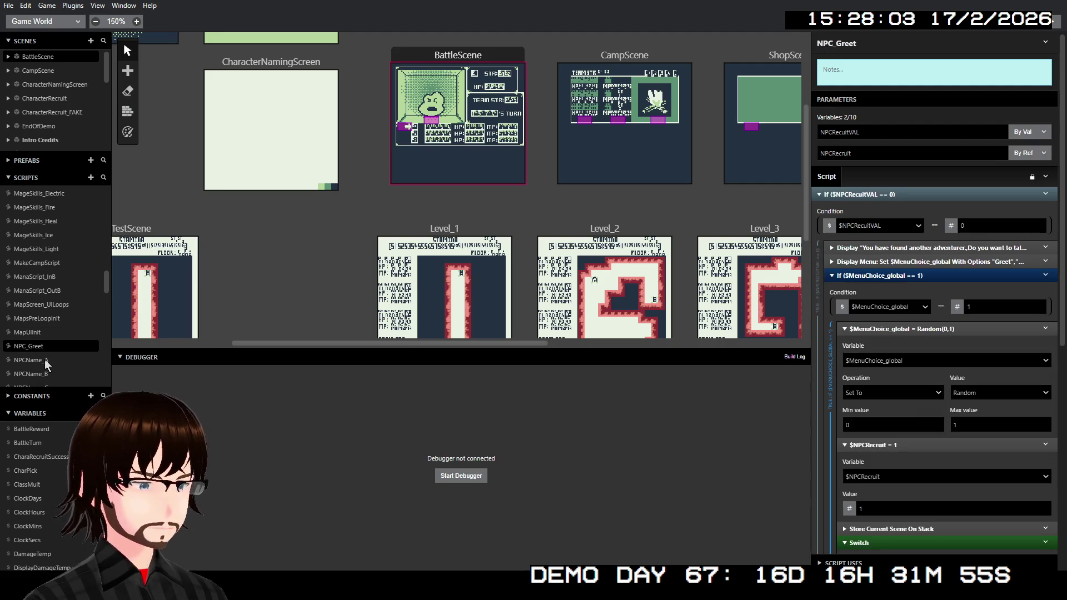
left_click(47, 362)
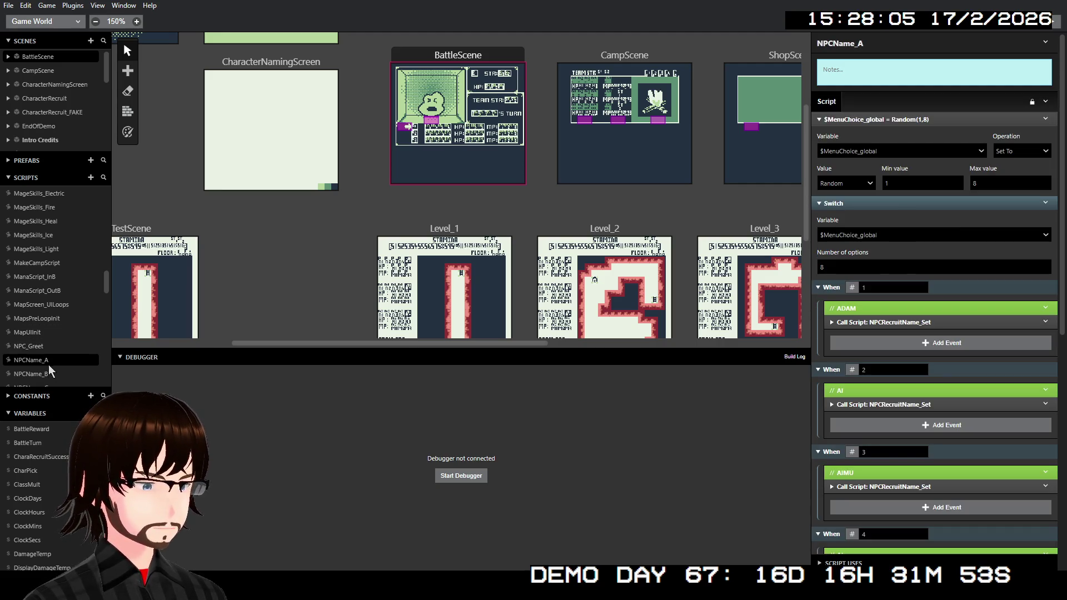
scroll(48, 369, "down", 2)
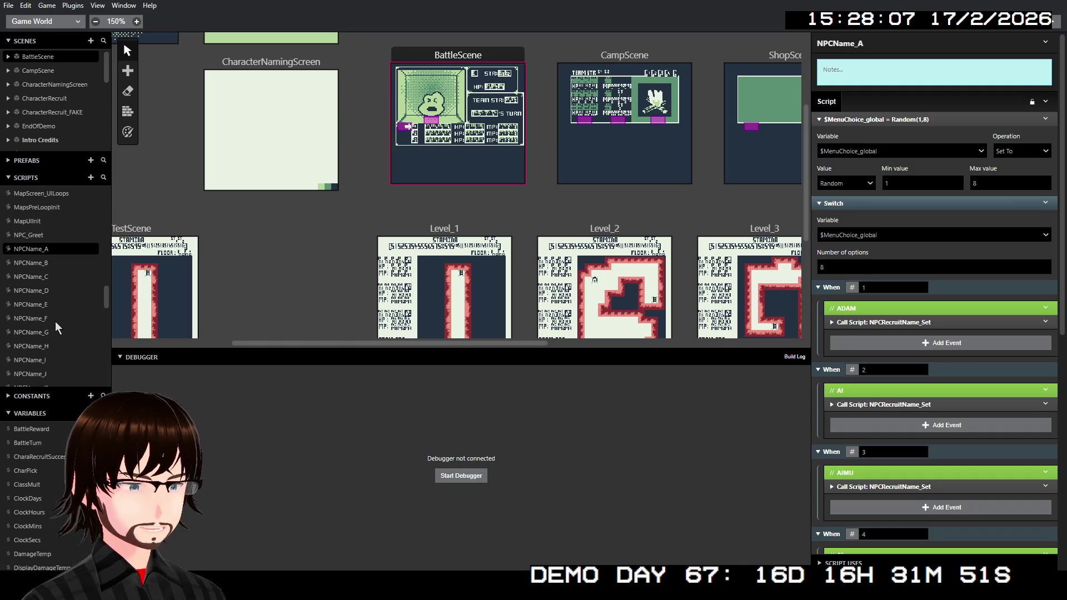
scroll(58, 328, "down", 6)
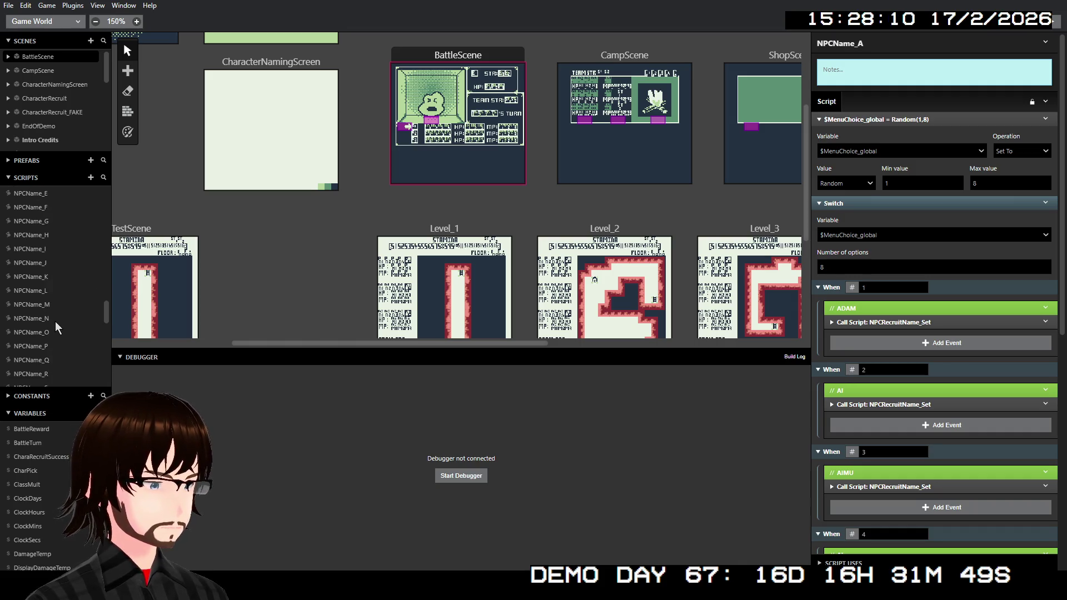
left_click(61, 277)
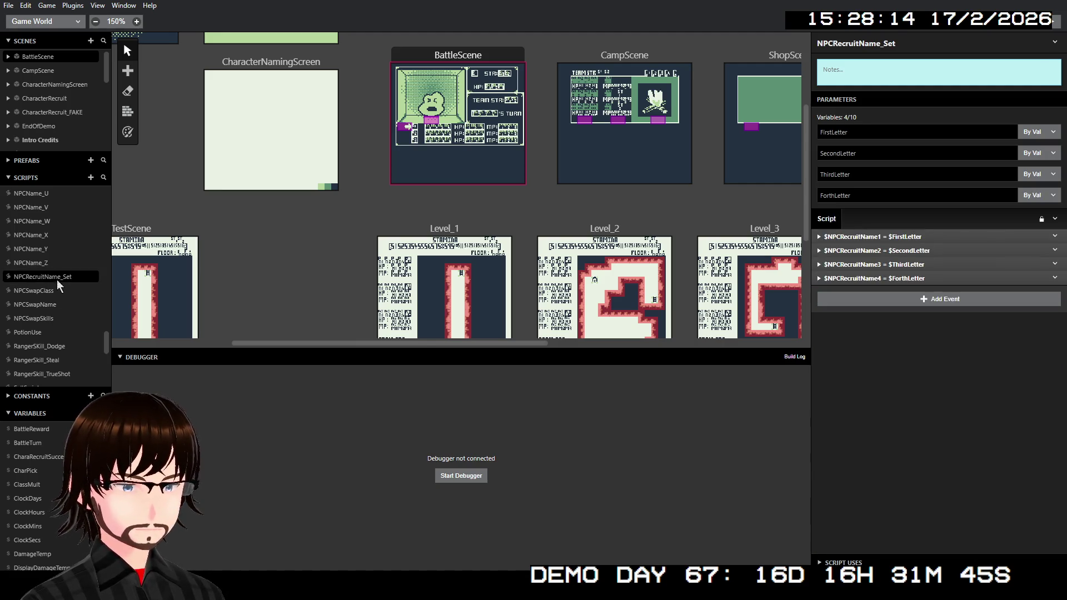
left_click(51, 291)
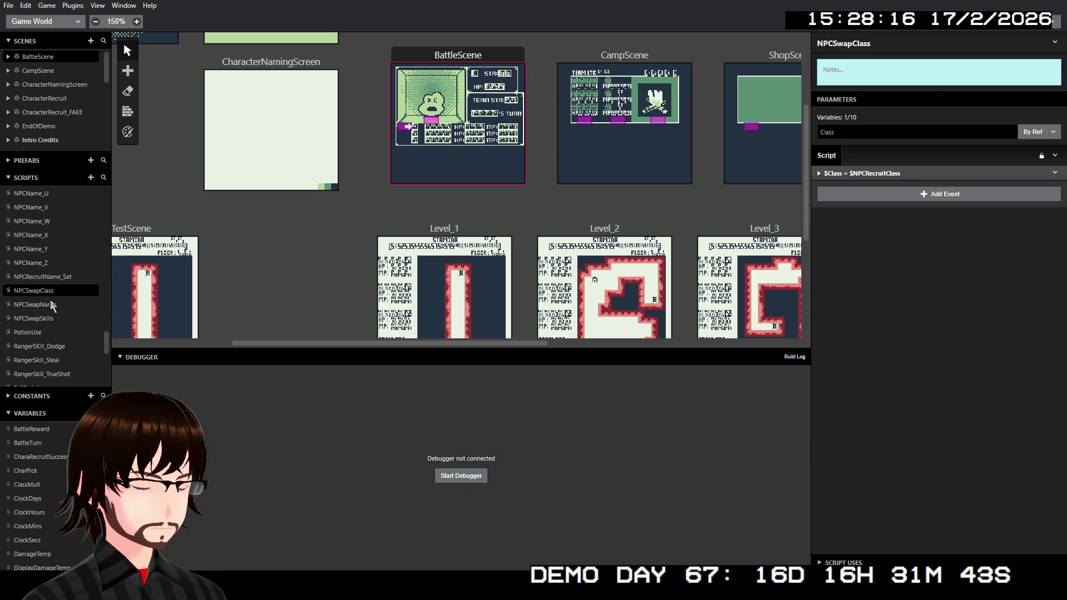
left_click(51, 304)
left_click(55, 318)
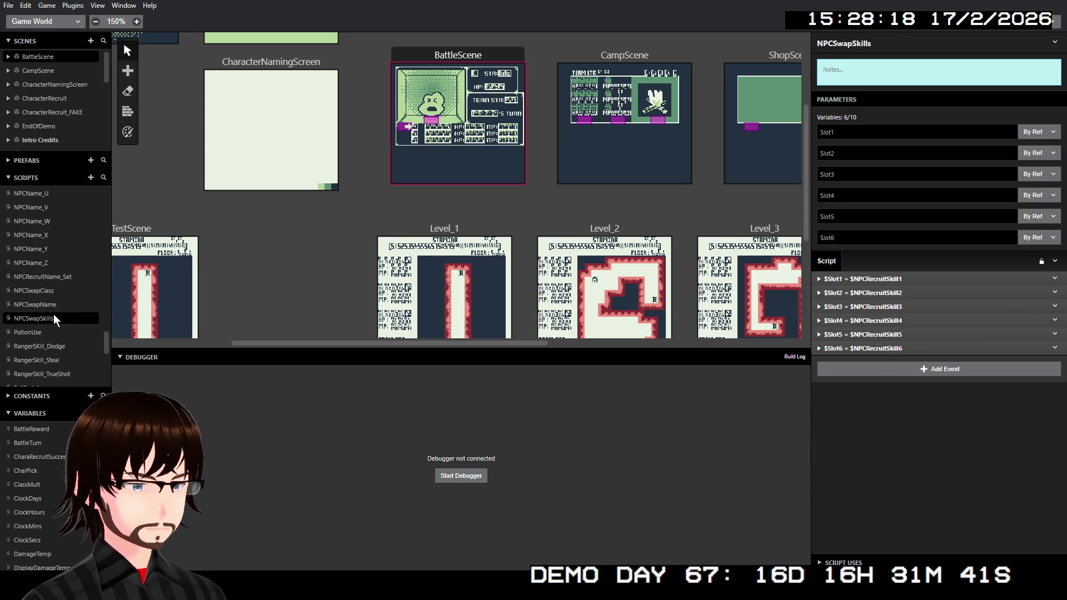
left_click(44, 333)
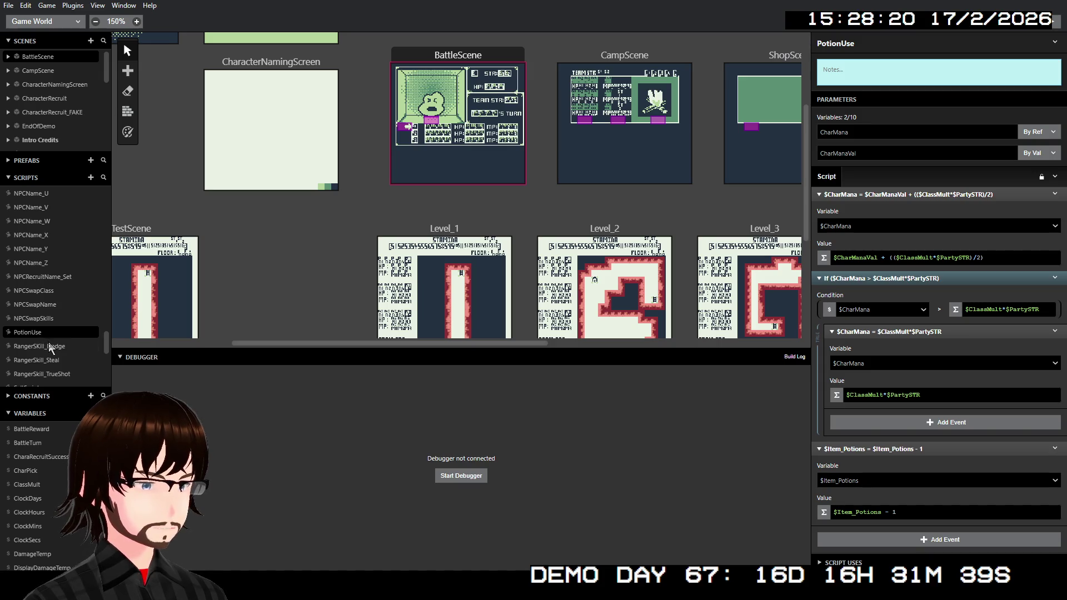
left_click(50, 347)
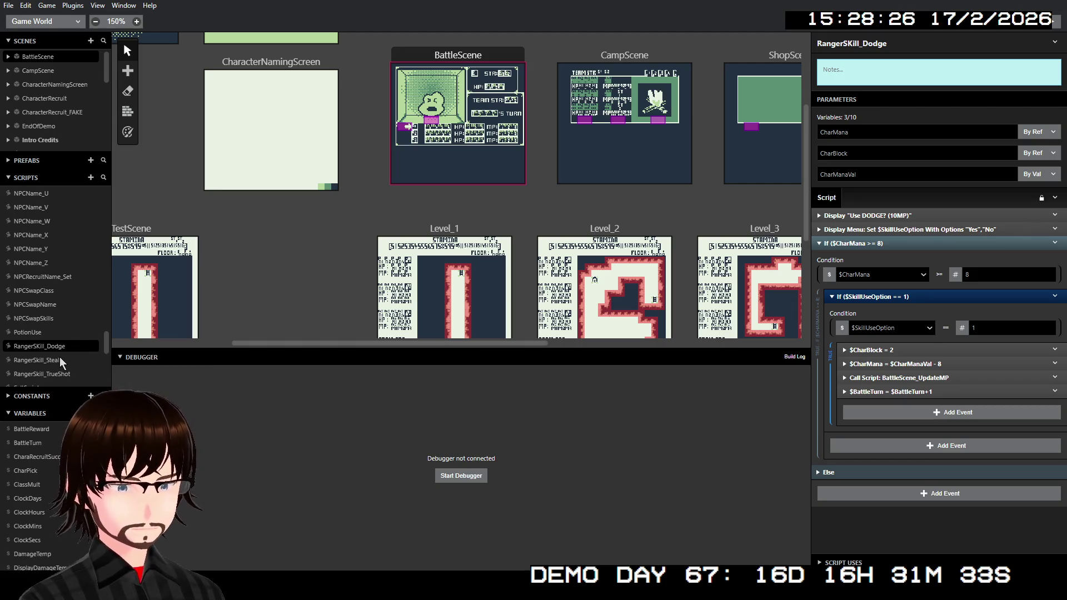
Inspect NPCSwapClass's $Class = $NPCRecruitClass event, then compare PotionUse, RangerSkill_Dodge and RangerSkill_Steal.
left_click(22, 296)
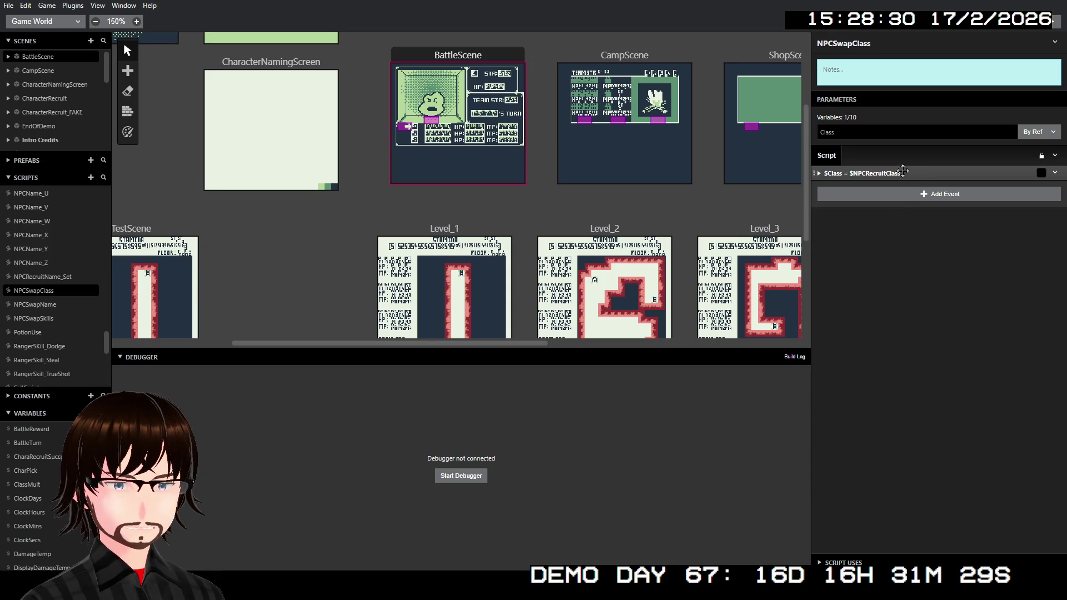
left_click(903, 172)
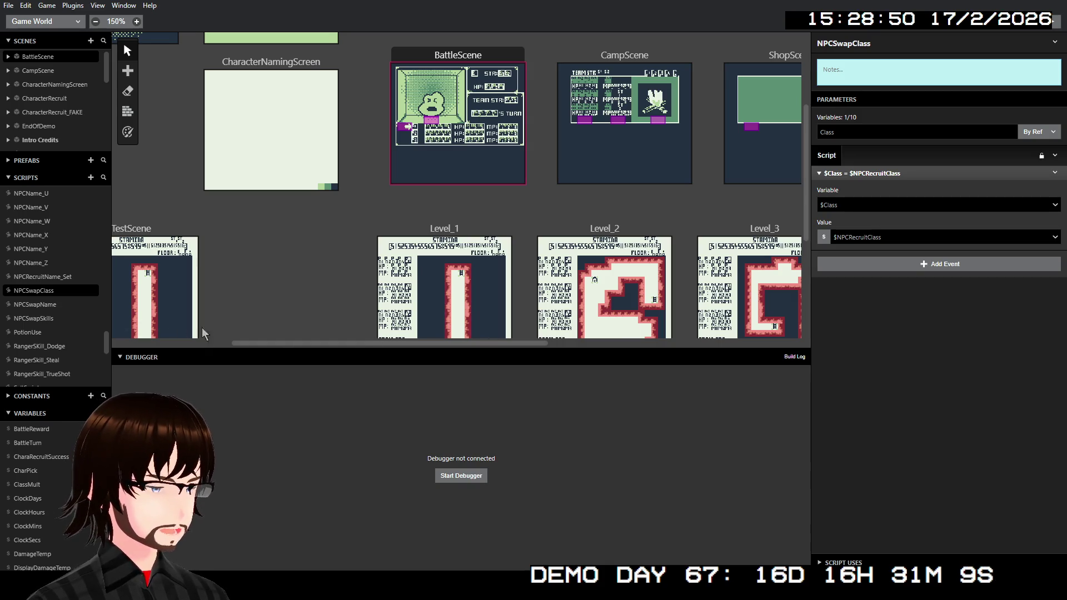
left_click(32, 304)
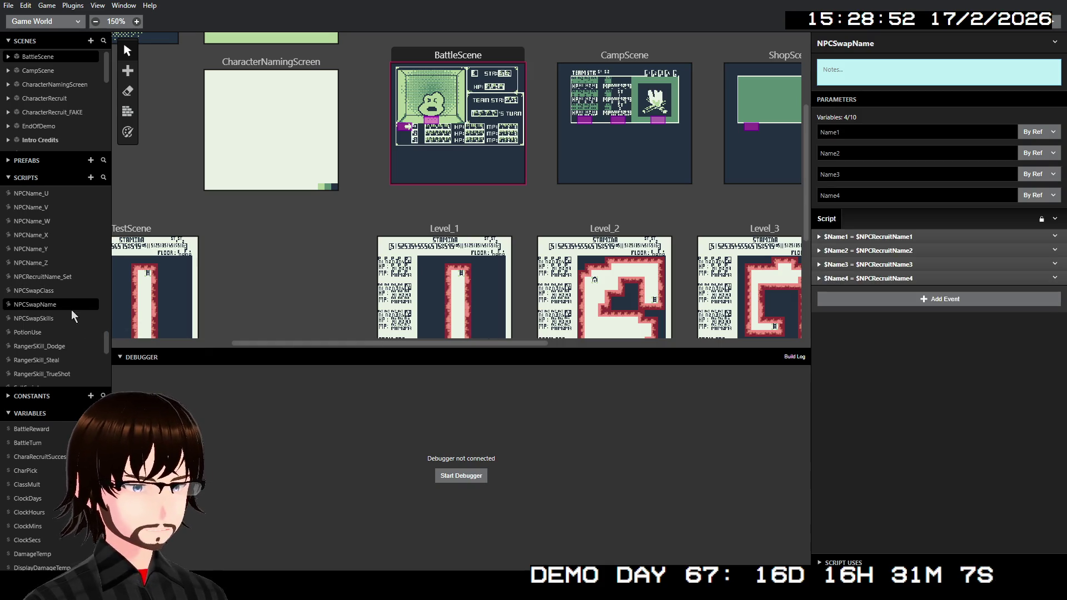
left_click(29, 323)
left_click(39, 332)
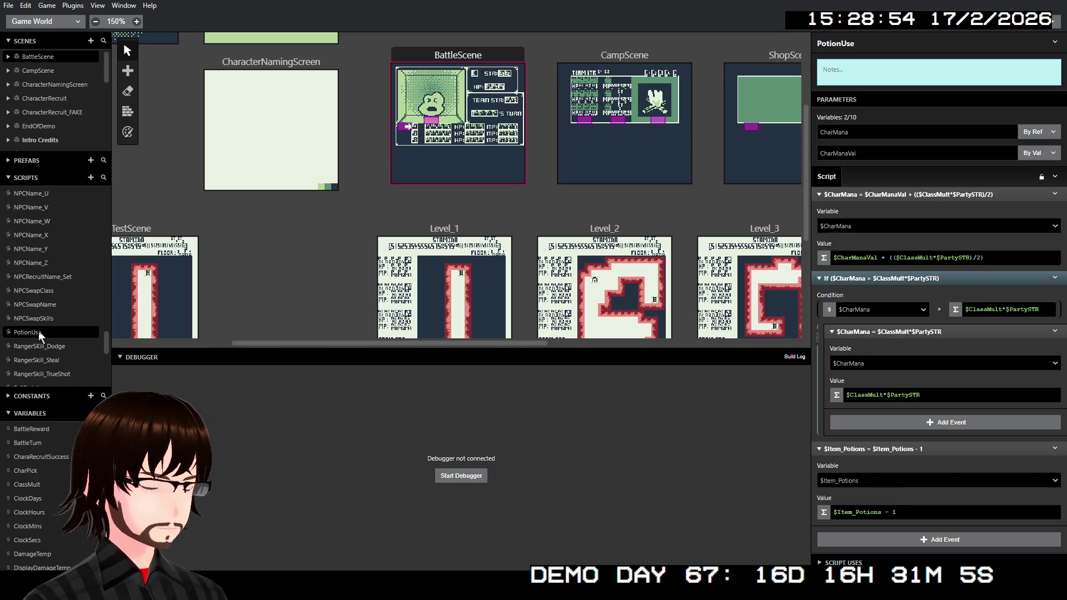
left_click(44, 348)
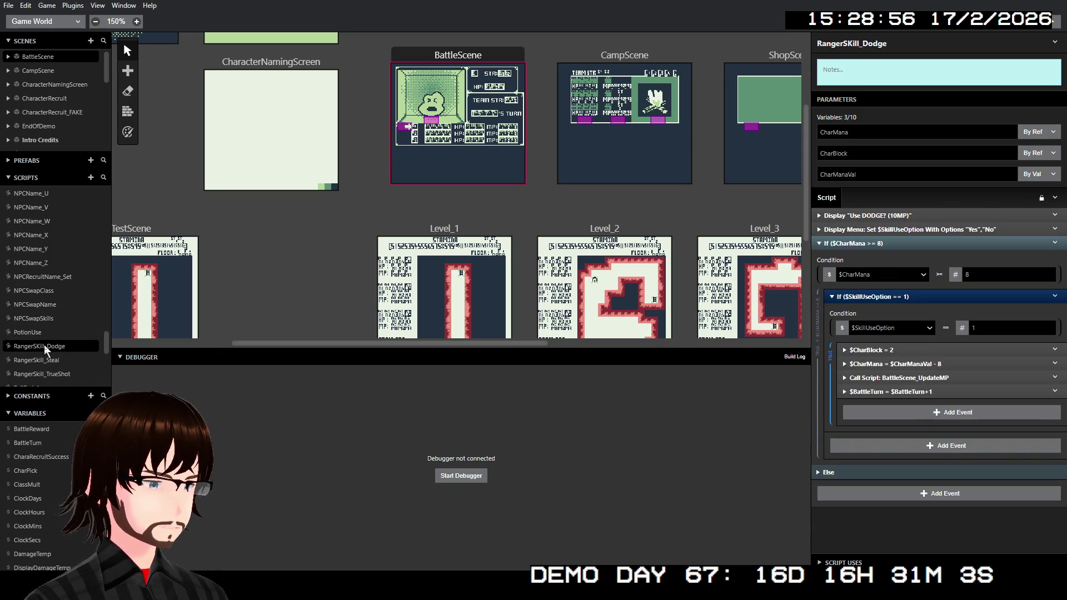
left_click(32, 333)
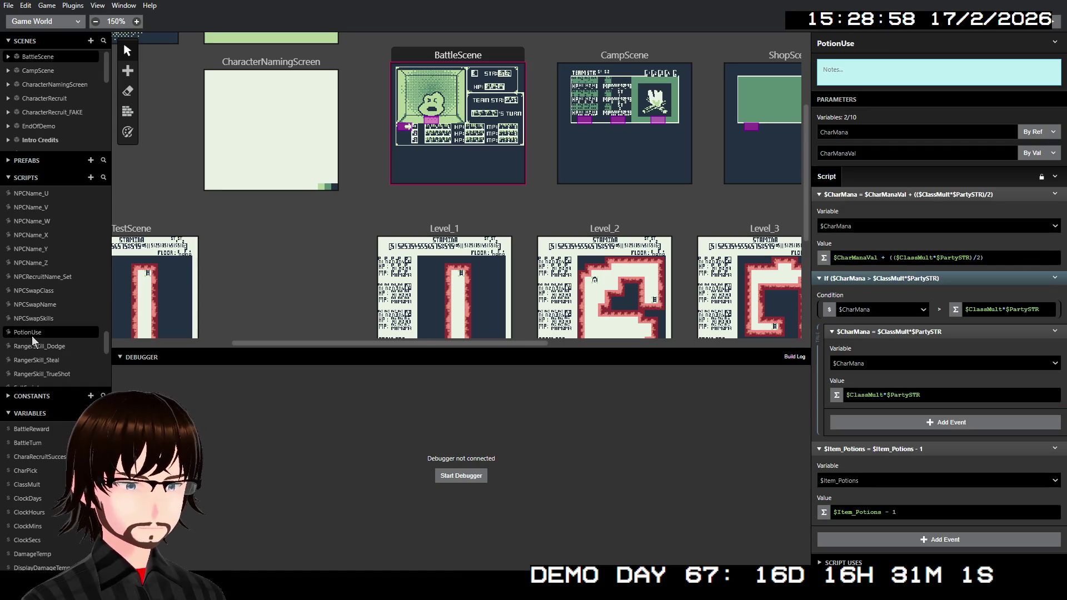
left_click(42, 347)
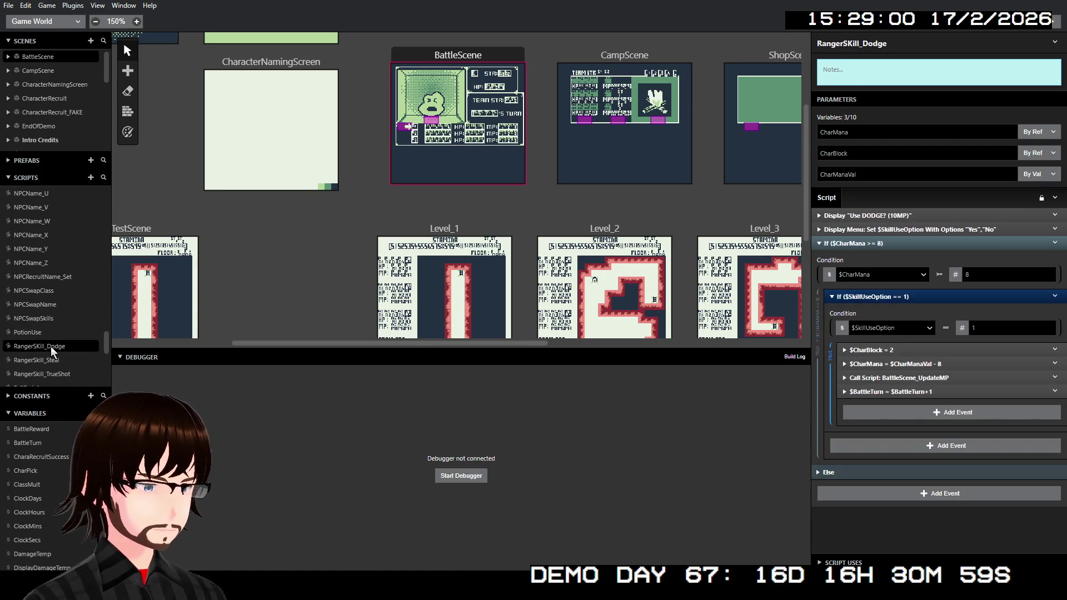
left_click(58, 361)
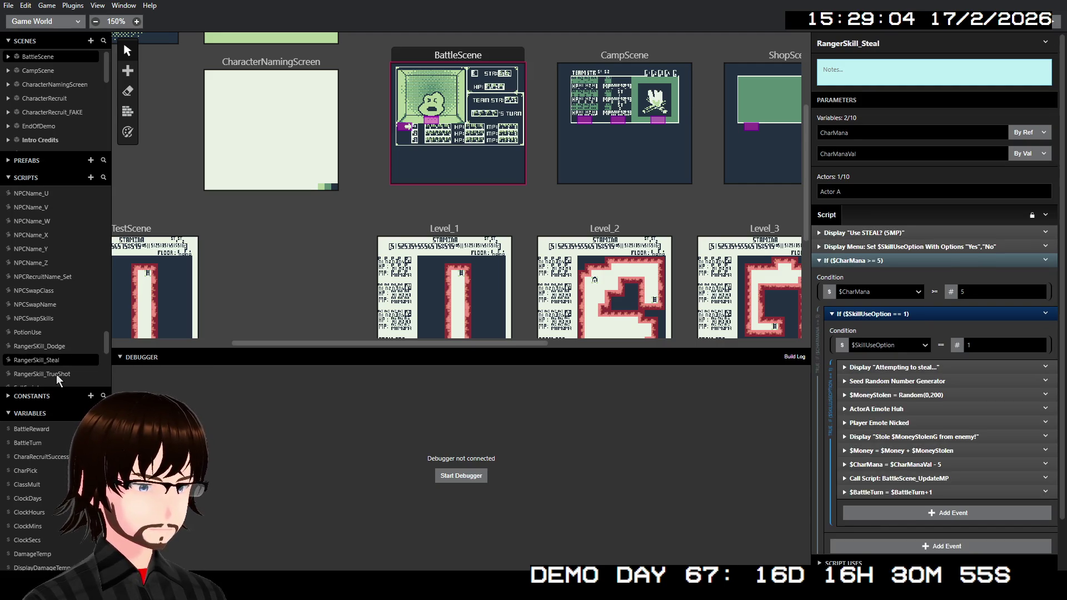
left_click(45, 350)
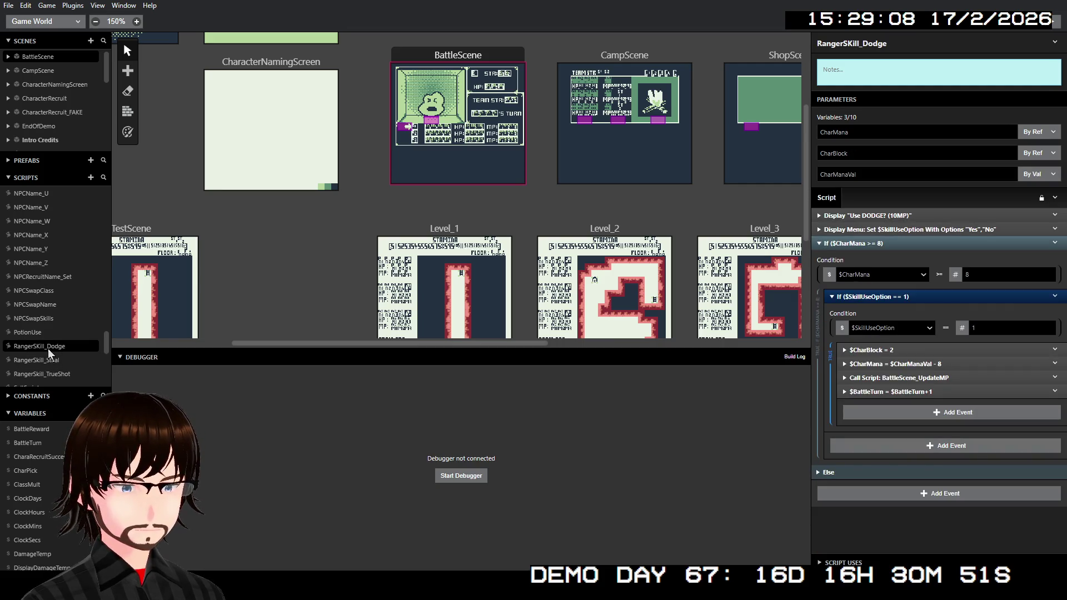
left_click(35, 360)
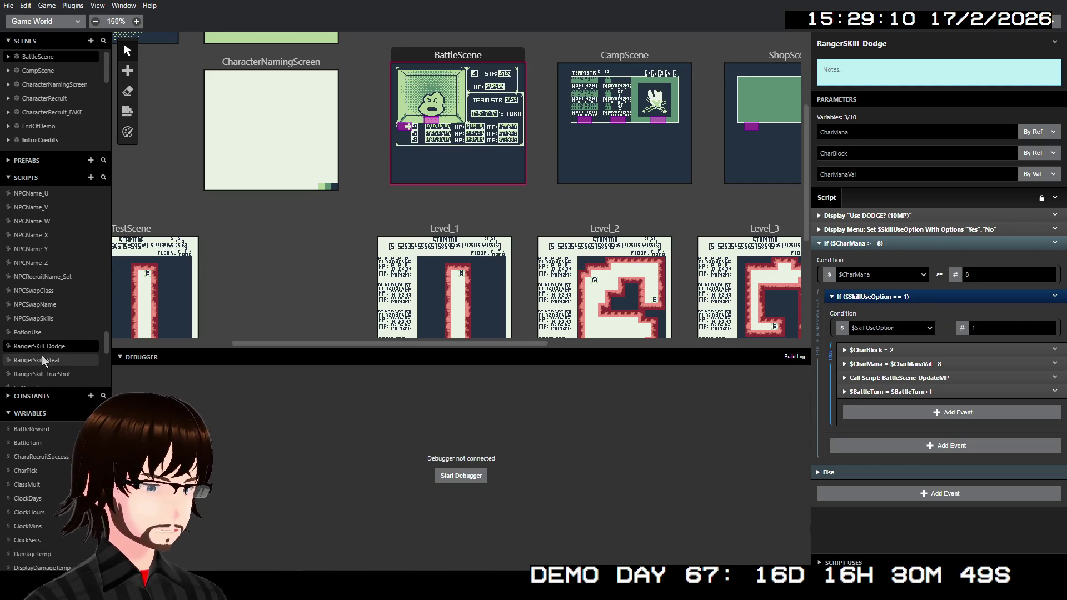
Review RangerSkill_TrueShot's 10-mana EnemyDamage call with base damage 20 and select its actor parameter.
left_click(62, 376)
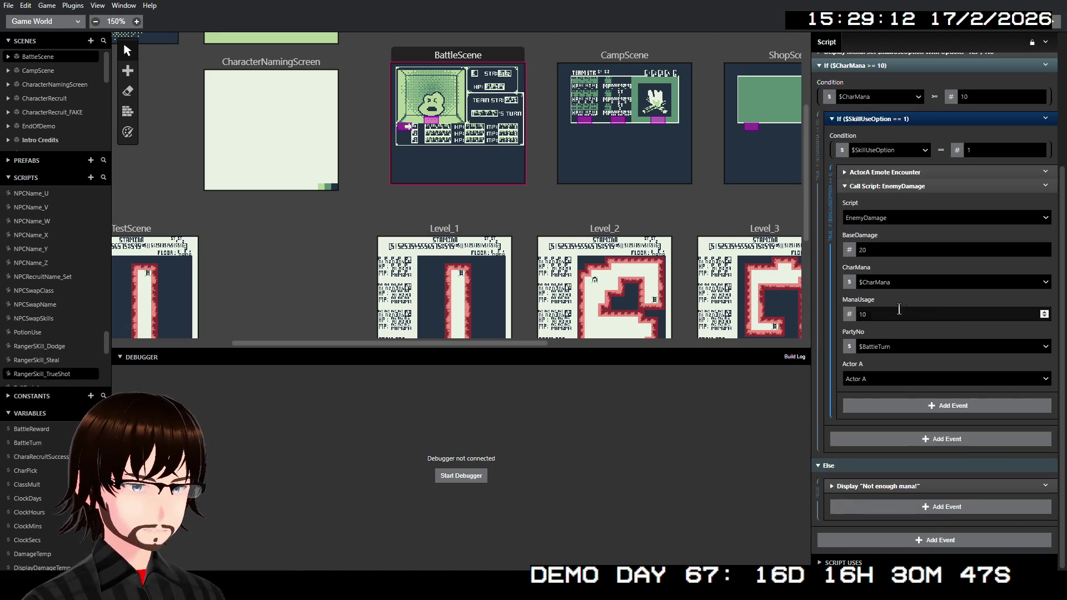
scroll(939, 312, "up", 3)
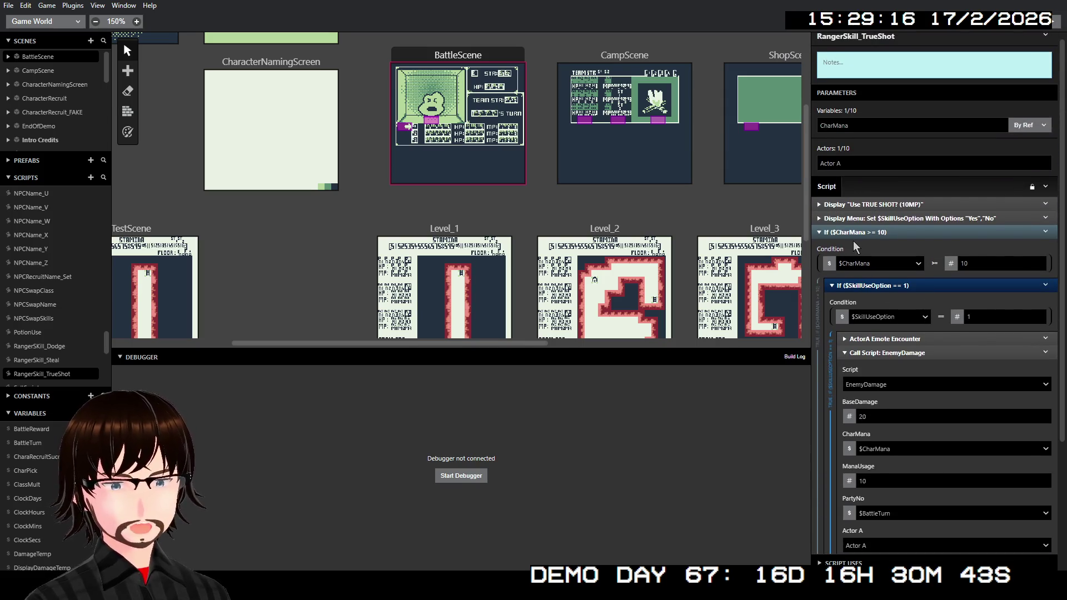
scroll(870, 217, "down", 3)
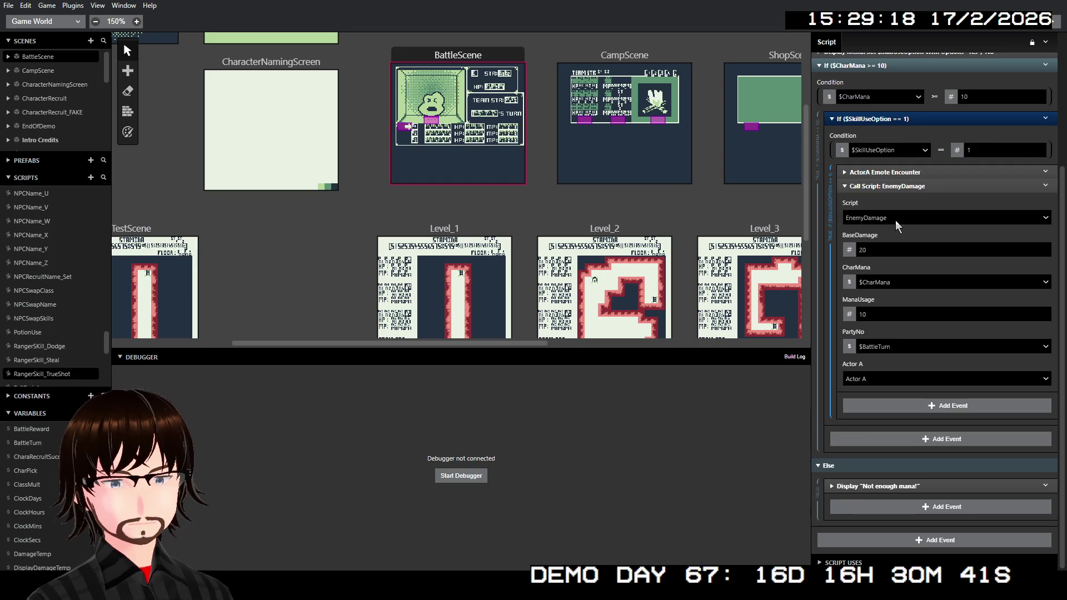
scroll(896, 224, "up", 3)
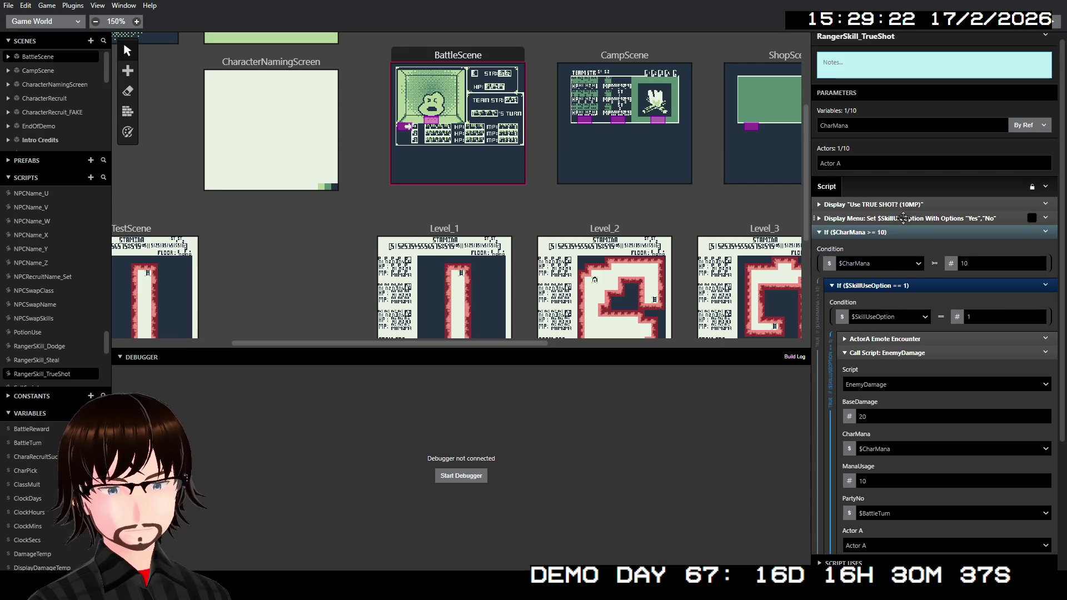
scroll(899, 333, "down", 2)
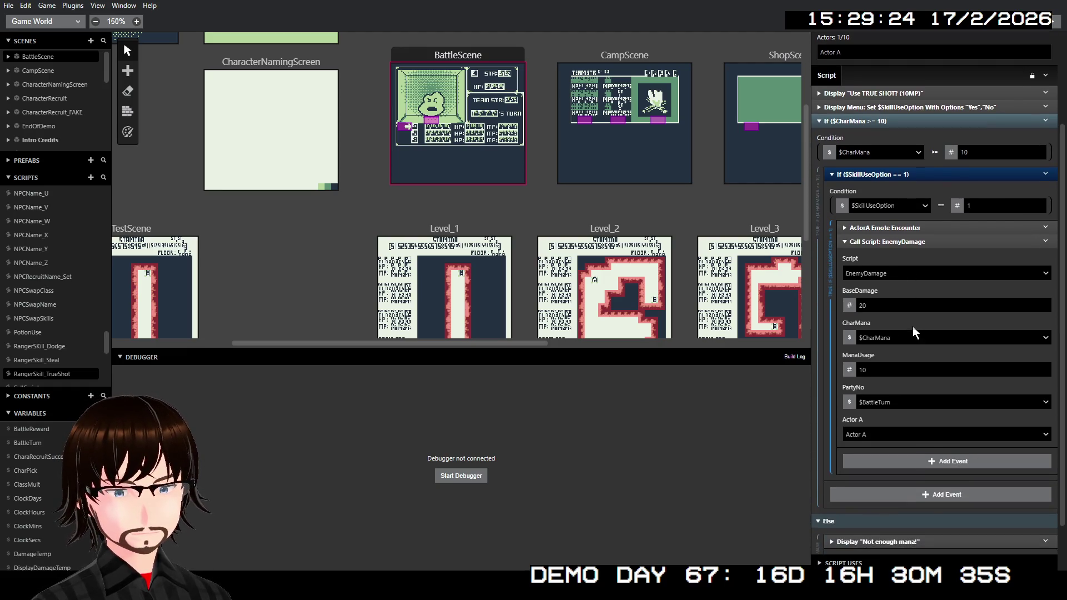
scroll(899, 378, "up", 2)
scroll(845, 145, "down", 1)
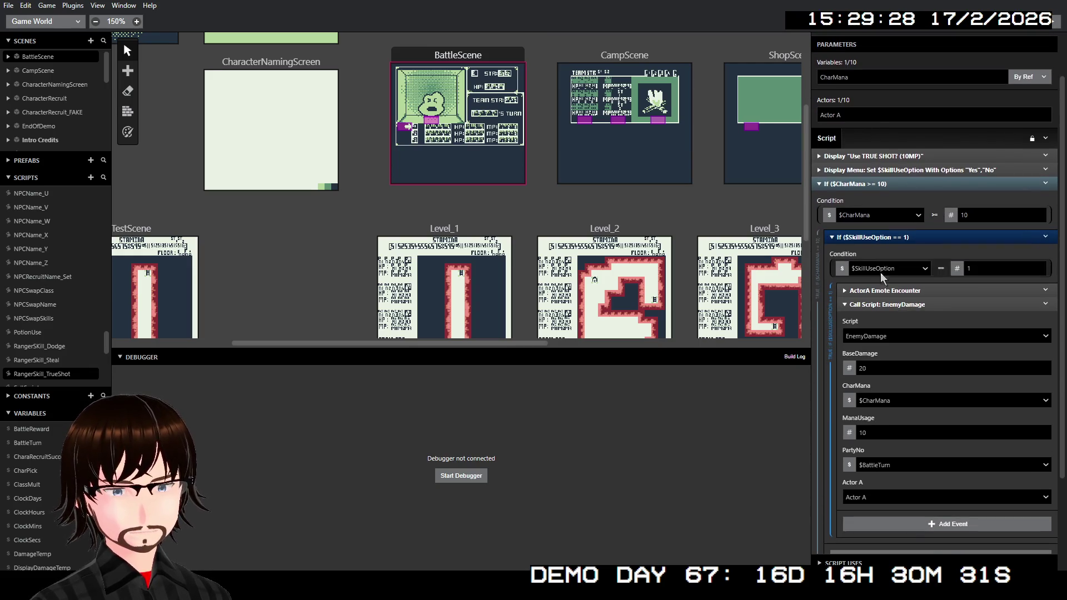
left_click(844, 116)
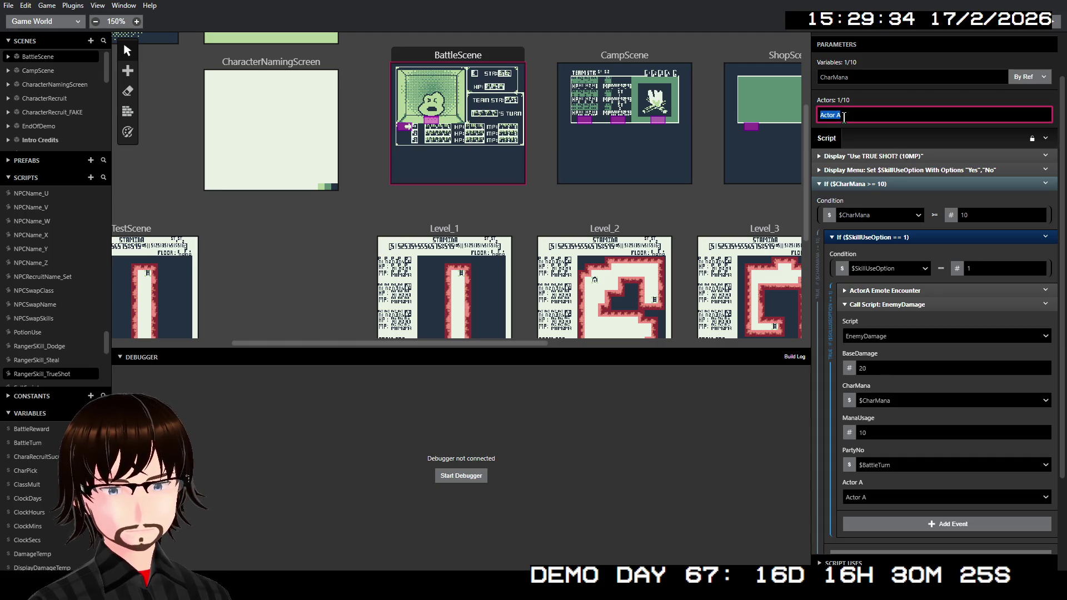
scroll(34, 253, "up", 15)
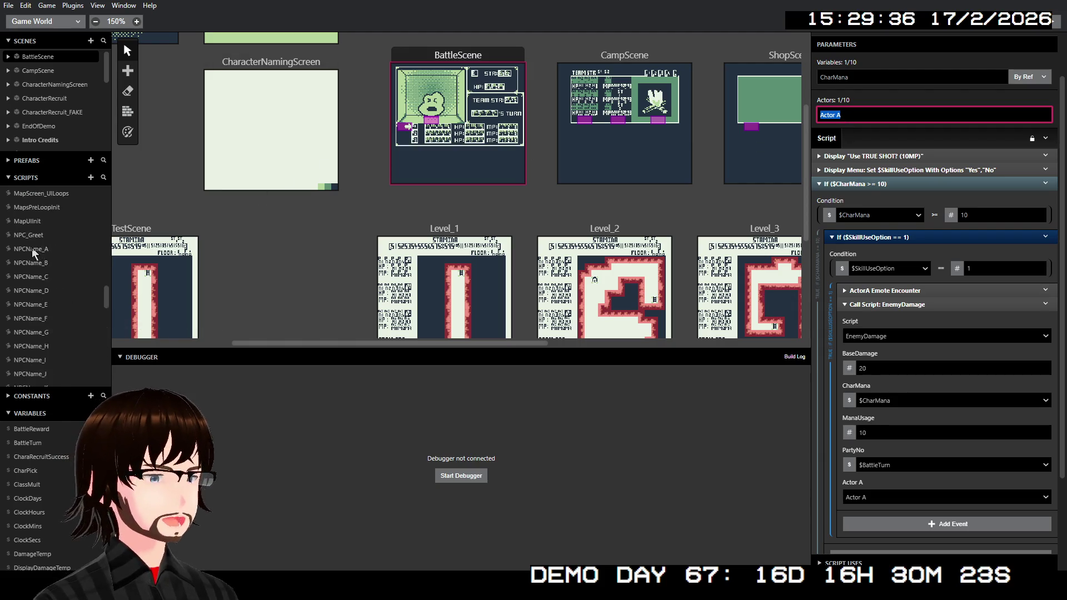
scroll(34, 253, "down", 6)
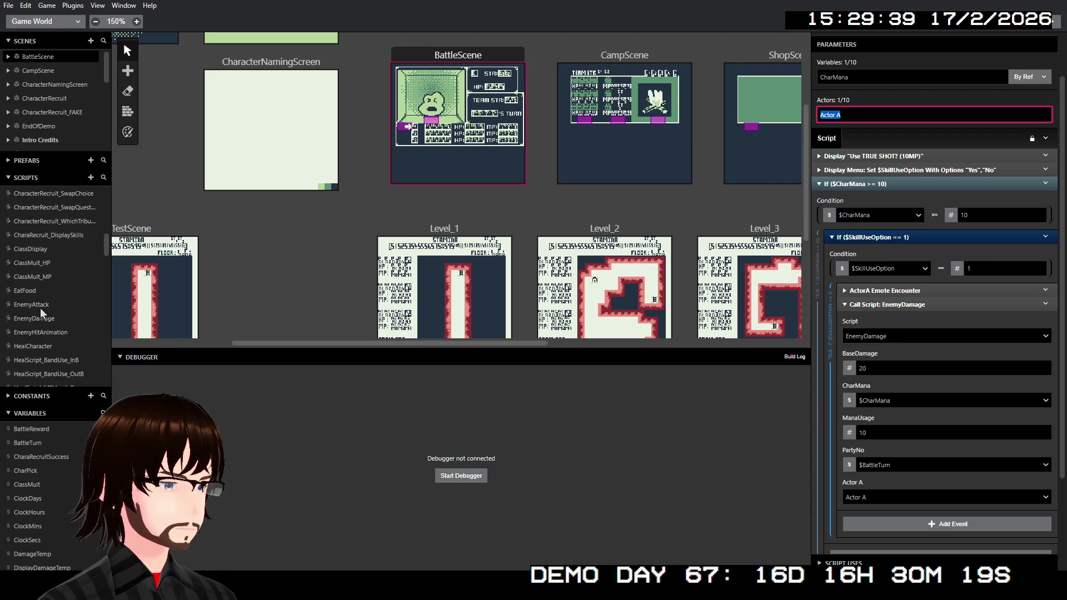
Rename EnemyDamage's Actor A parameter to Enemy, then select the Level_10 scene.
left_click(49, 320)
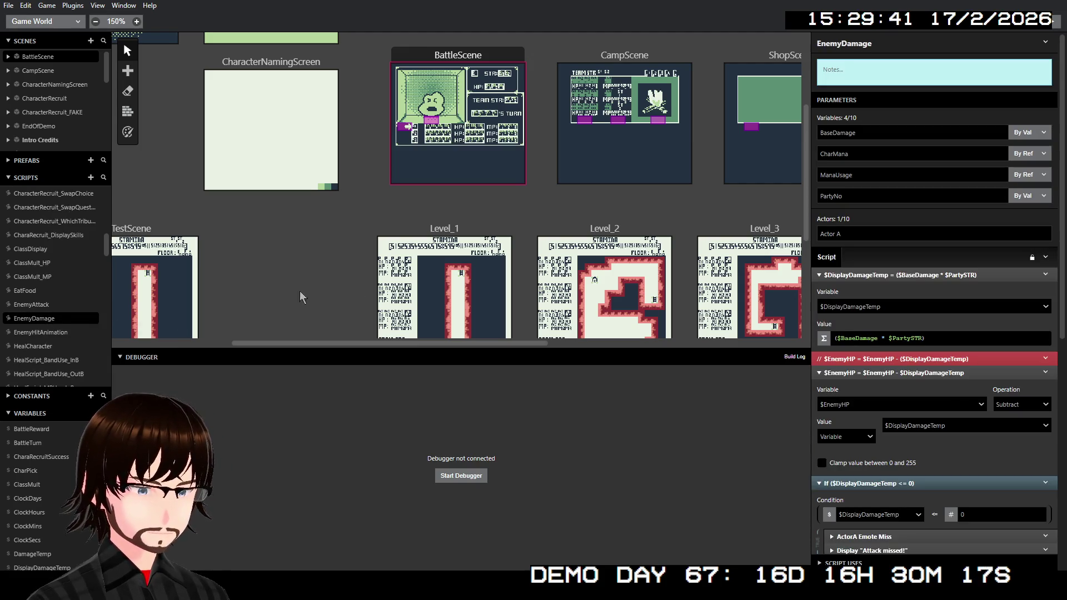
left_click(863, 240)
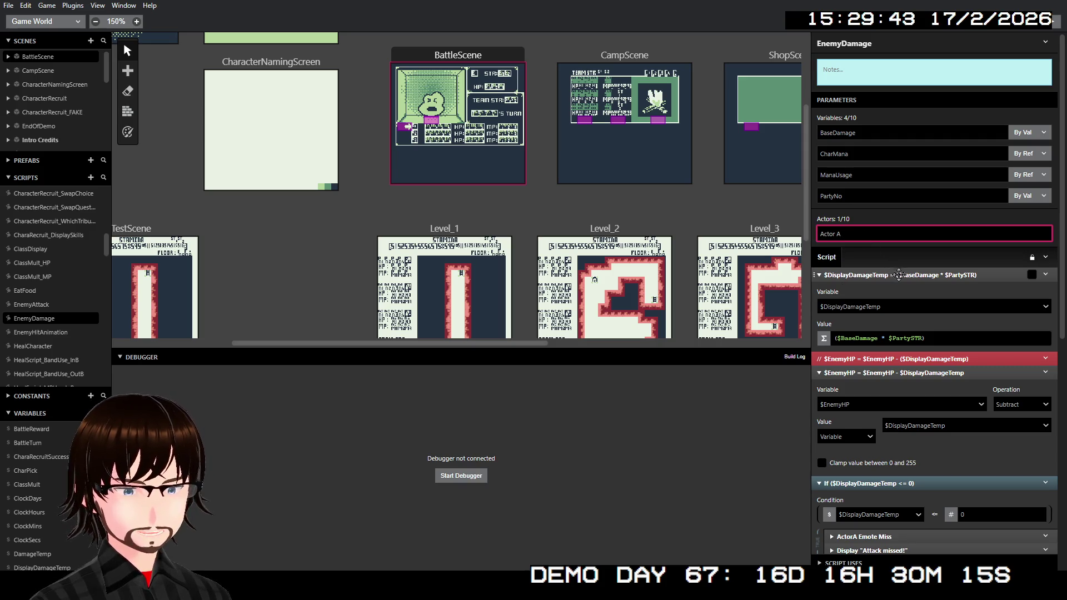
scroll(924, 337, "down", 3)
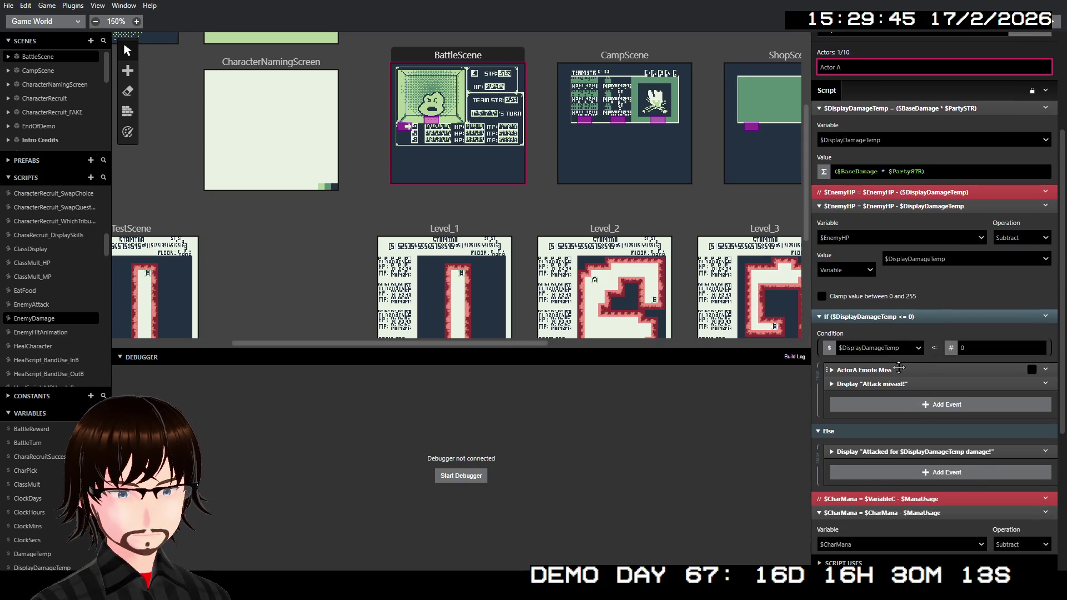
left_click(899, 368)
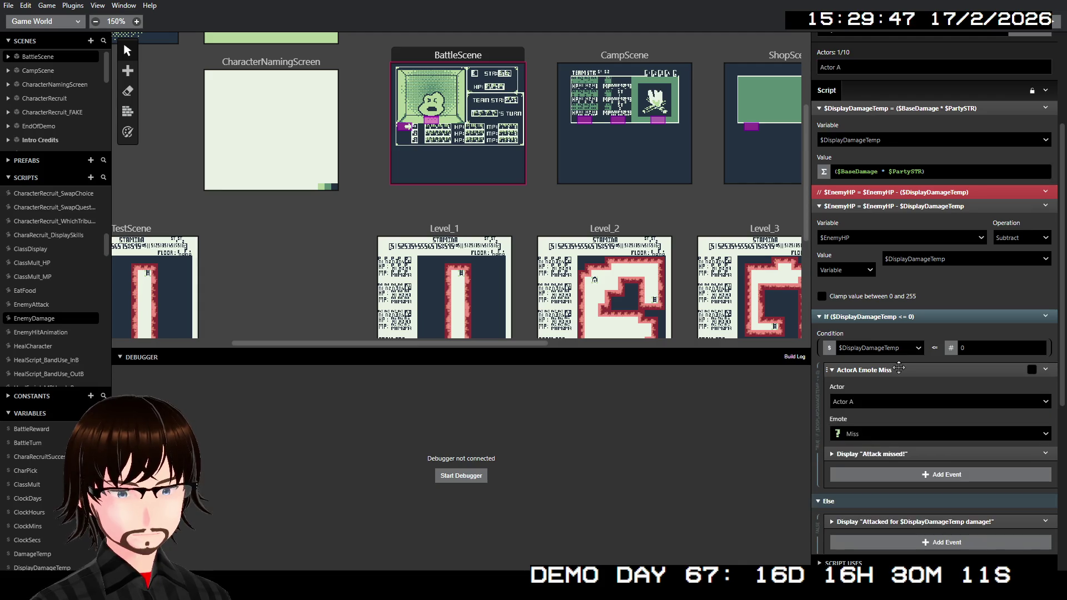
left_click(898, 367)
scroll(897, 167, "up", 1)
triple_click(845, 123)
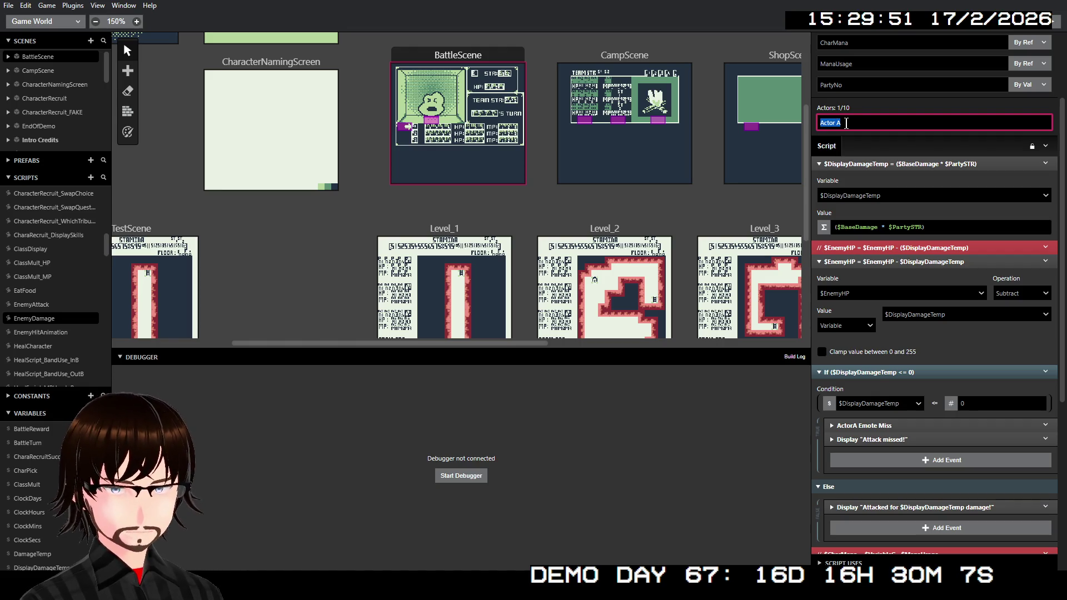
type("Enemy")
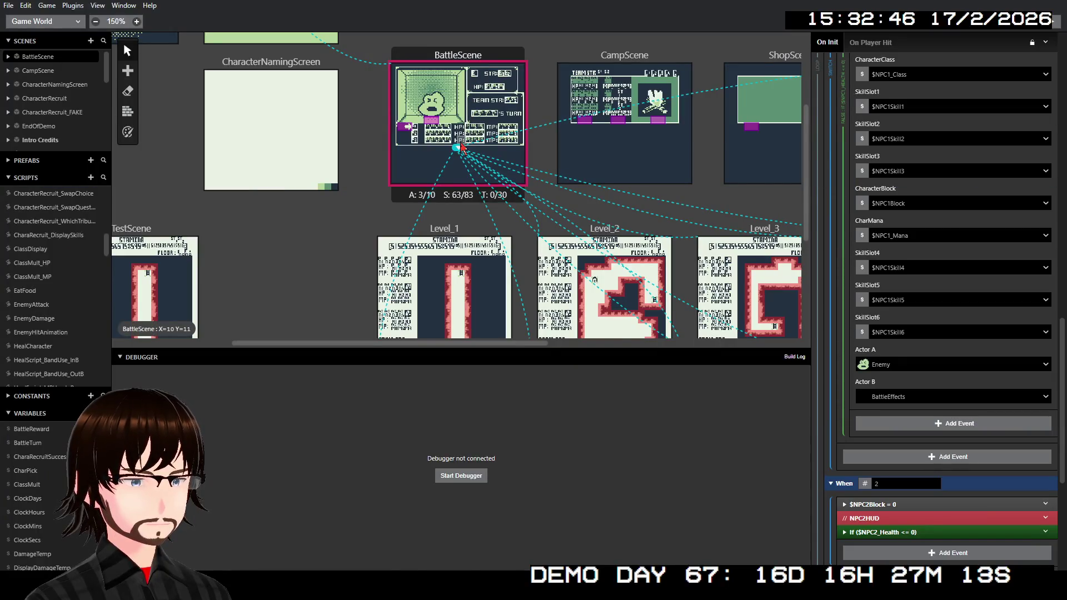
left_click(458, 153)
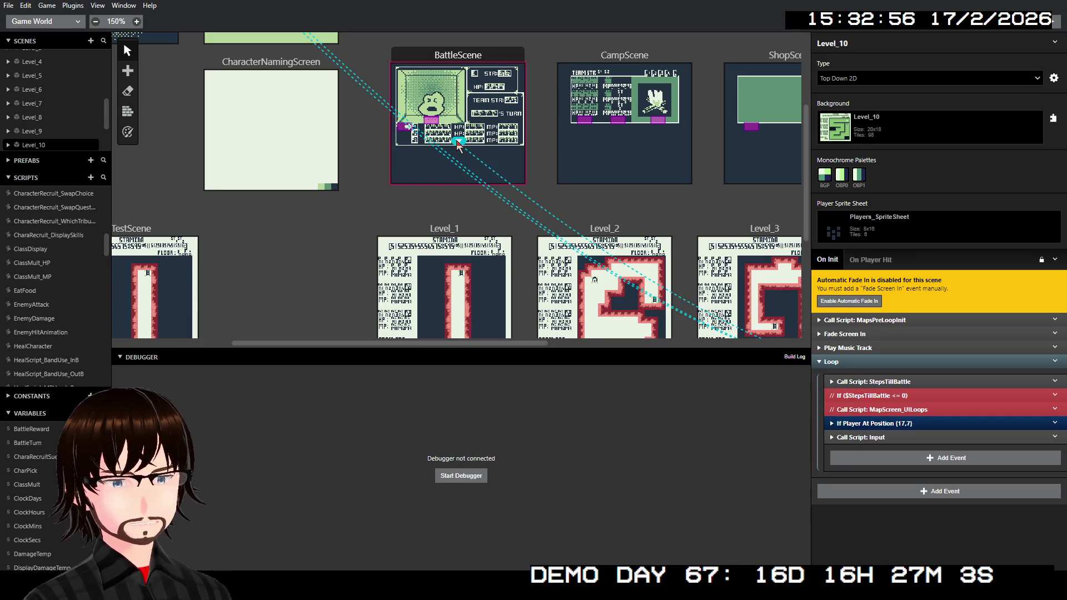
Zoom the world canvas out and move the cyan connection arrow up to the upper HP row.
scroll(483, 150, "up", 3)
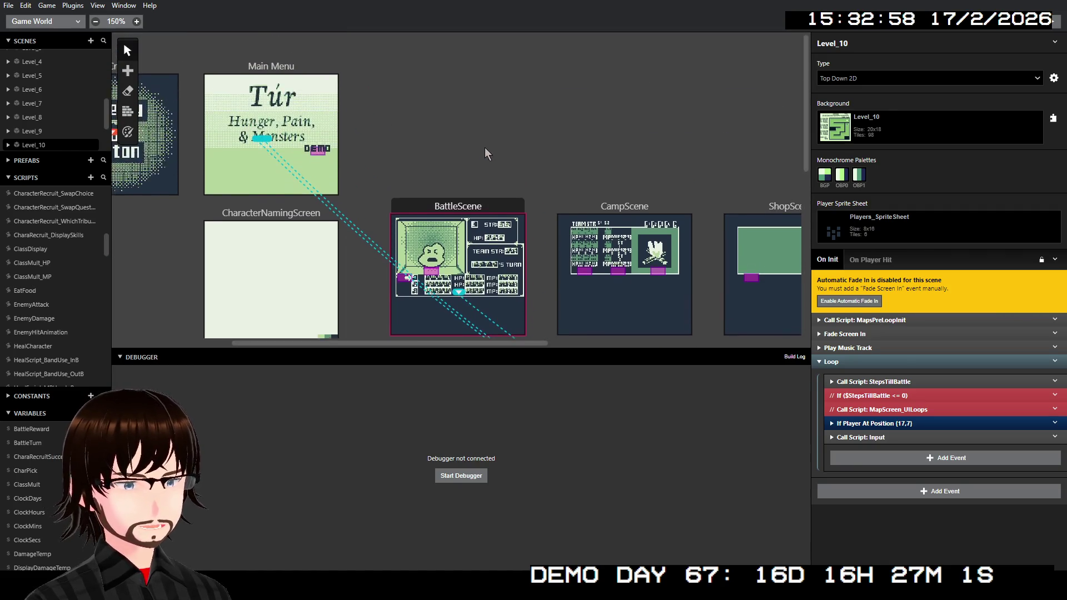
scroll(488, 150, "down", 3)
scroll(489, 150, "up", 1, "ctrl")
scroll(488, 150, "up", 2, "ctrl")
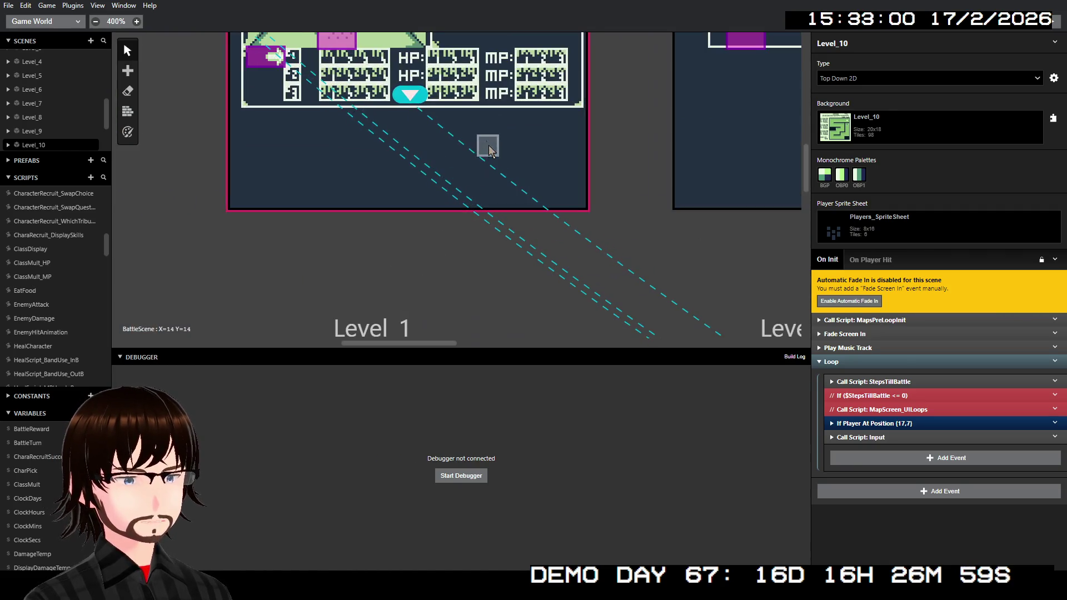
scroll(485, 178, "up", 3)
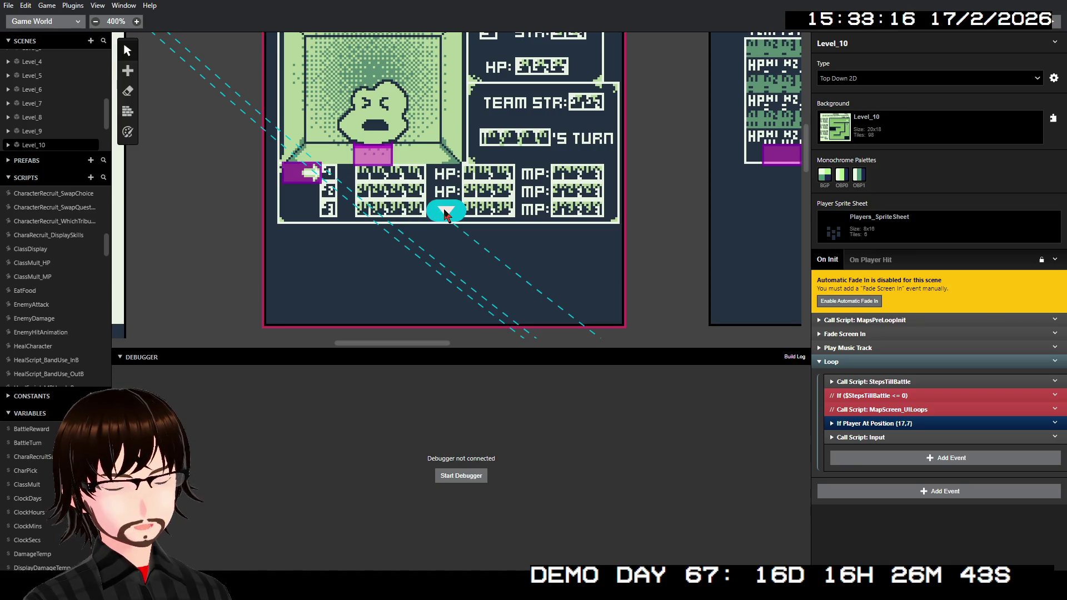
left_click_drag(444, 213, 435, 200)
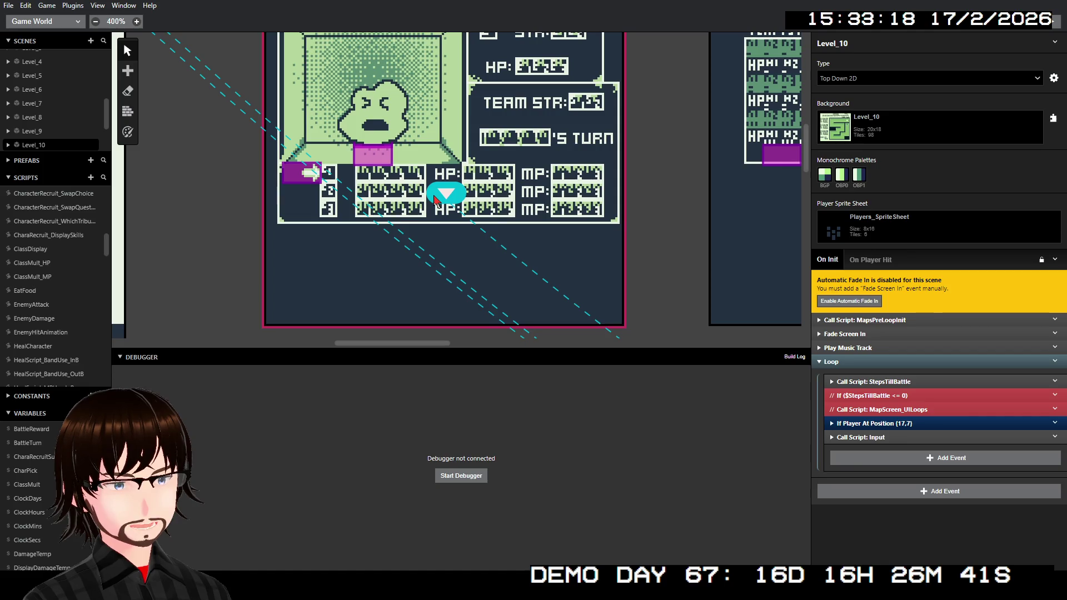
Reframe the world view on BattleScene and CampScene, then return to the EnemyDamage script.
scroll(528, 233, "down", 2)
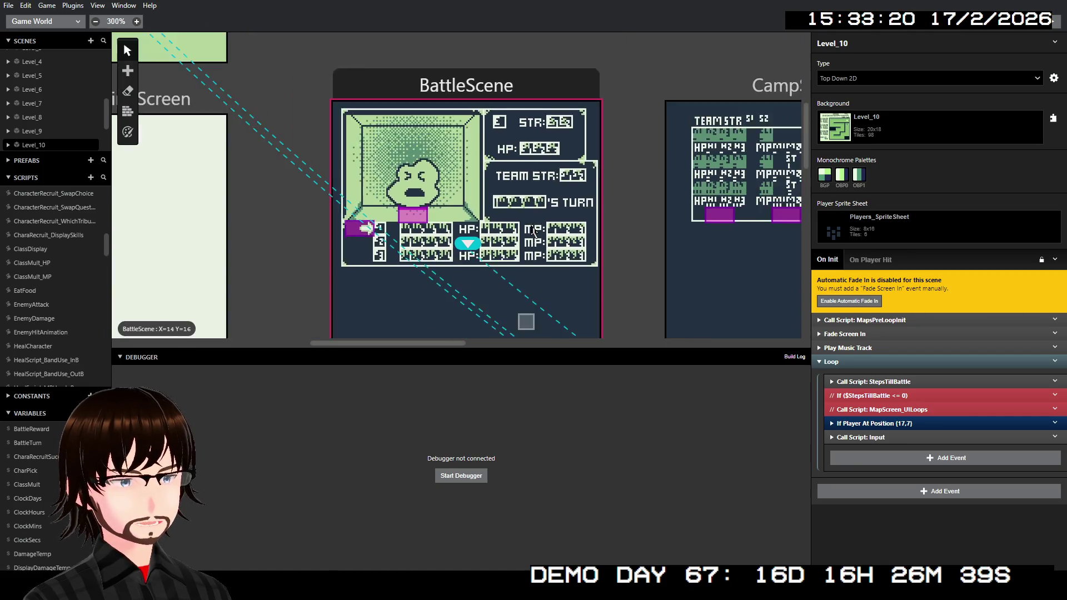
scroll(532, 230, "down", 1)
scroll(524, 180, "down", 1)
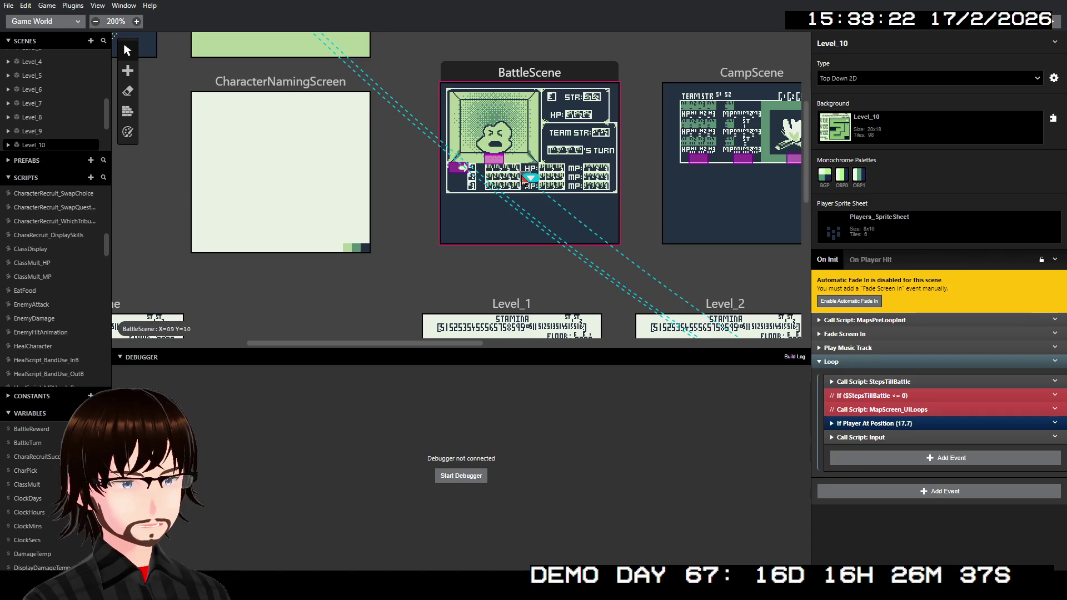
scroll(519, 174, "right", 2)
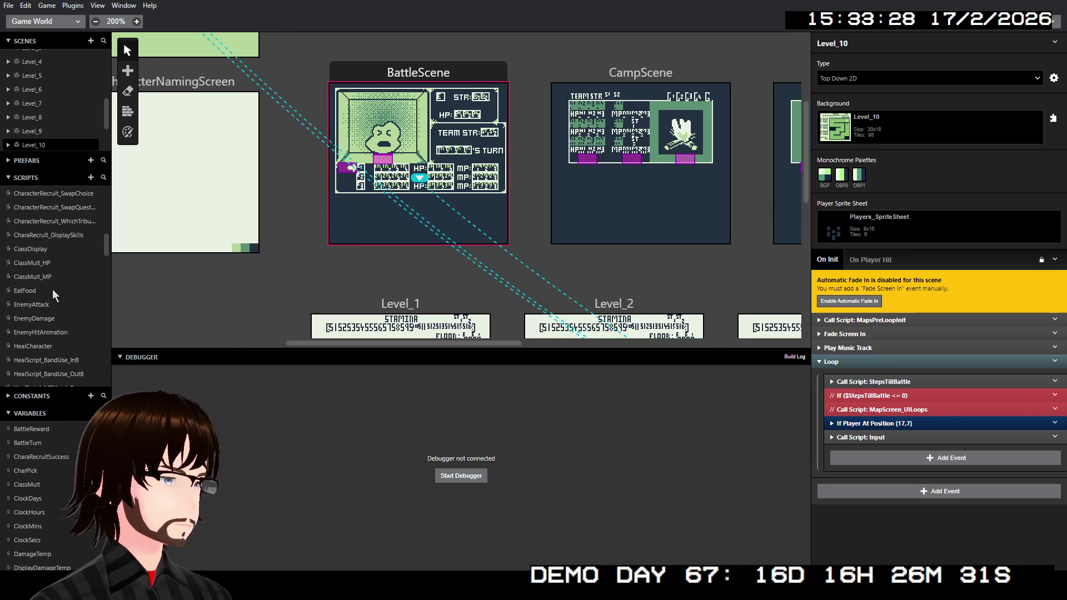
left_click(44, 317)
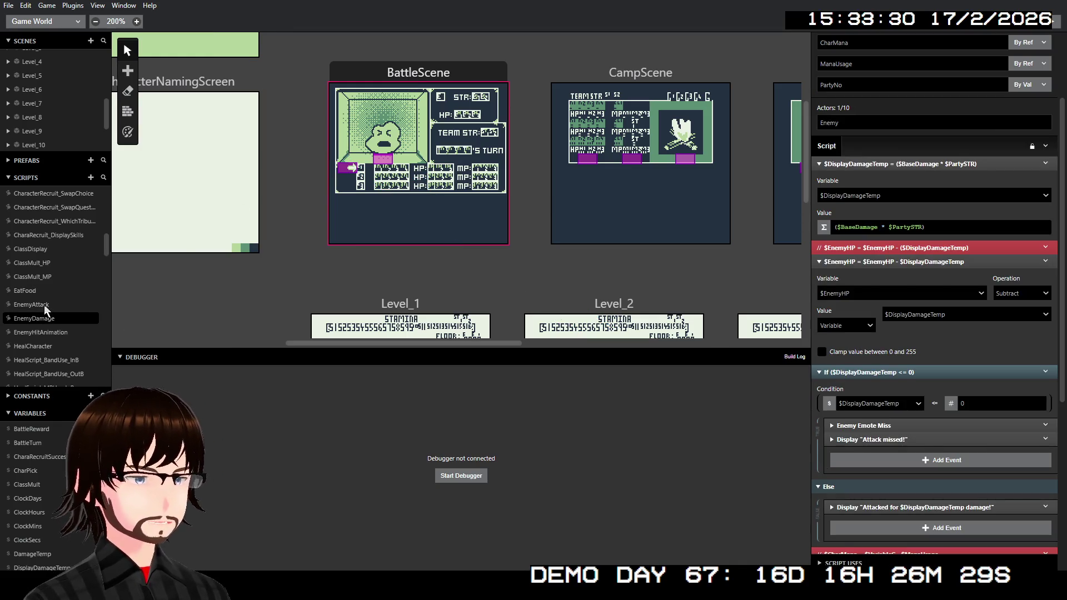
Open EnemyAttack and check which actors play the PlayerGetsHit and SuperBlock emotes.
left_click(44, 304)
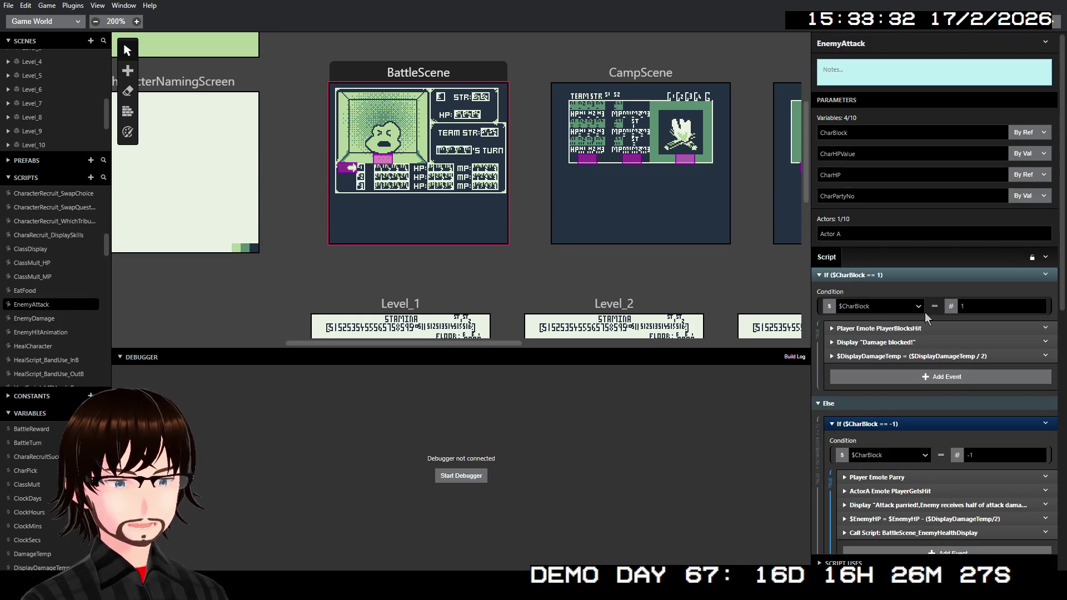
scroll(925, 312, "down", 4)
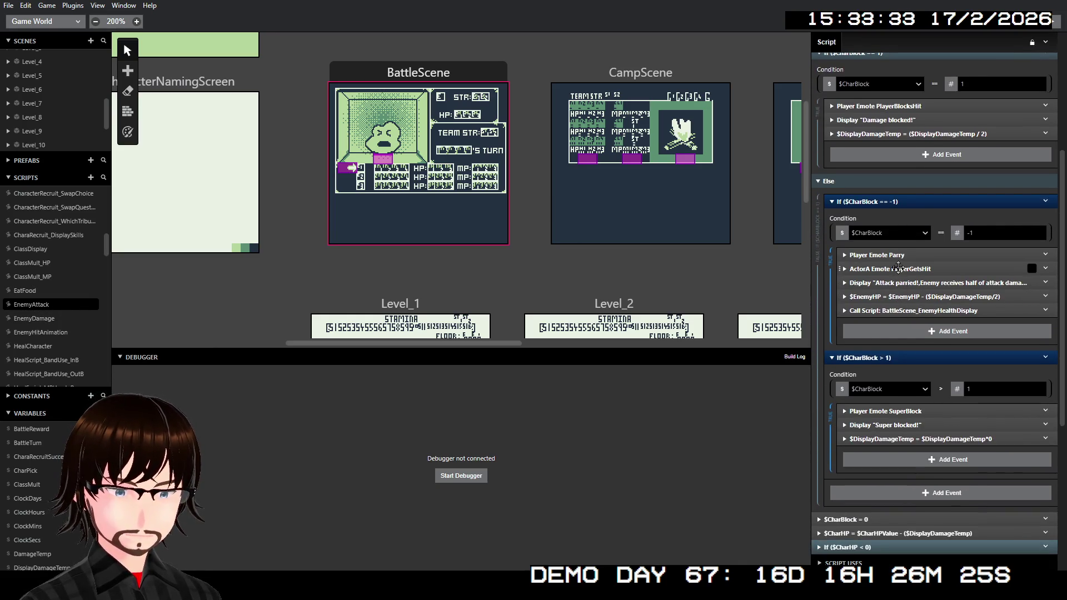
left_click(899, 268)
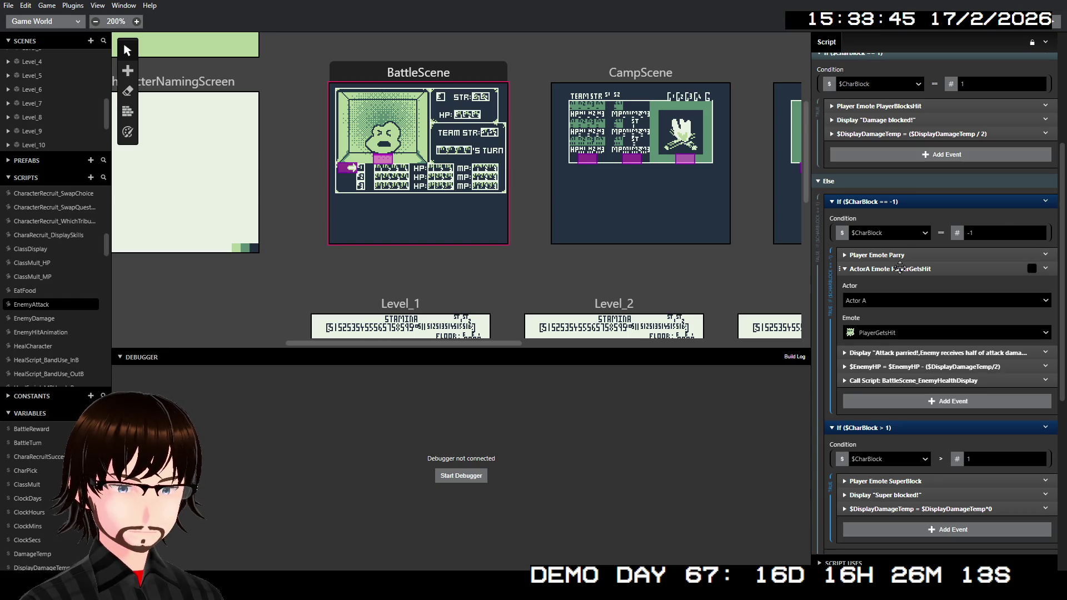
left_click(900, 268)
left_click(900, 269)
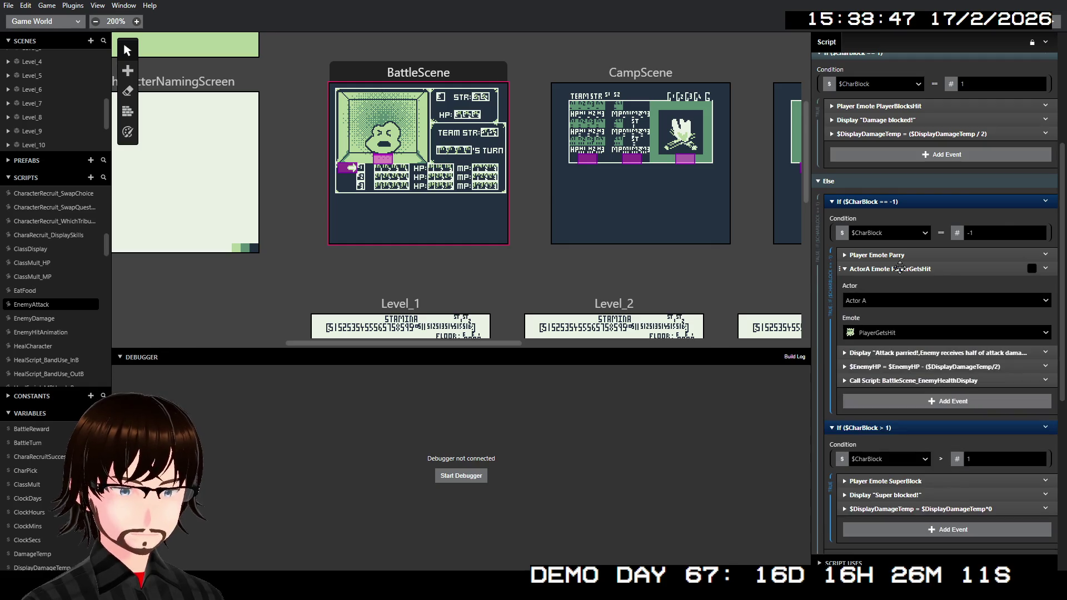
left_click(900, 269)
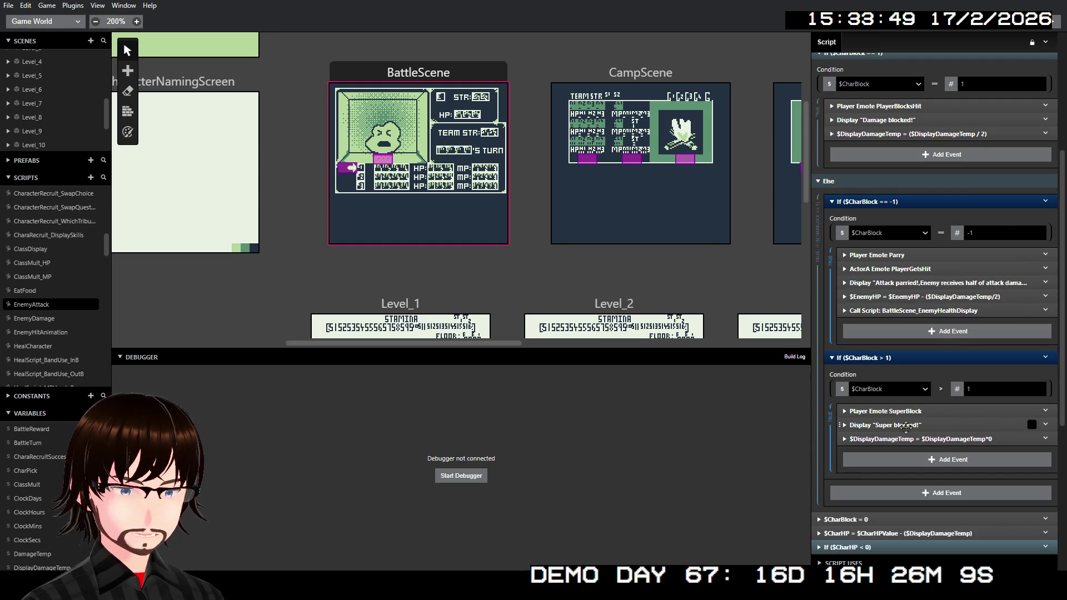
left_click(911, 412)
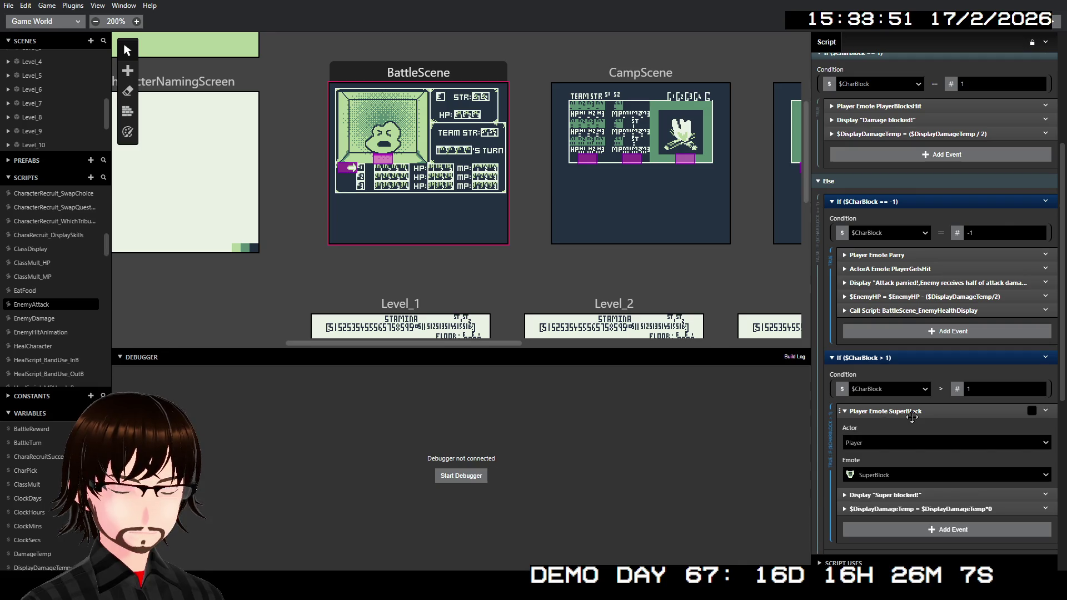
left_click(912, 417)
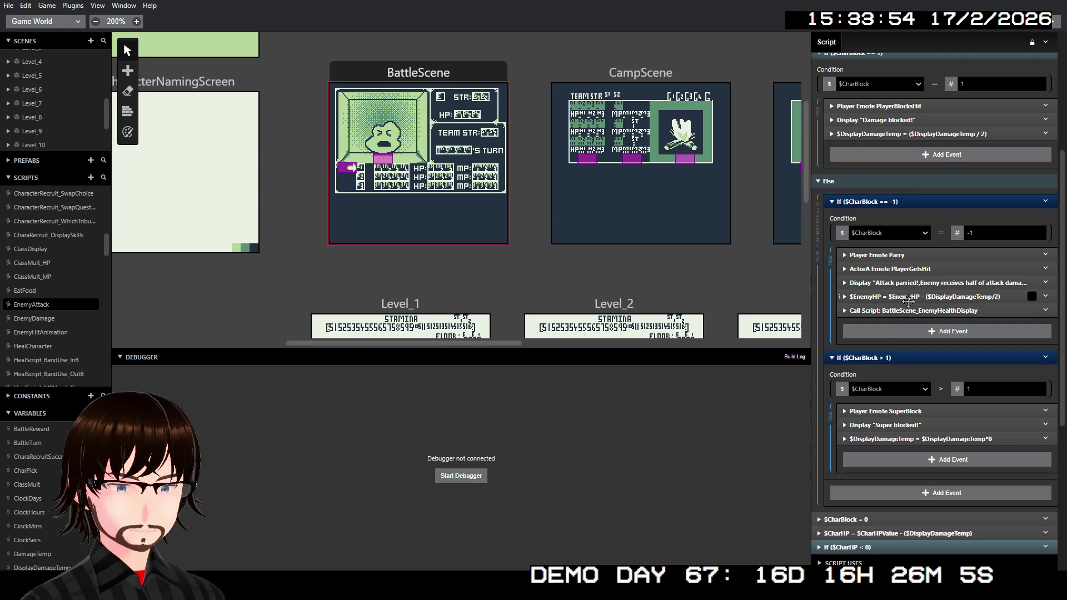
scroll(909, 300, "up", 2)
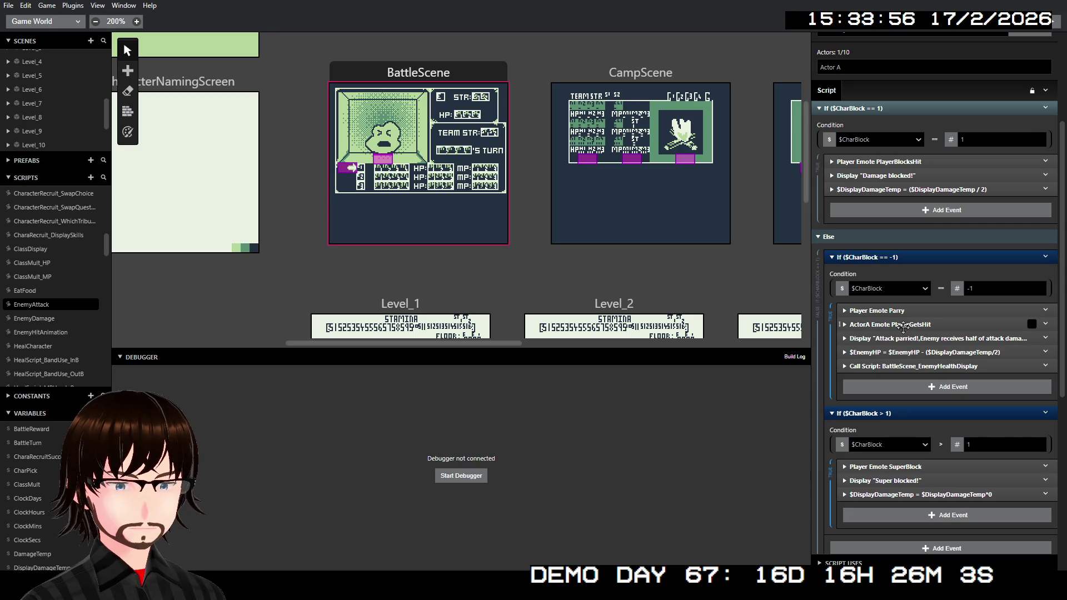
scroll(863, 135, "up", 2)
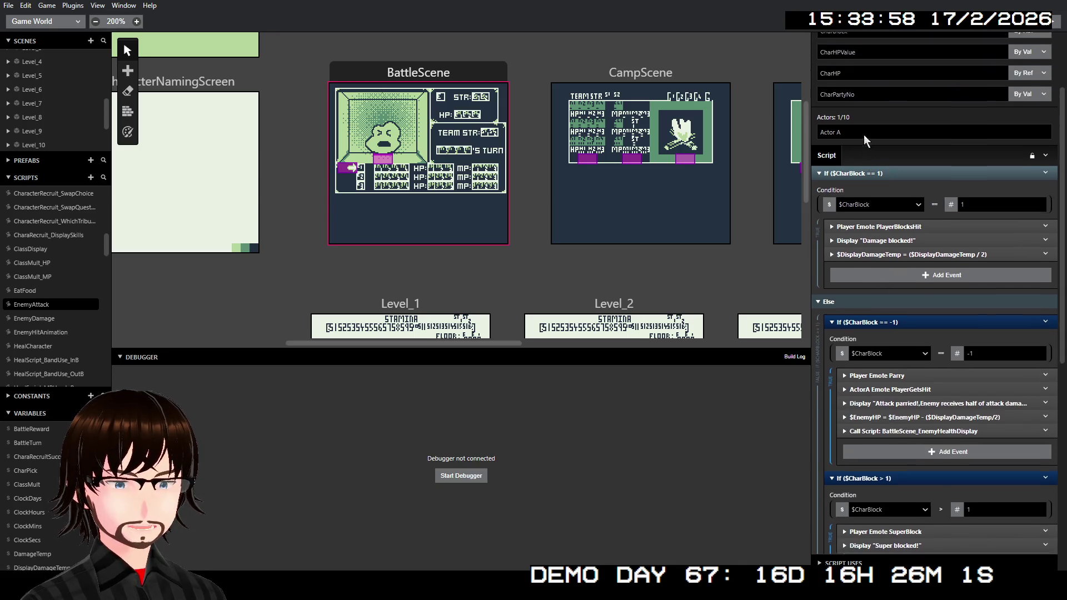
scroll(864, 134, "up", 2)
Rename EnemyAttack's actor parameter to Enemy and bring up BattleScene's event script.
left_click(854, 177)
type("Enemy")
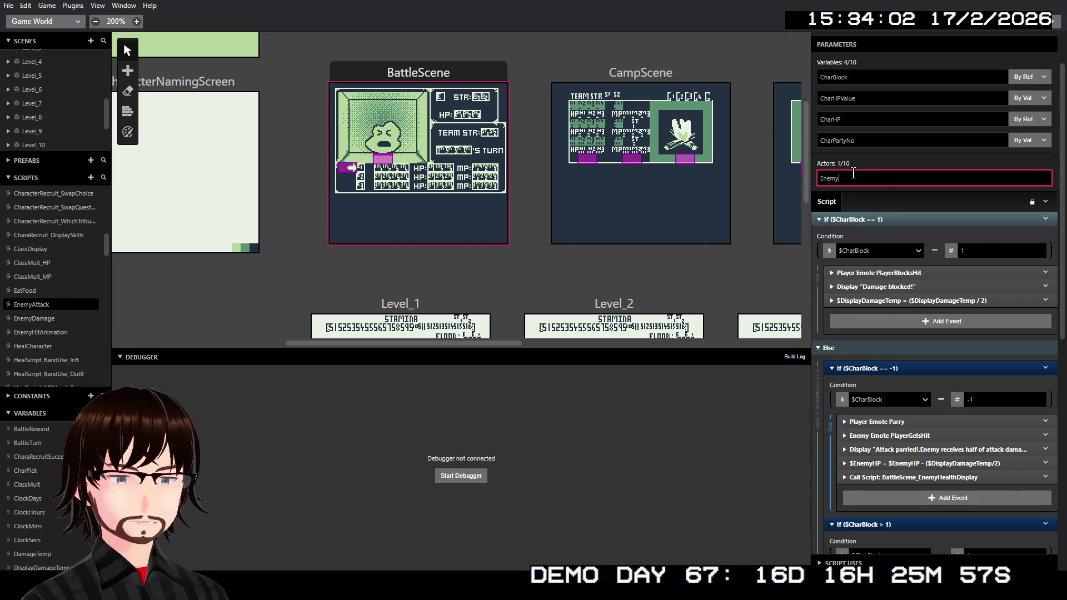
left_click(890, 159)
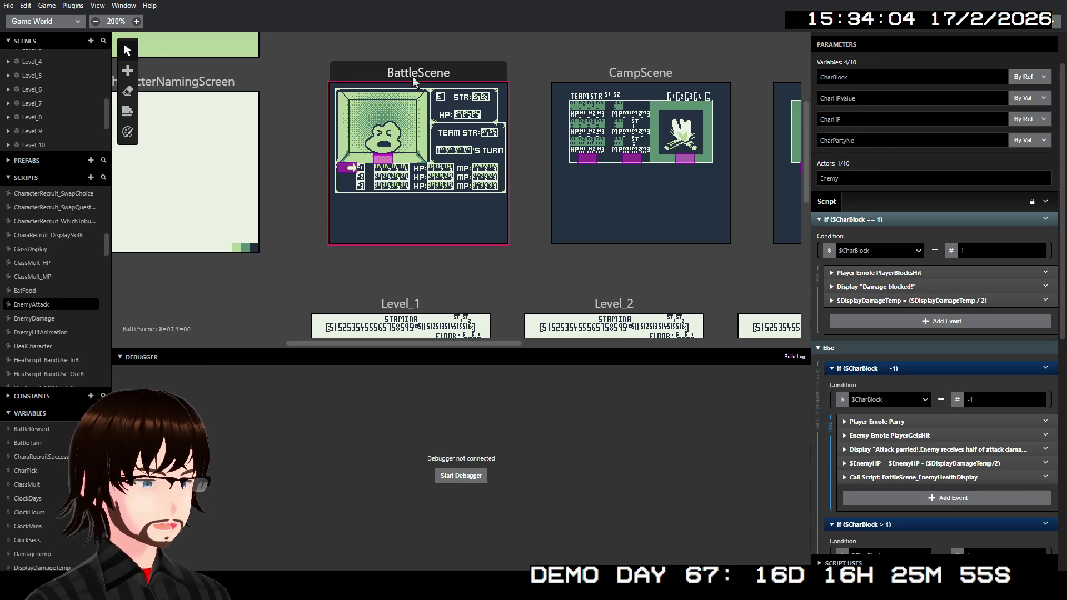
left_click(413, 81)
scroll(901, 472, "down", 10)
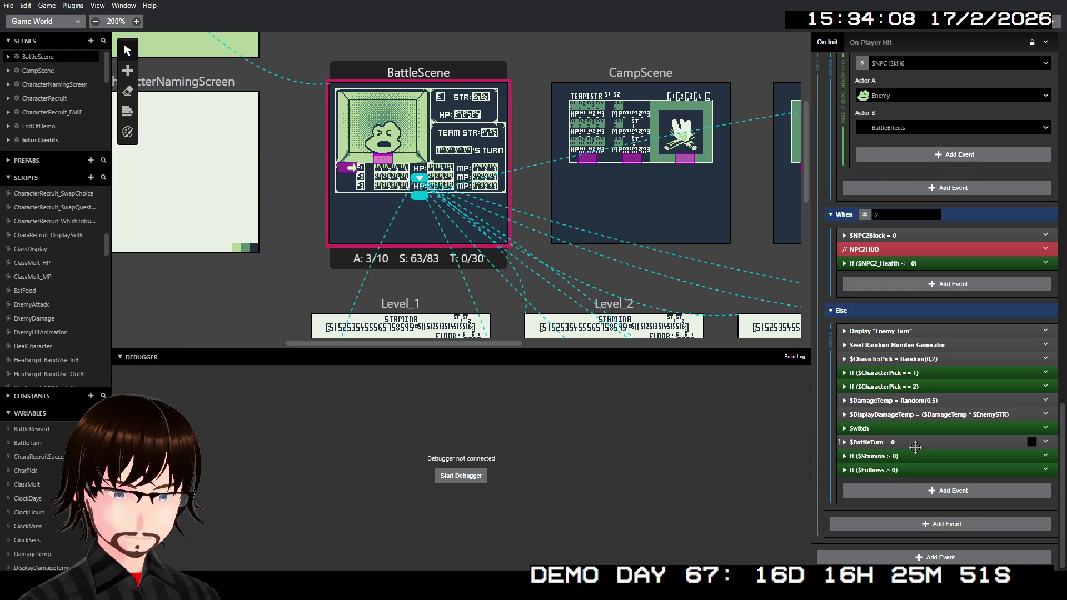
left_click(873, 431)
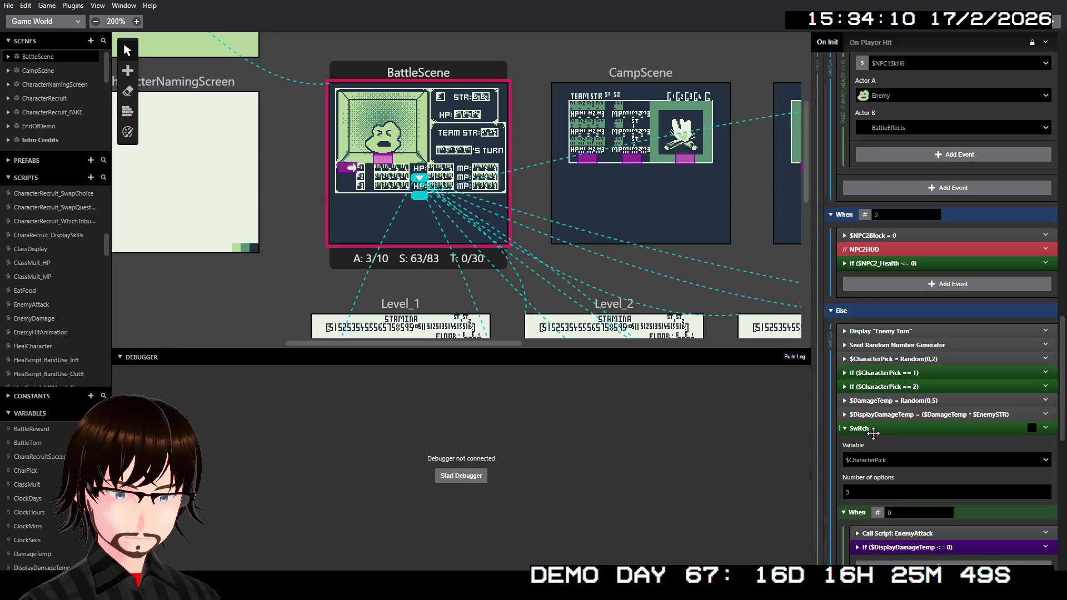
scroll(892, 442, "down", 5)
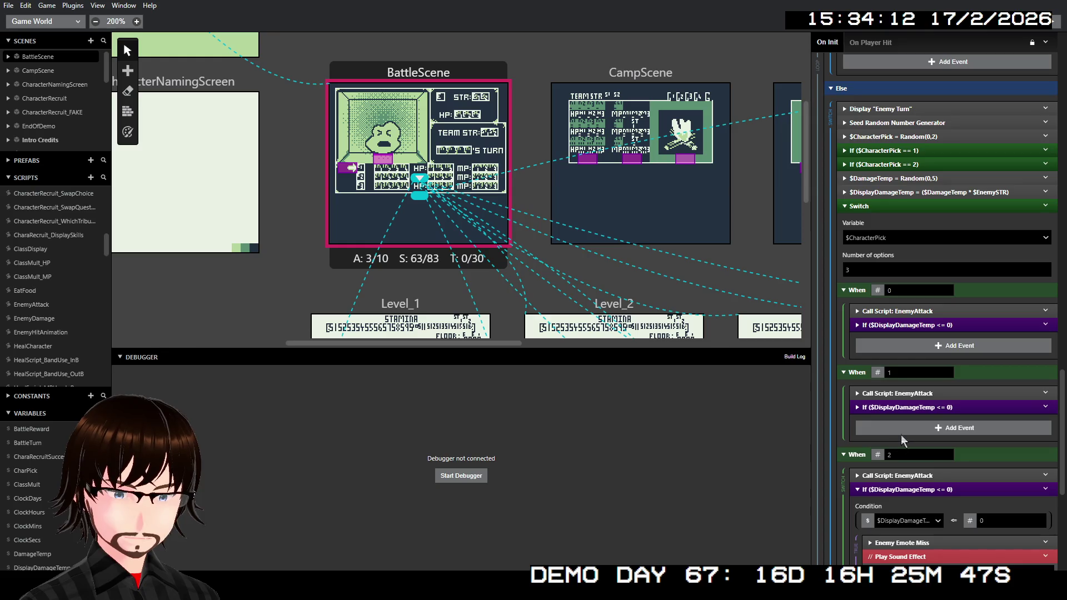
left_click(912, 393)
scroll(923, 412, "down", 2)
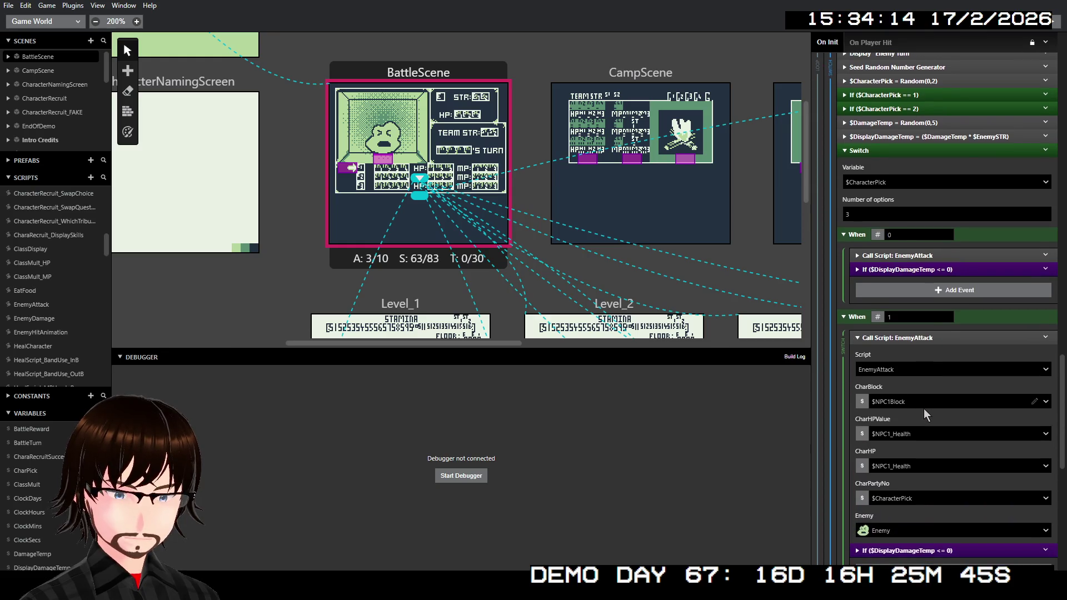
left_click(927, 337)
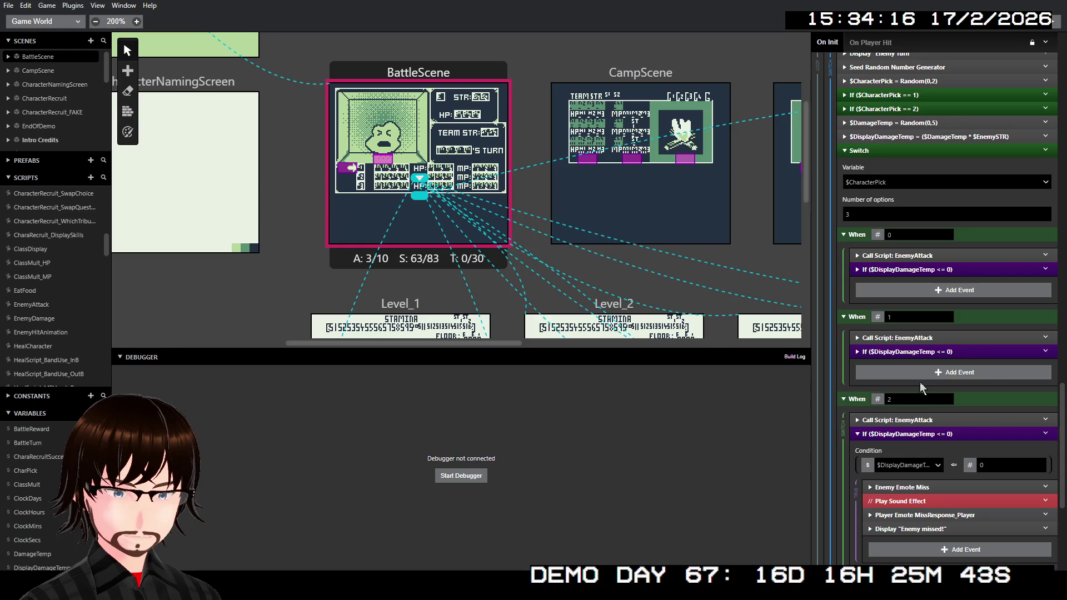
scroll(902, 520, "down", 2)
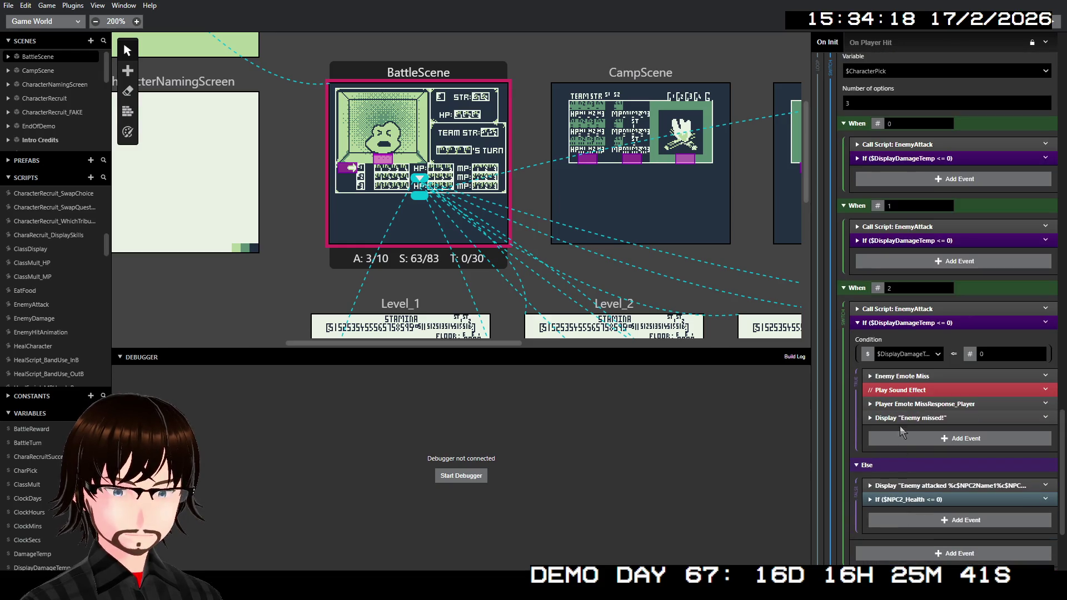
left_click(908, 319)
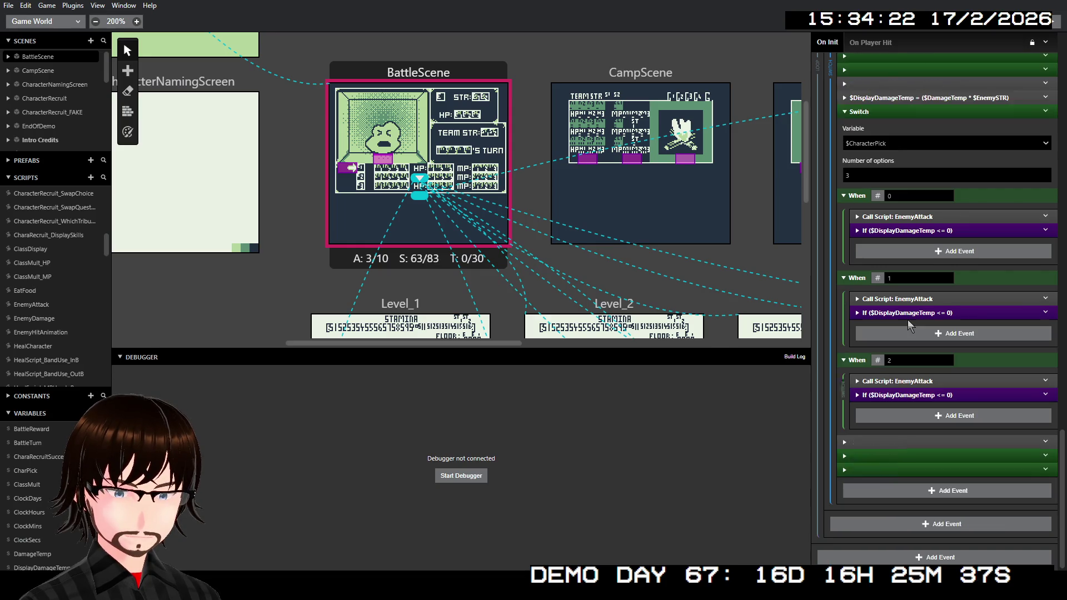
left_click(890, 395)
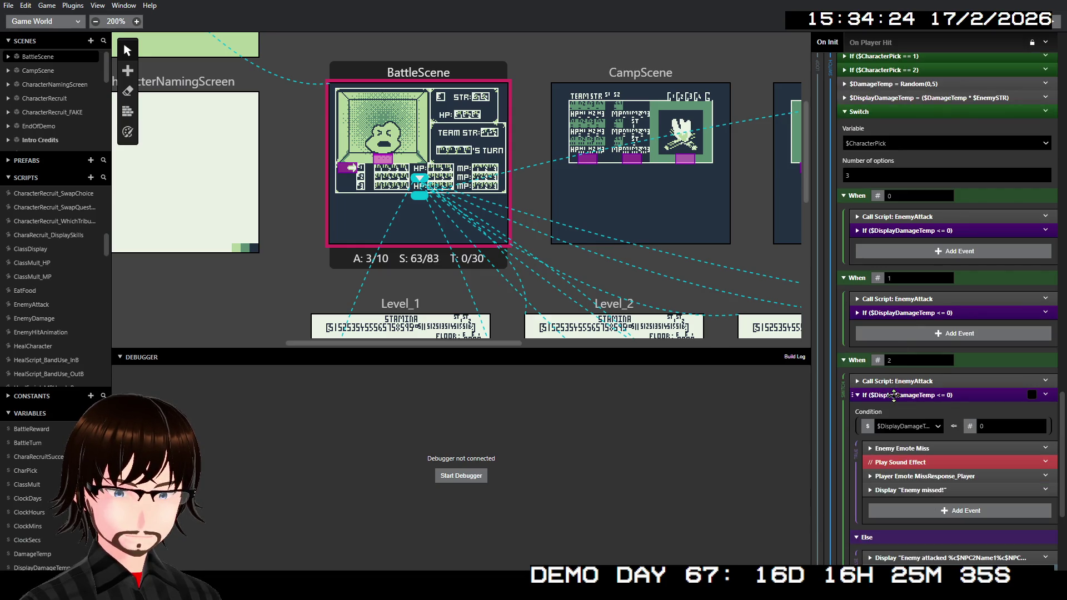
left_click(894, 395)
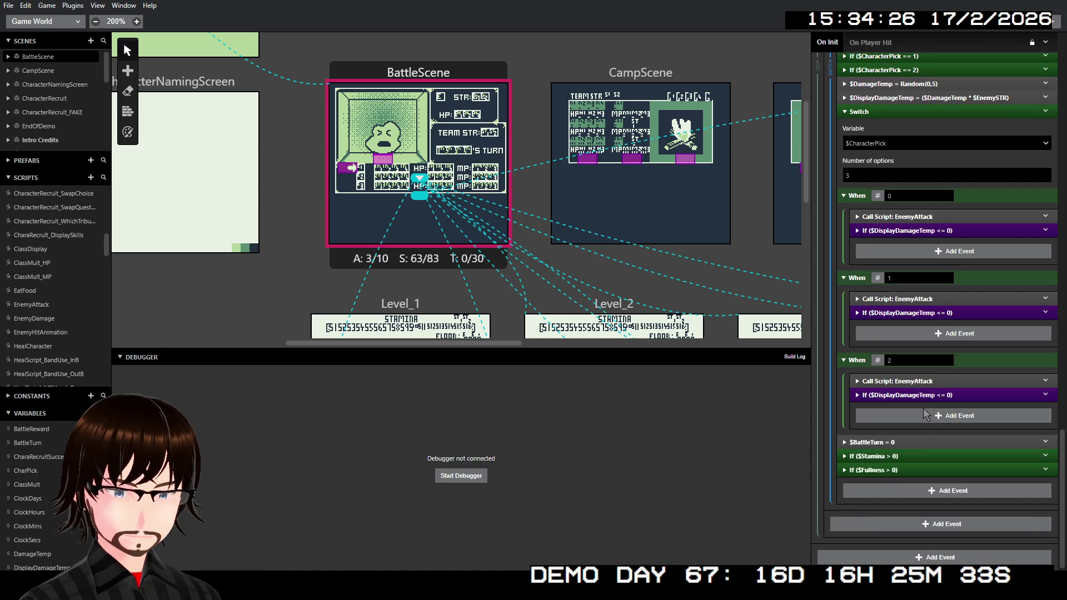
scroll(920, 408, "up", 5)
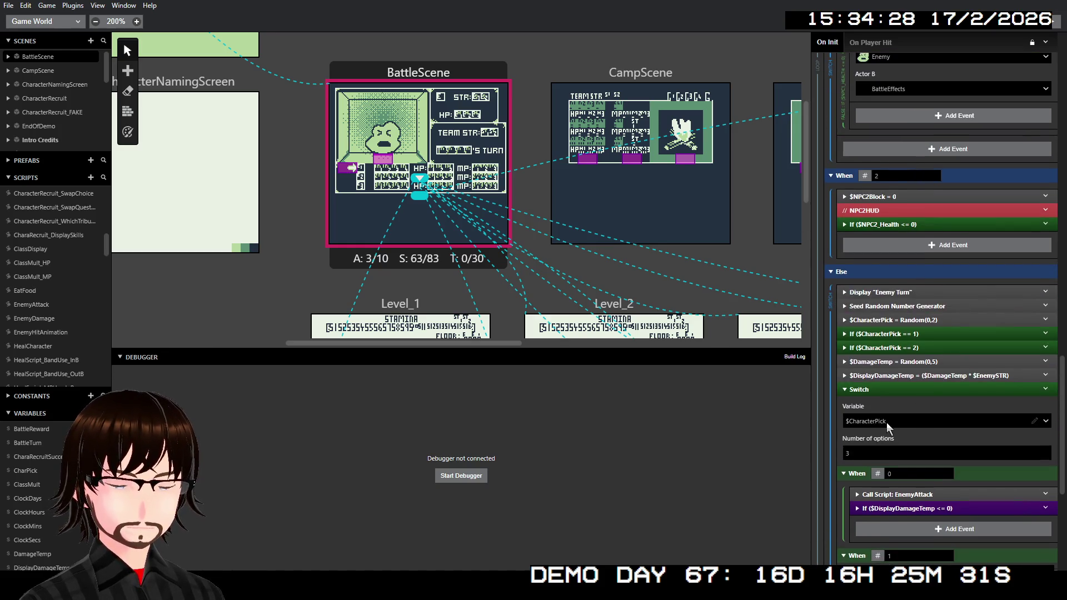
scroll(886, 422, "down", 2)
left_click(862, 285)
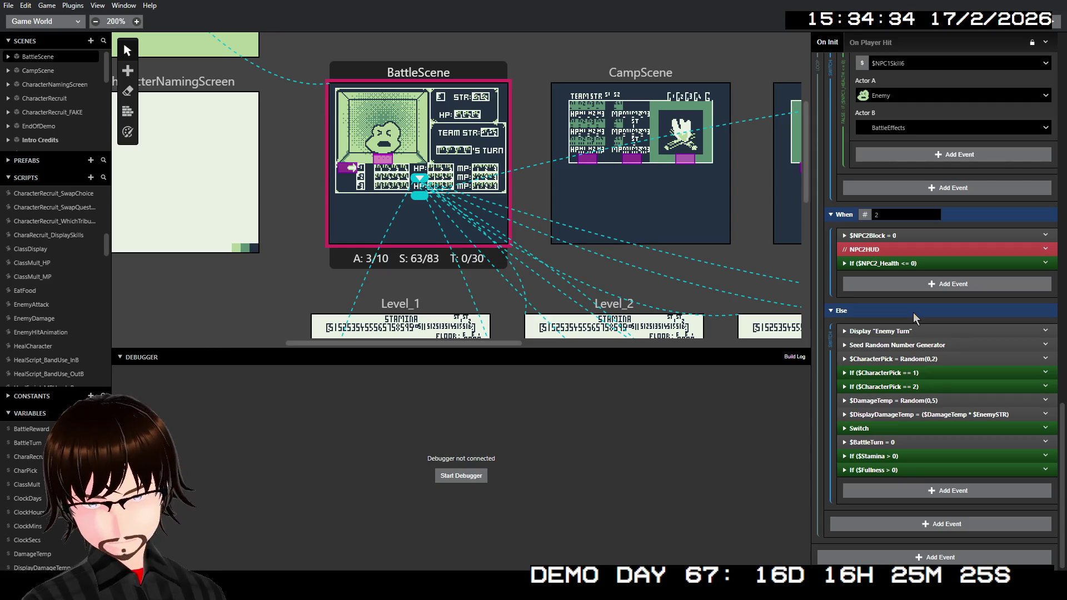
scroll(949, 348, "up", 4)
scroll(949, 347, "up", 5)
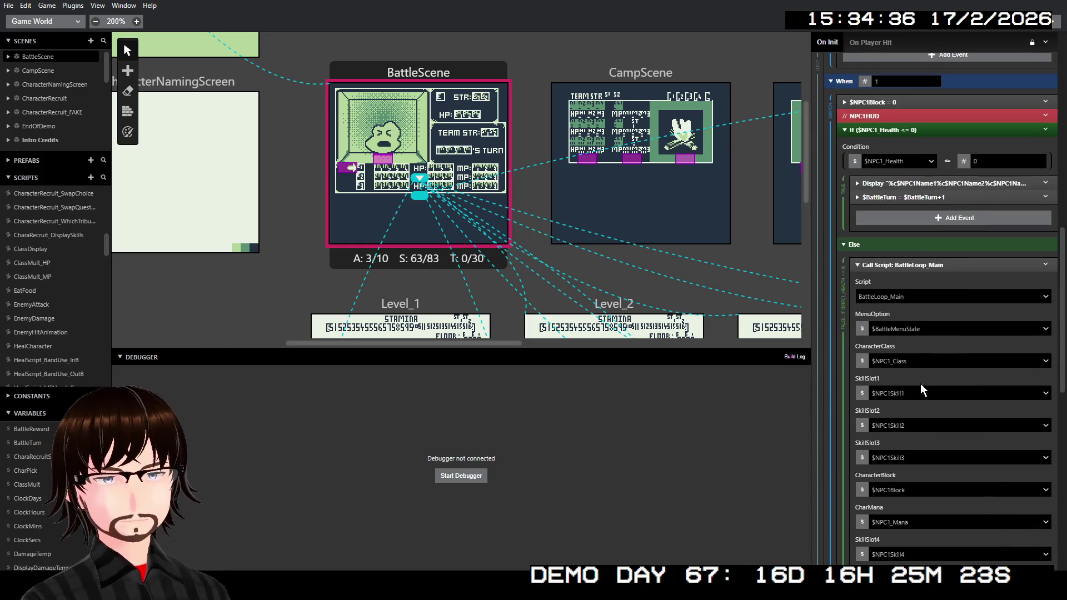
left_click(922, 265)
scroll(922, 378, "down", 1)
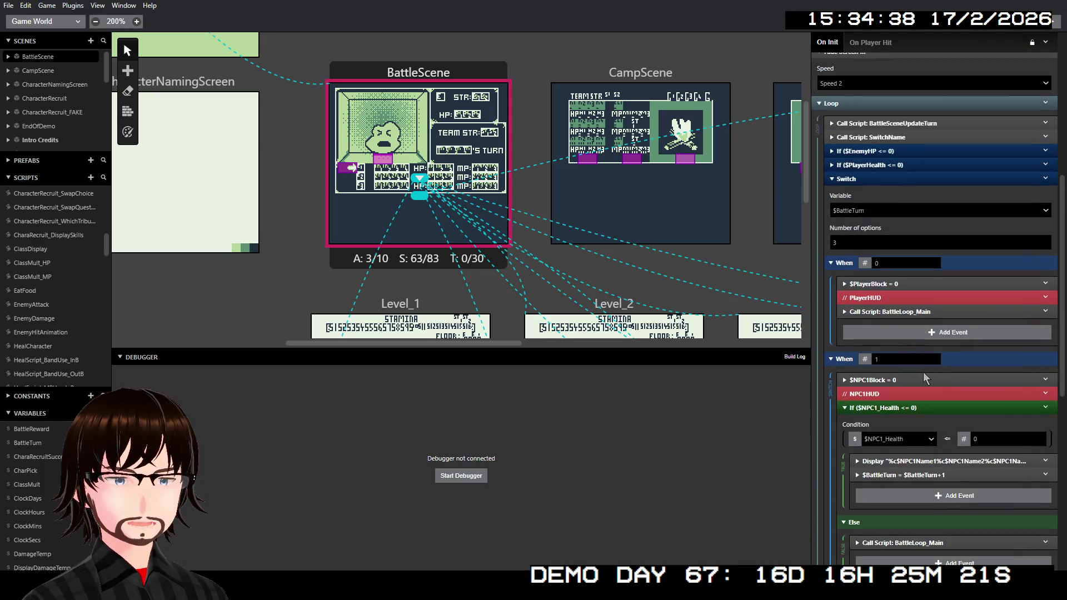
scroll(917, 382, "up", 1)
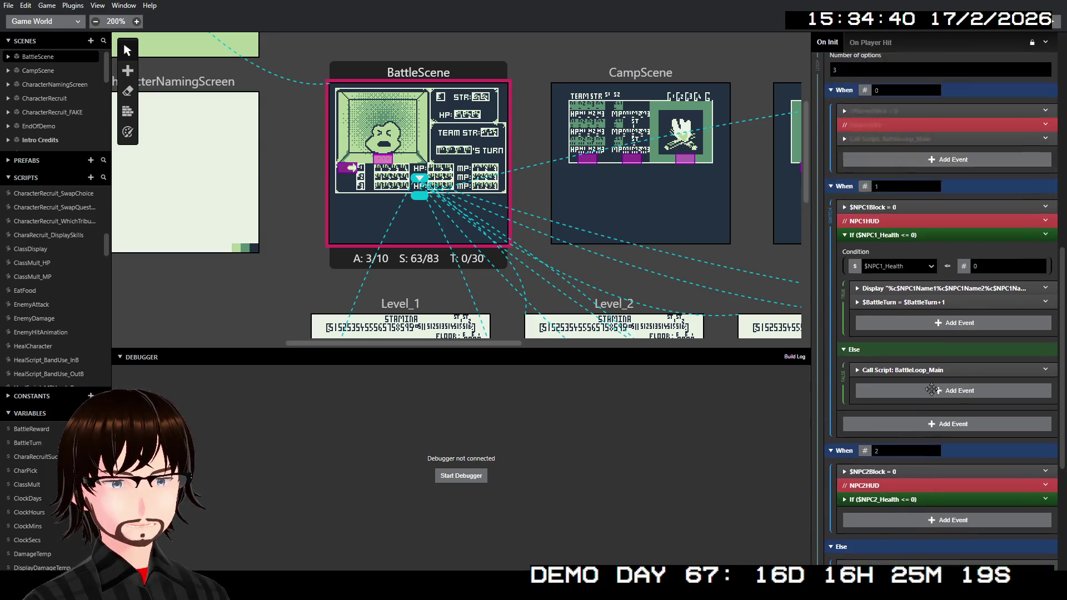
scroll(908, 378, "down", 2)
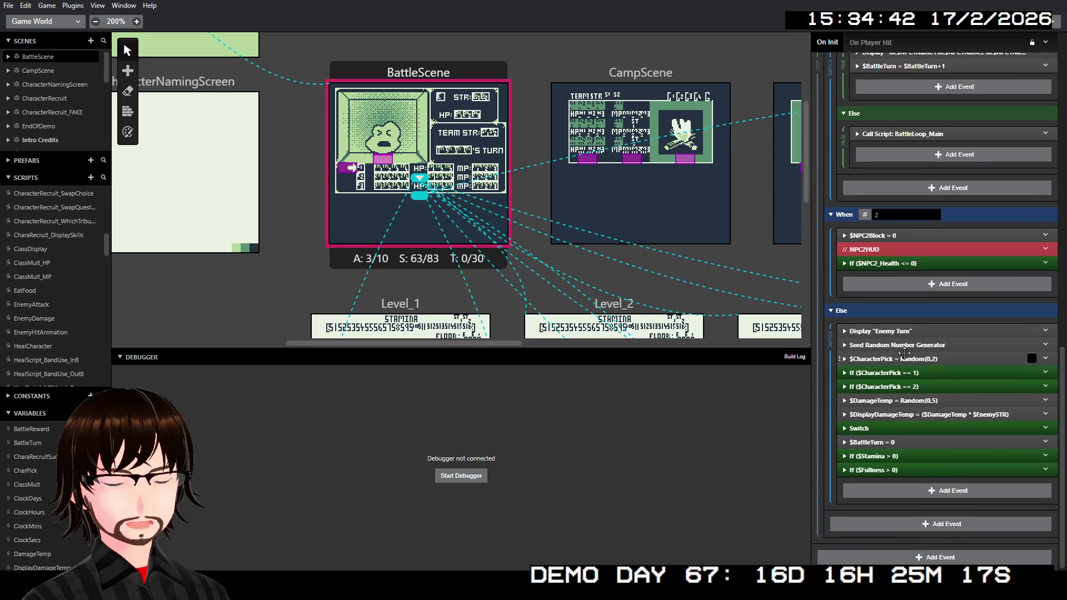
scroll(905, 355, "up", 4)
scroll(905, 355, "down", 4)
scroll(904, 356, "up", 10)
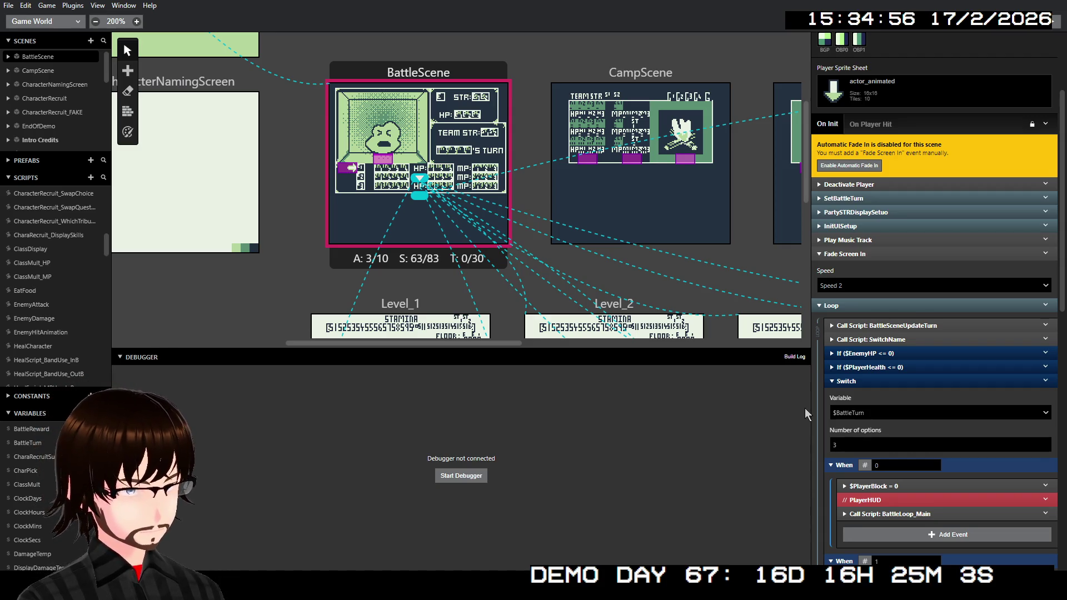
scroll(843, 398, "down", 5)
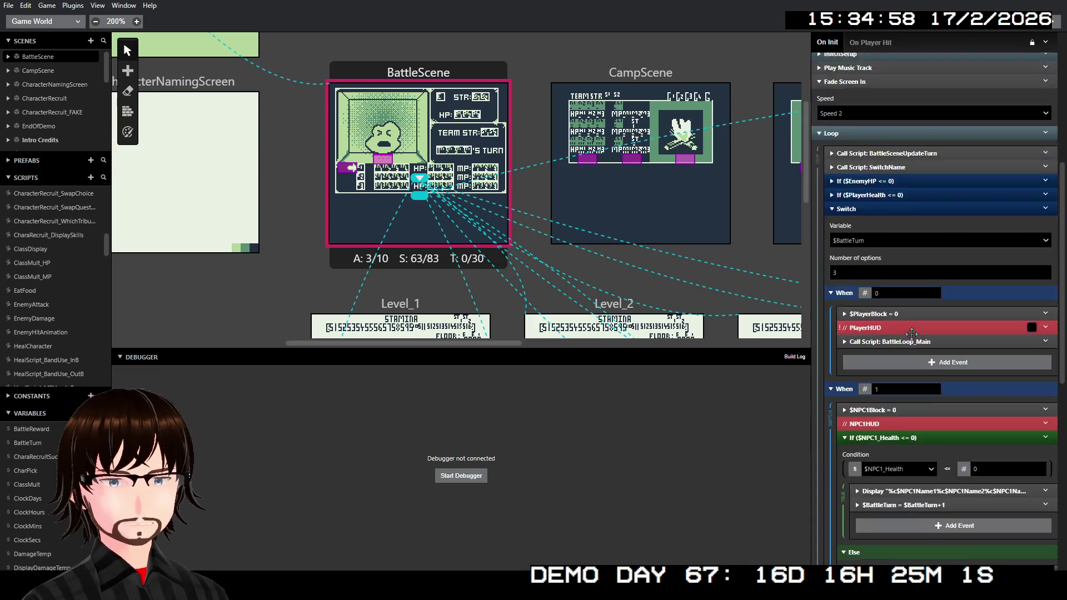
scroll(888, 283, "up", 2)
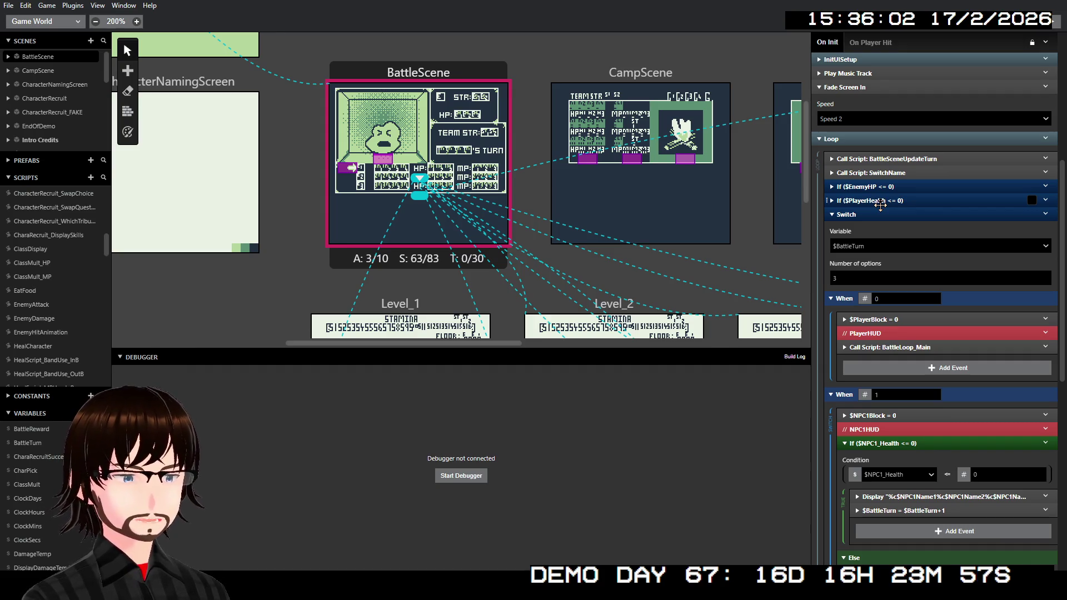
scroll(489, 201, "up", 2)
scroll(485, 208, "down", 2)
scroll(449, 214, "up", 1)
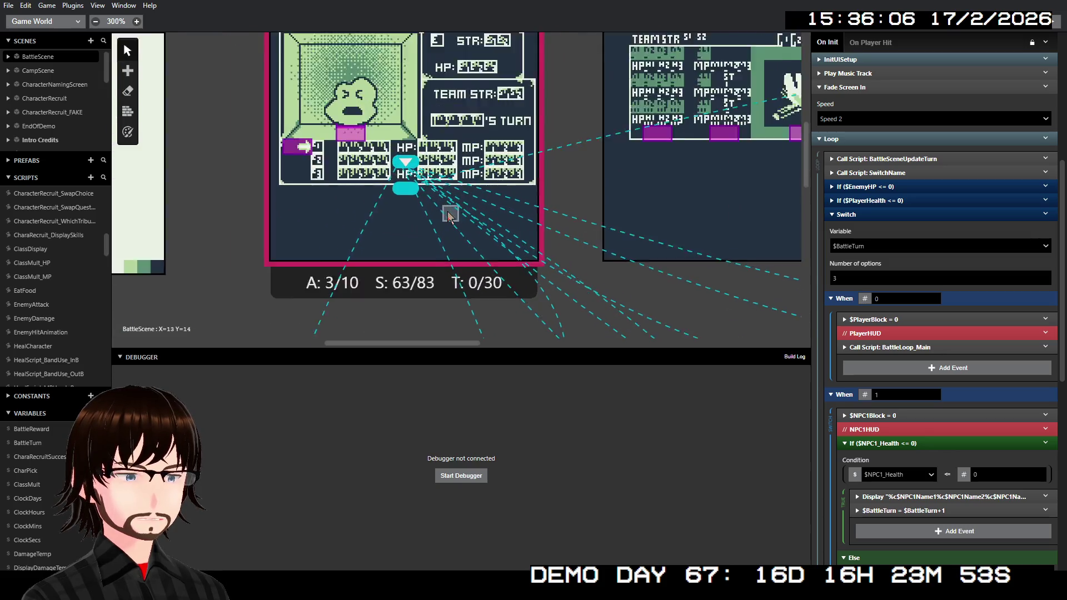
scroll(449, 214, "up", 1)
left_click_drag(379, 184, 377, 151)
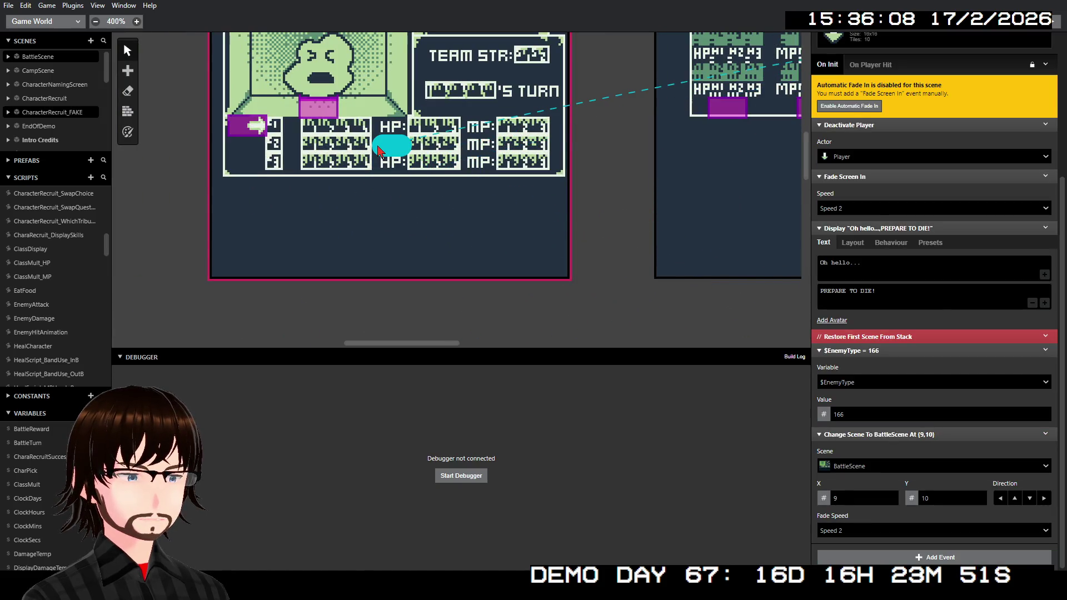
left_click(381, 231)
scroll(397, 182, "down", 1)
scroll(396, 183, "down", 3)
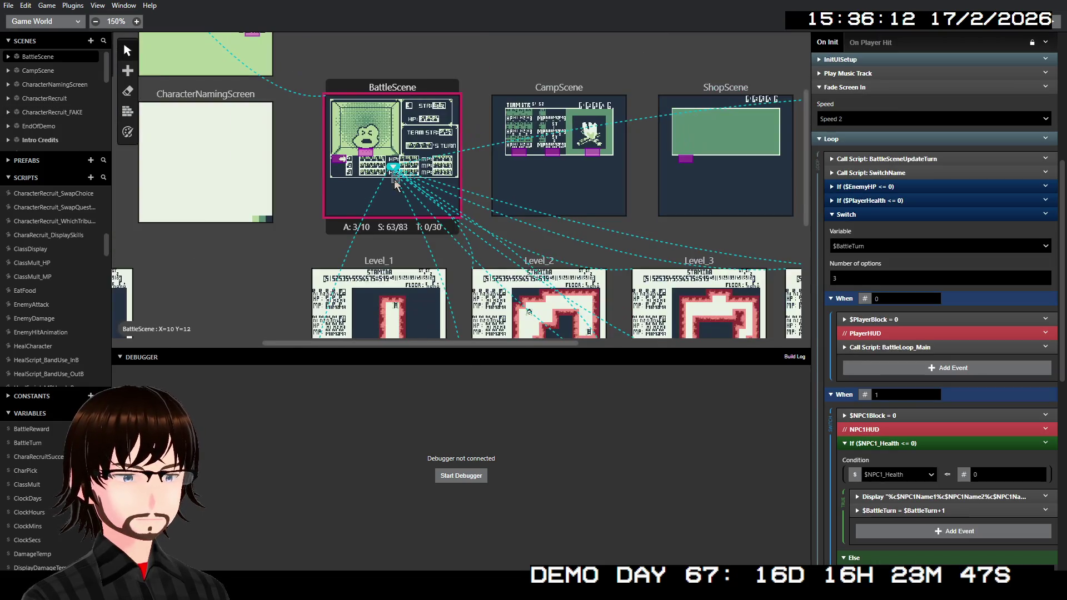
scroll(394, 182, "down", 1)
scroll(389, 178, "down", 1)
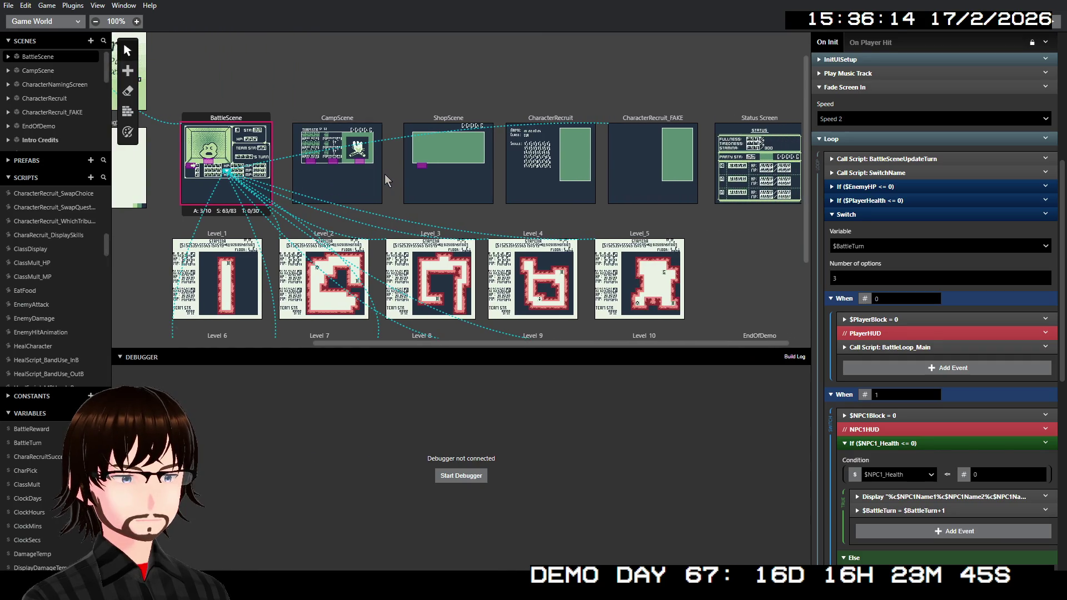
scroll(402, 181, "up", 5)
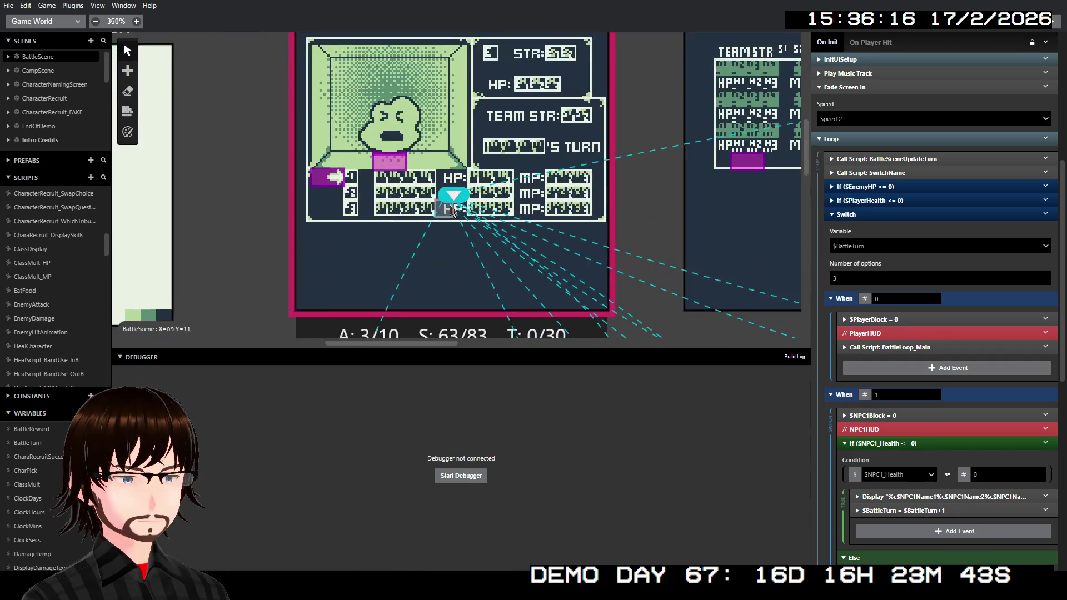
scroll(451, 211, "up", 1)
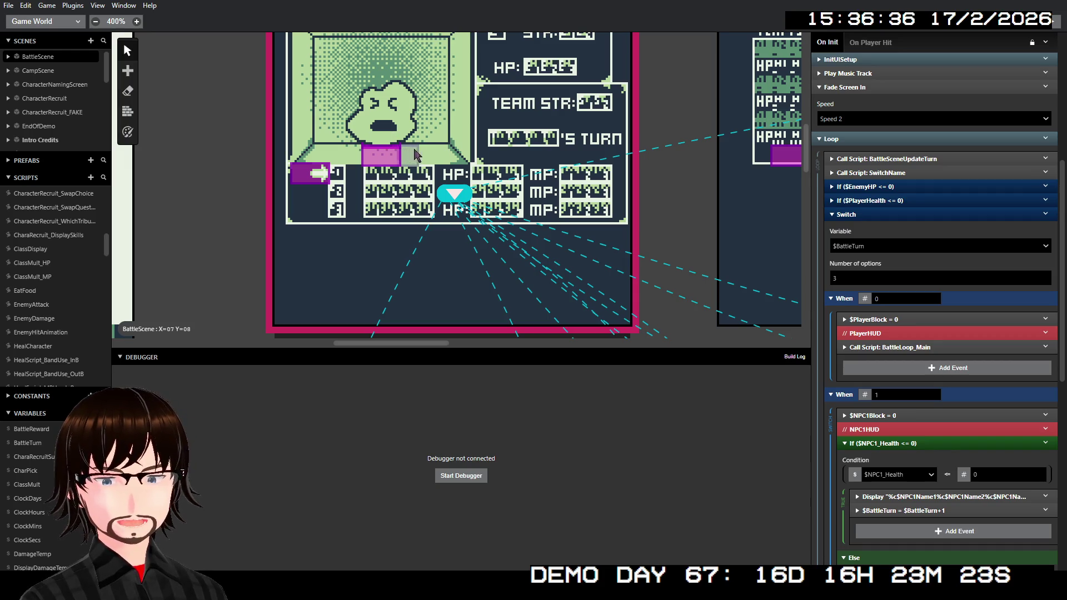
scroll(452, 161, "down", 3)
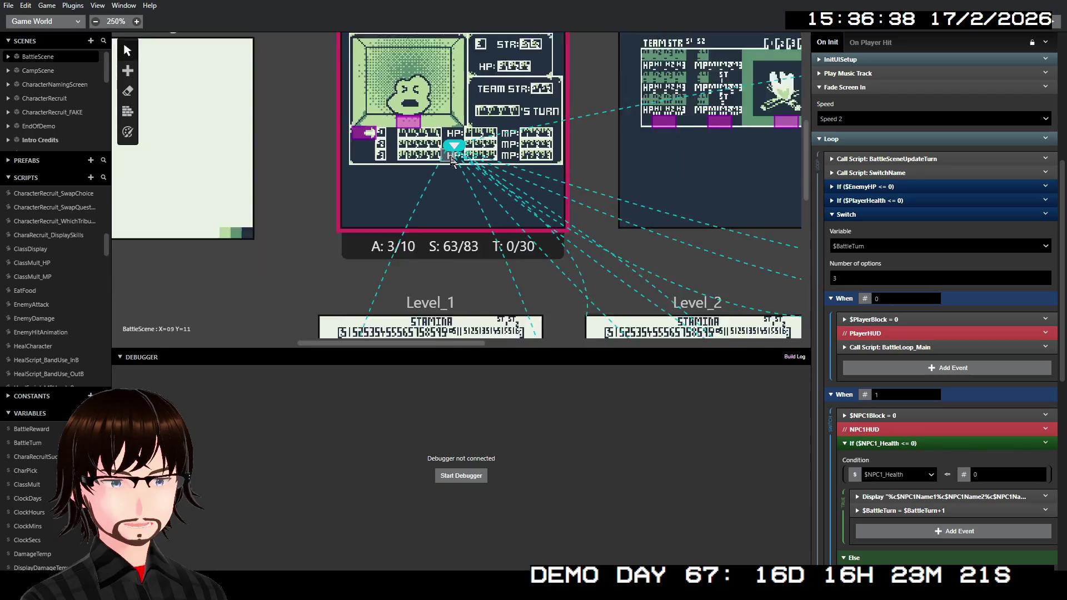
scroll(451, 158, "down", 4)
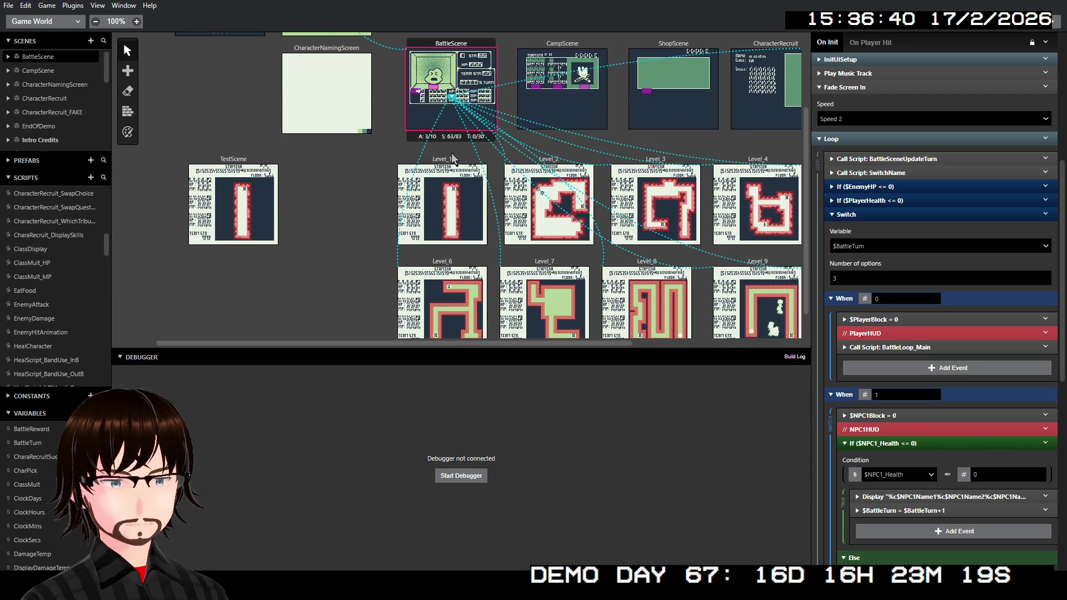
scroll(451, 152, "right", 5)
scroll(447, 162, "down", 1)
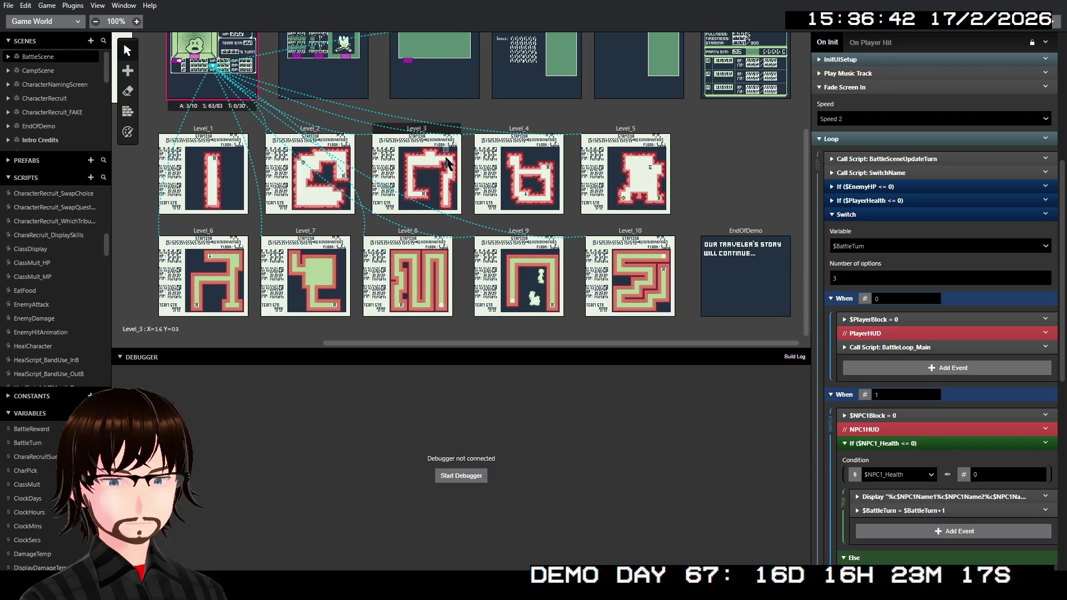
scroll(446, 159, "up", 2)
scroll(450, 156, "left", 4)
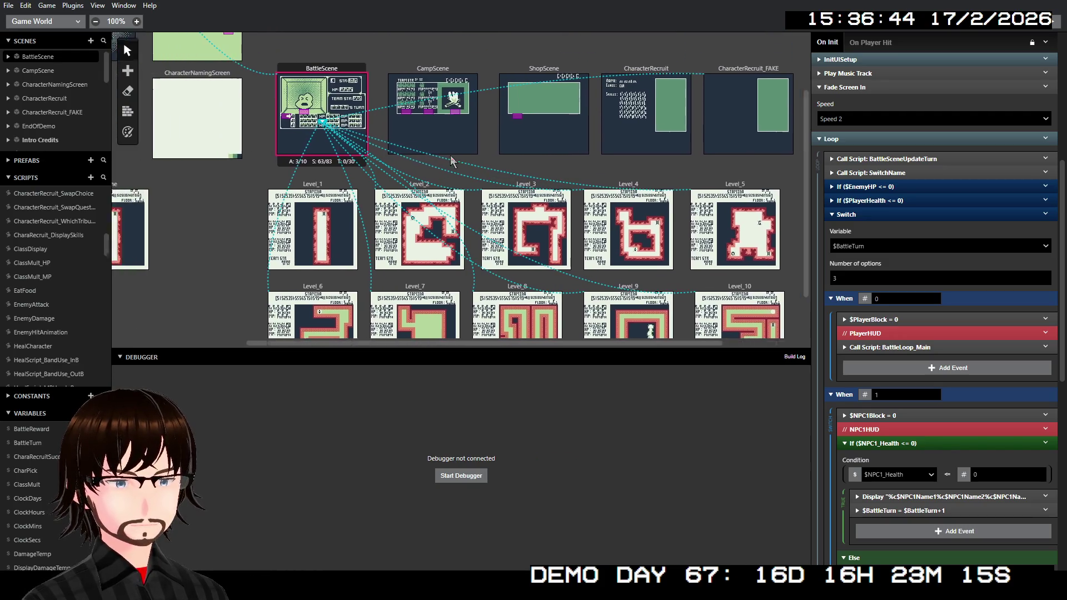
scroll(452, 160, "right", 2)
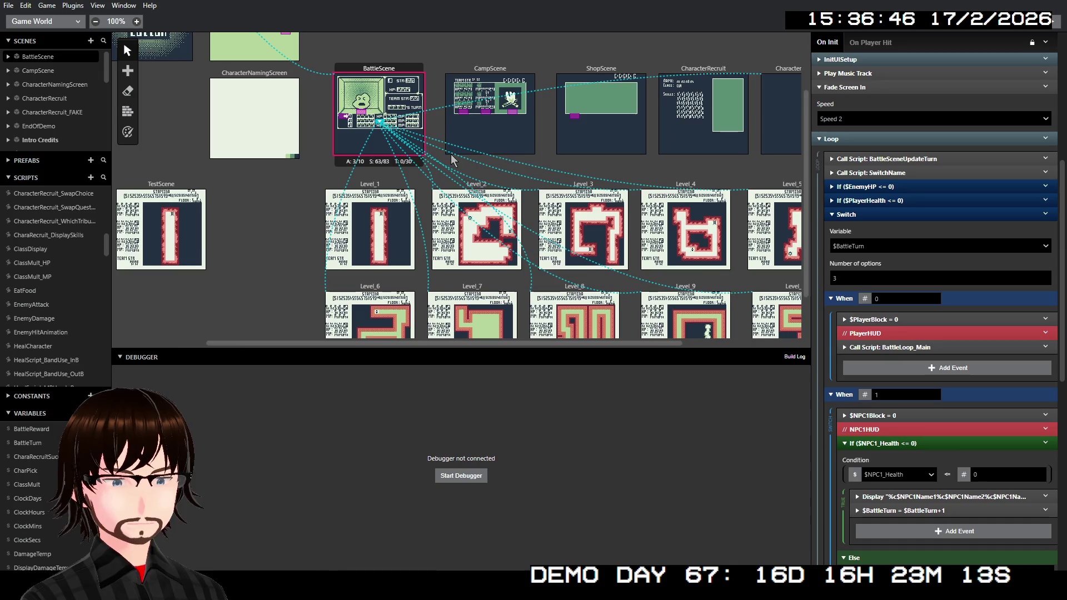
scroll(452, 159, "up", 2)
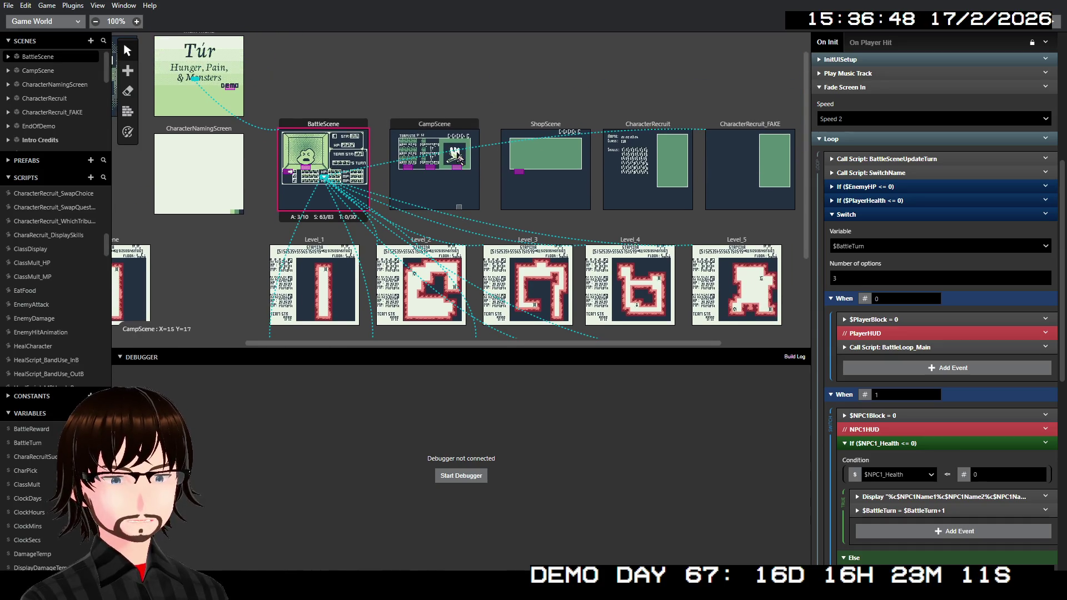
scroll(459, 159, "up", 2)
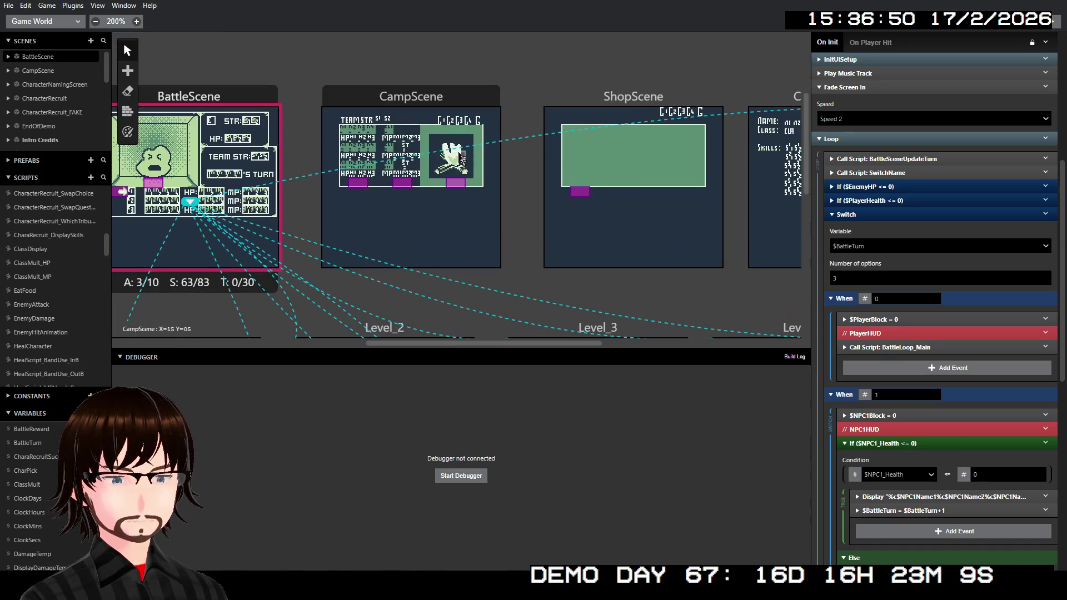
scroll(461, 157, "left", 3)
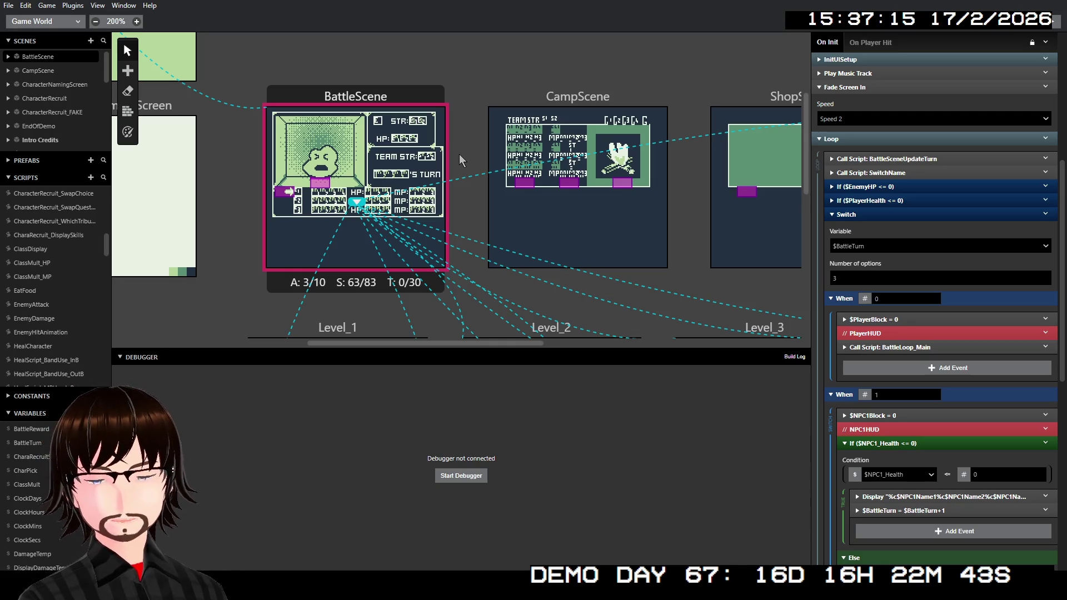
left_click(1061, 23)
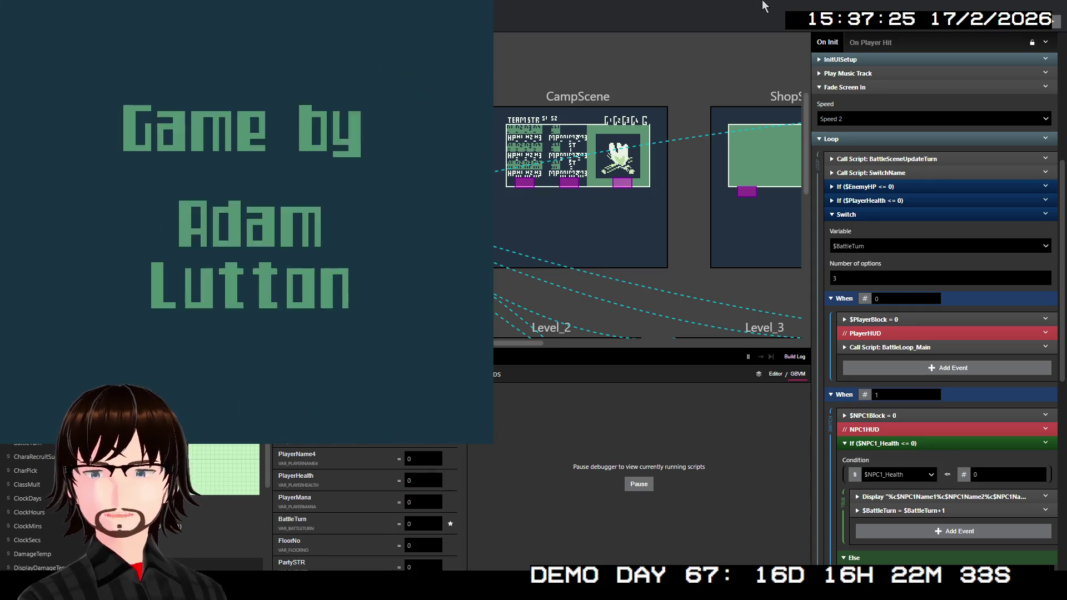
Start a new game, reach the floor 1 stairs, move on to floor 2, and walk left.
key("z")
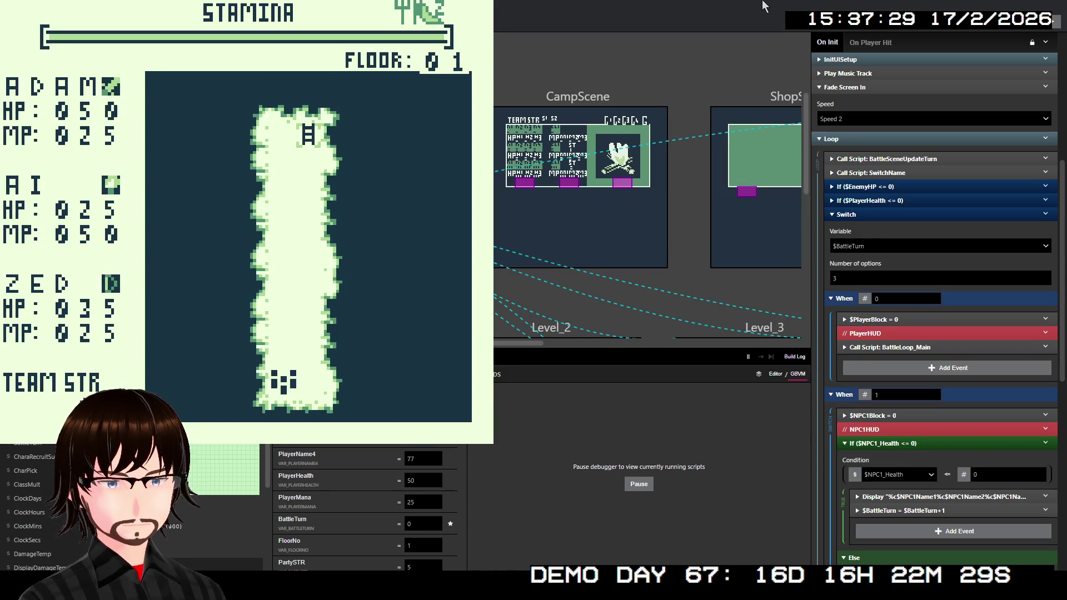
key("Up")
key("Up")
key("Up")
key("Up")
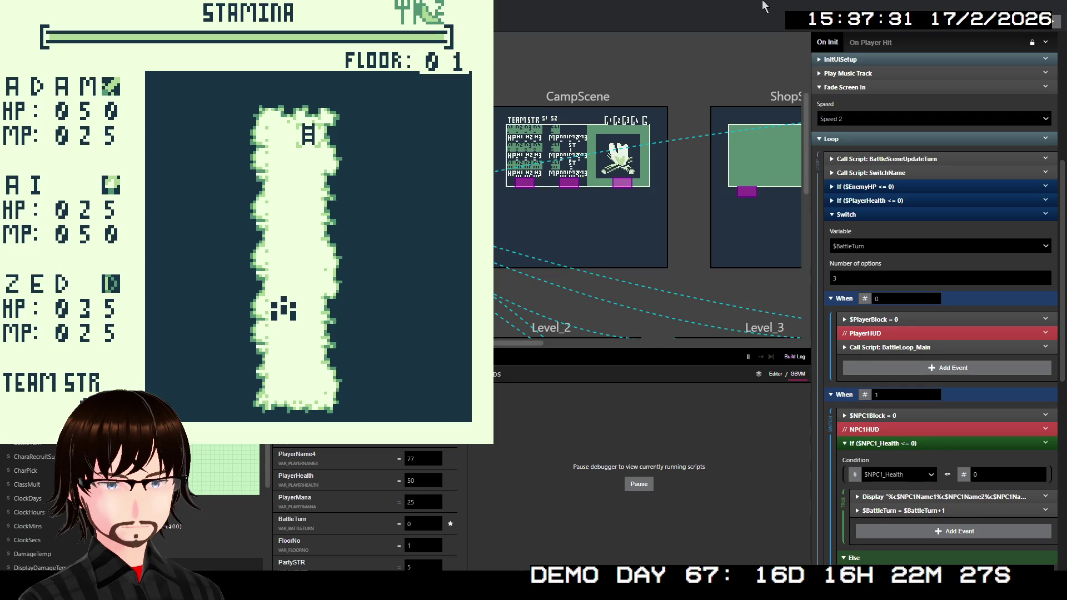
key("Up")
key("Up")
key("Up")
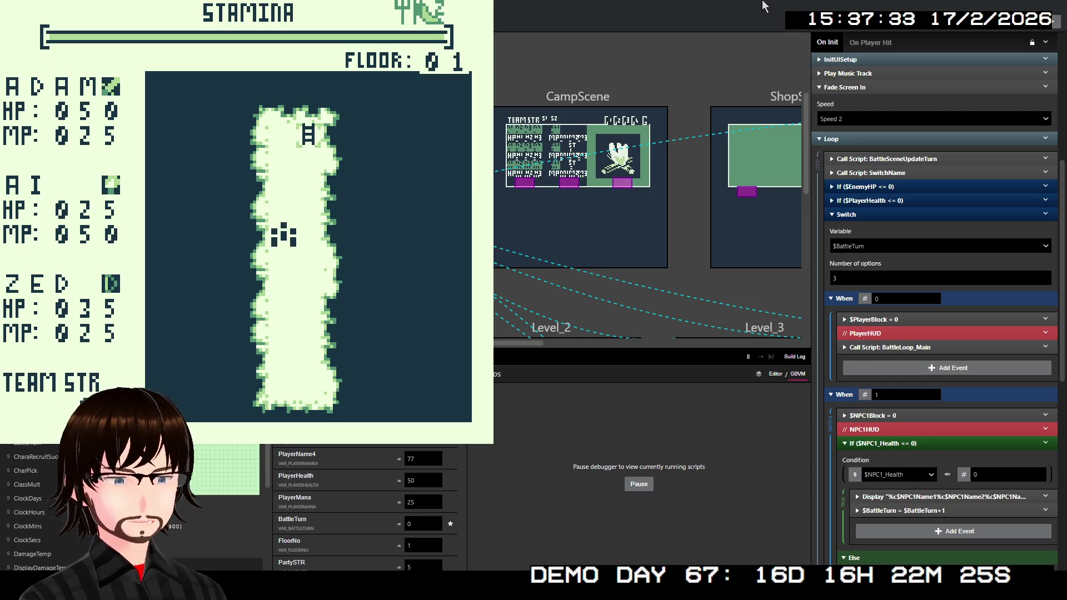
key("Up")
key("Right")
key("Up")
key("z")
key("z")
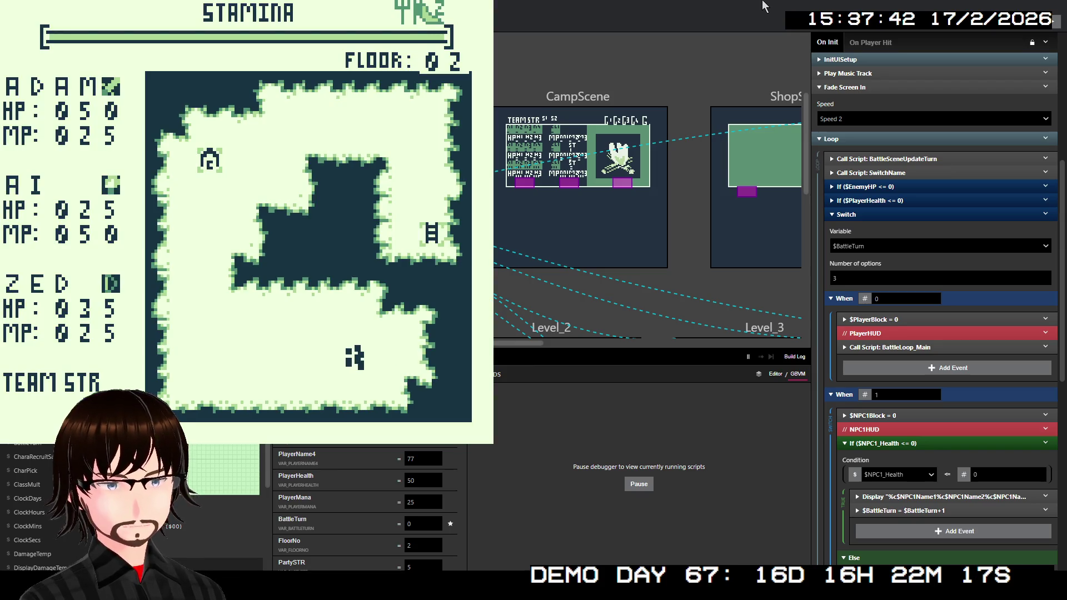
key("Left")
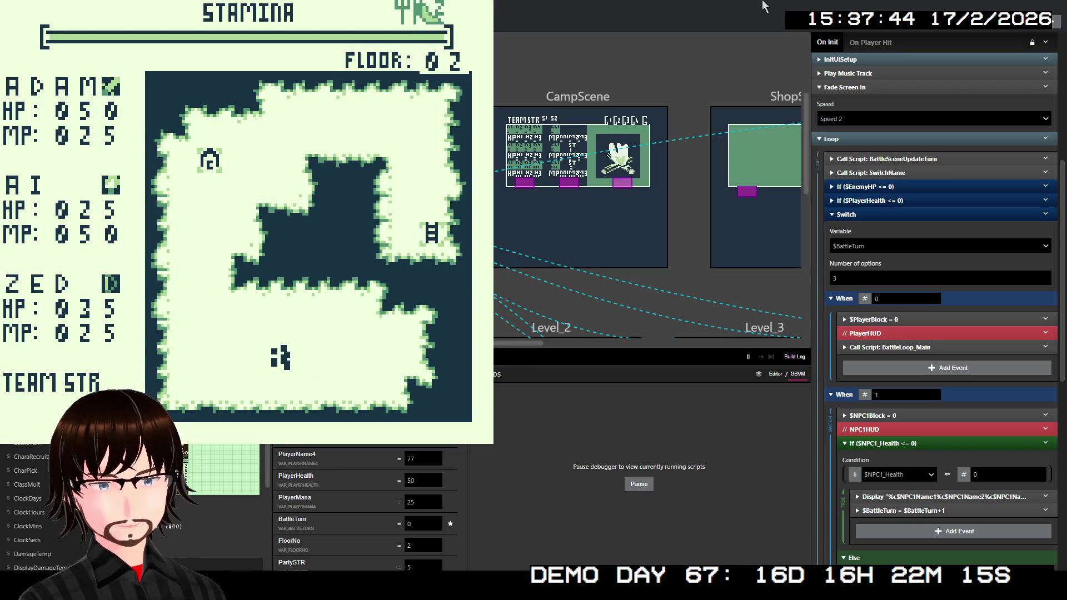
key("Left")
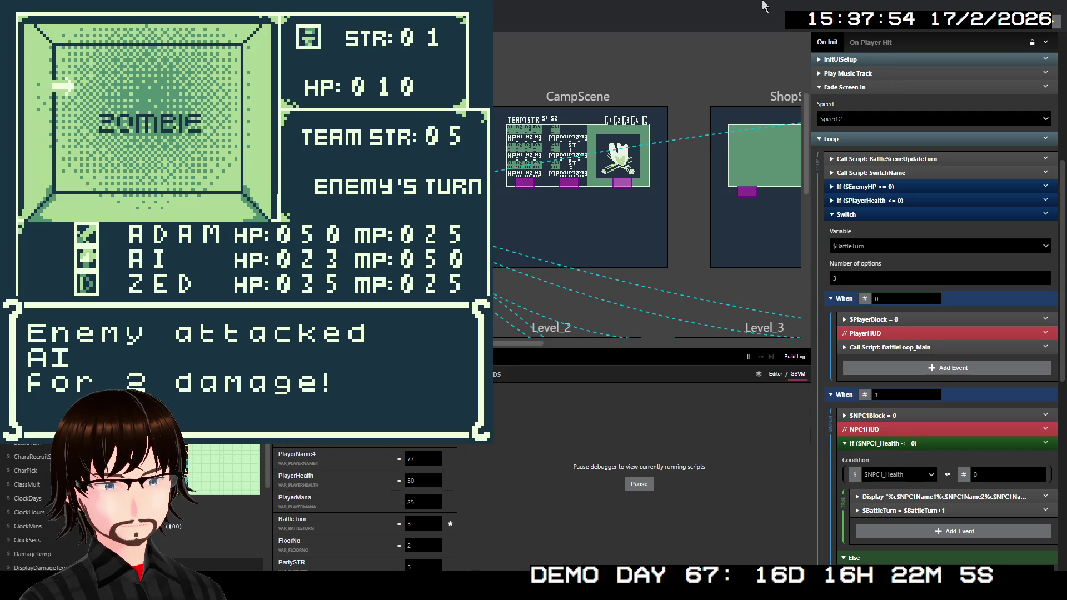
Defeat the zombie with an attack and dismiss the victory and gold reward messages.
key("z")
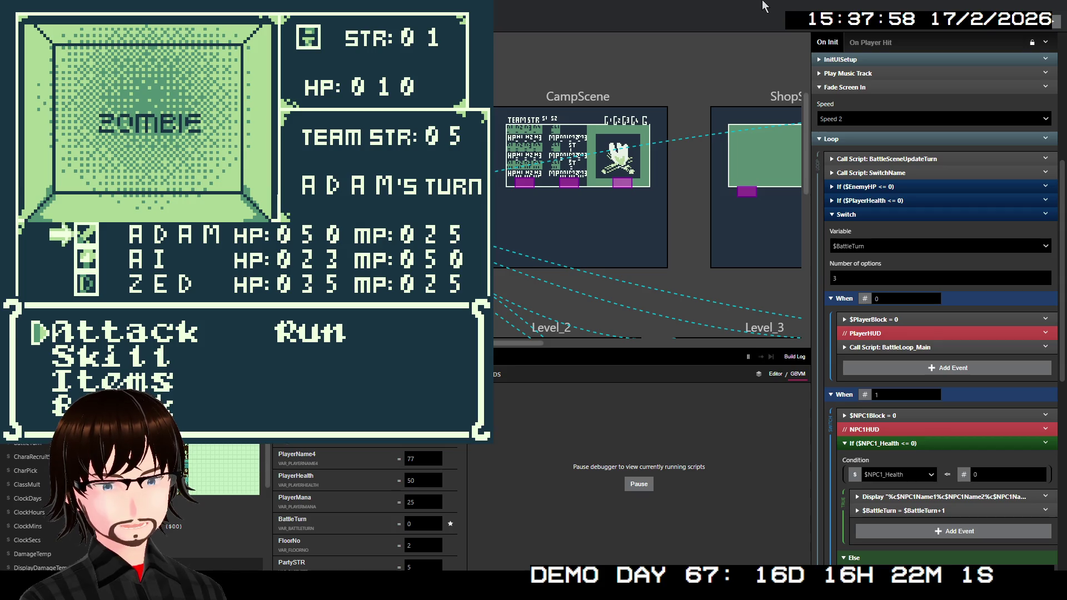
key("z")
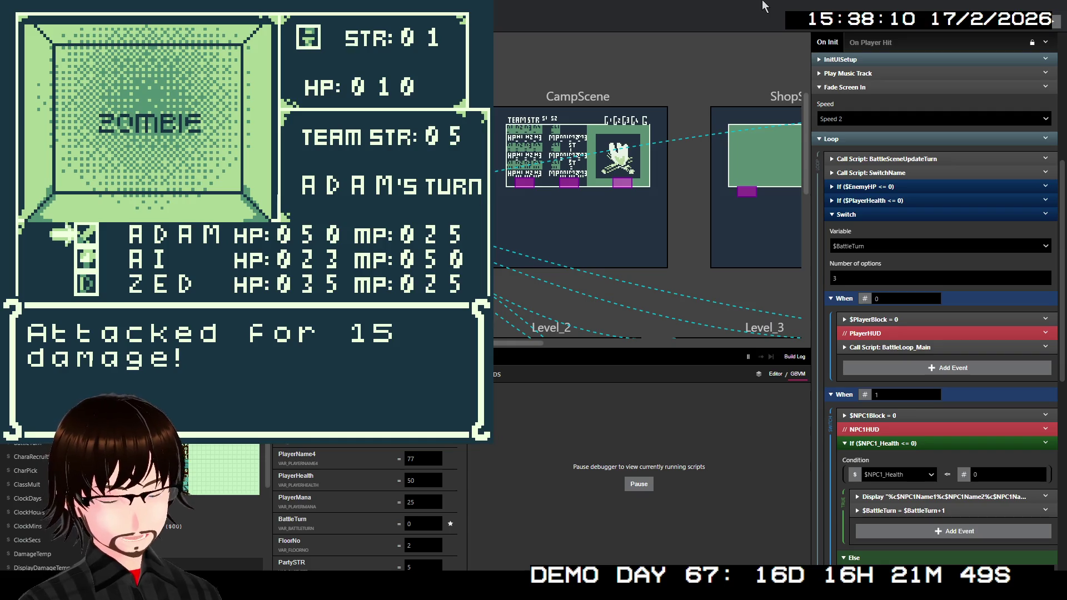
key("z")
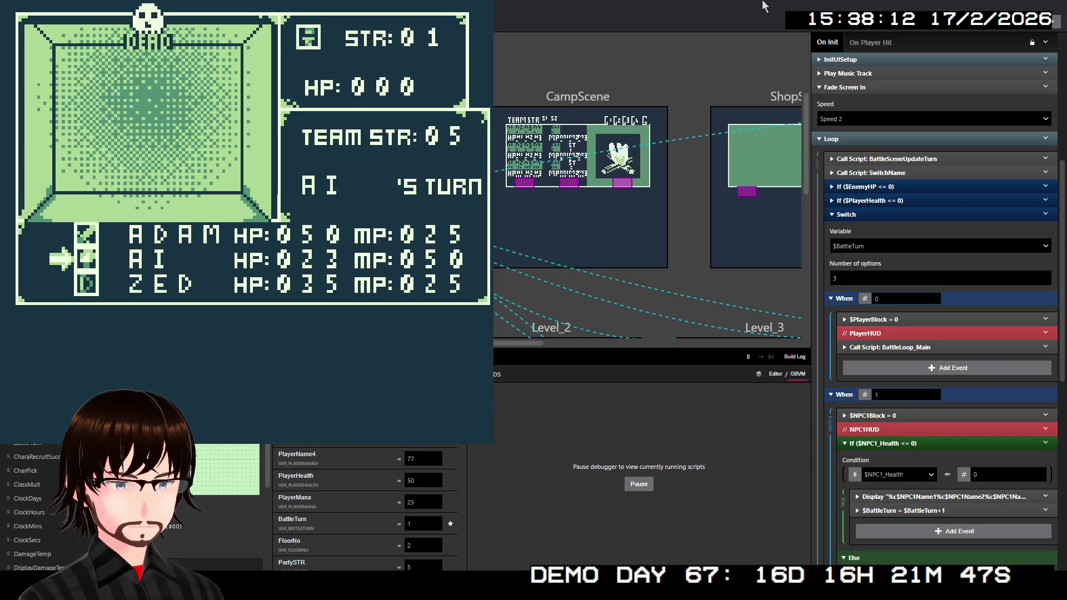
key("z")
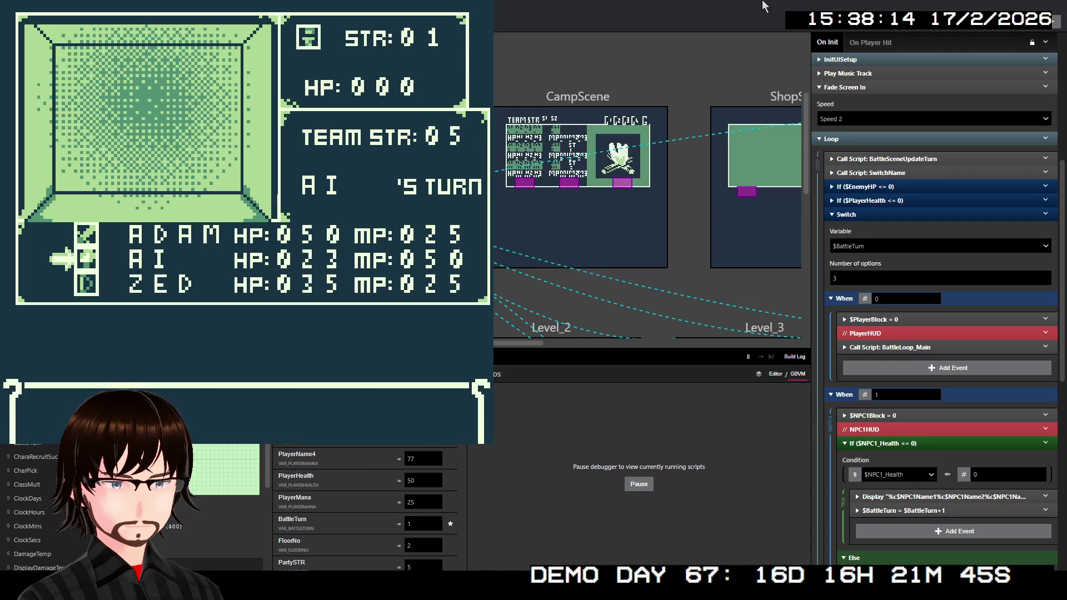
key("z")
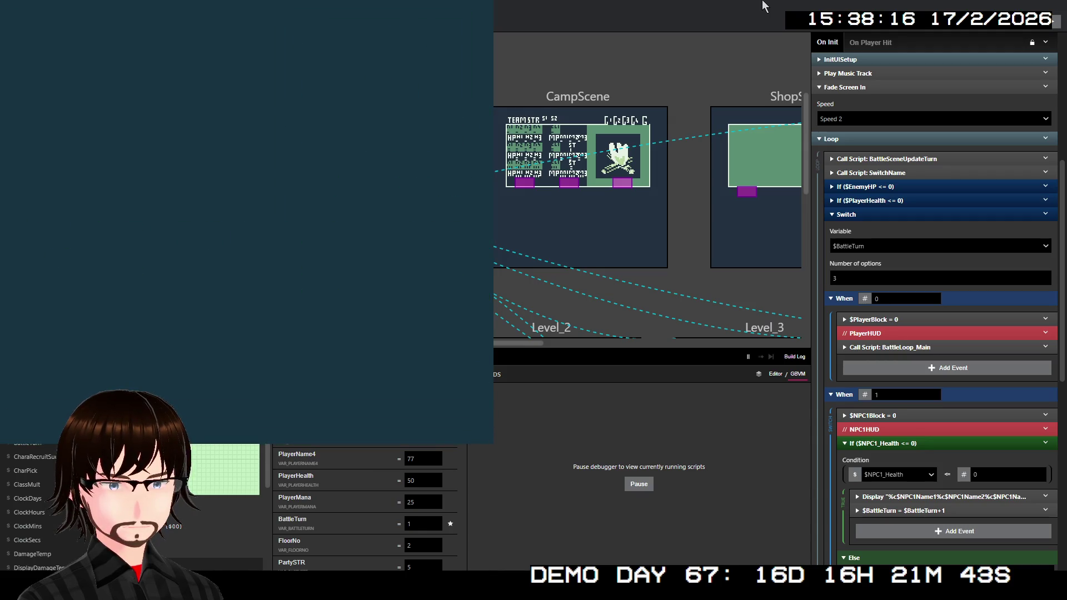
Walk the party left and up across floor 2 toward the next encounter.
key("Left")
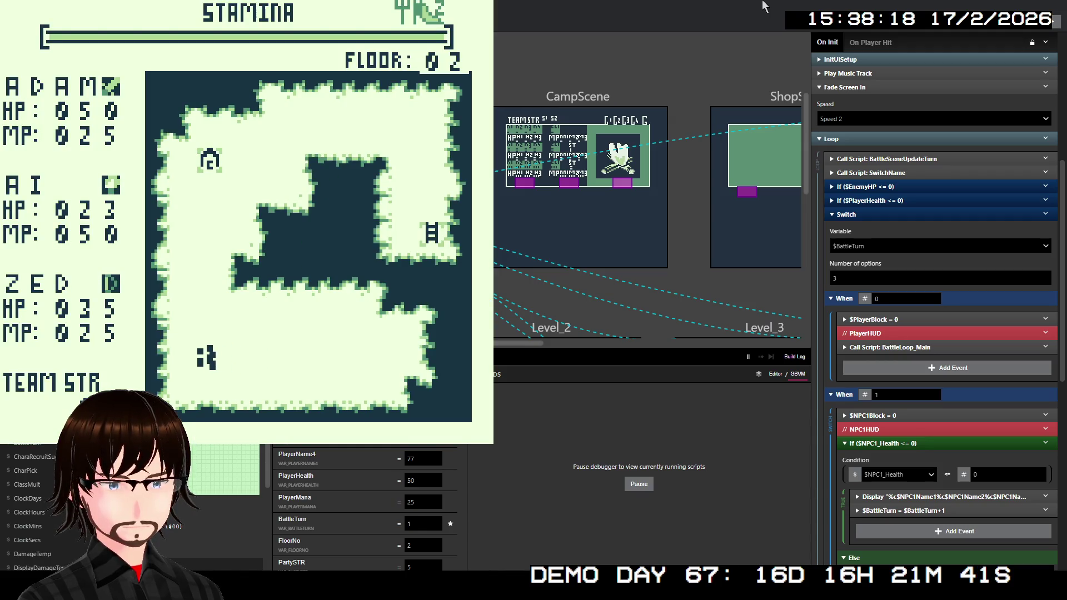
key("Up")
key("Up")
key("Up")
key("Up")
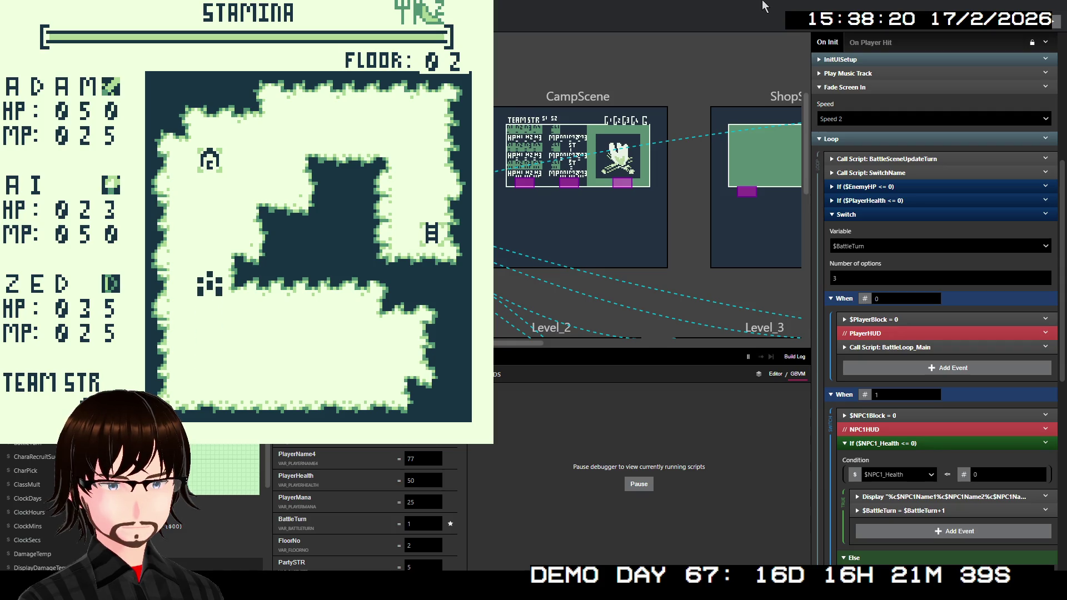
key("Up")
key("Up")
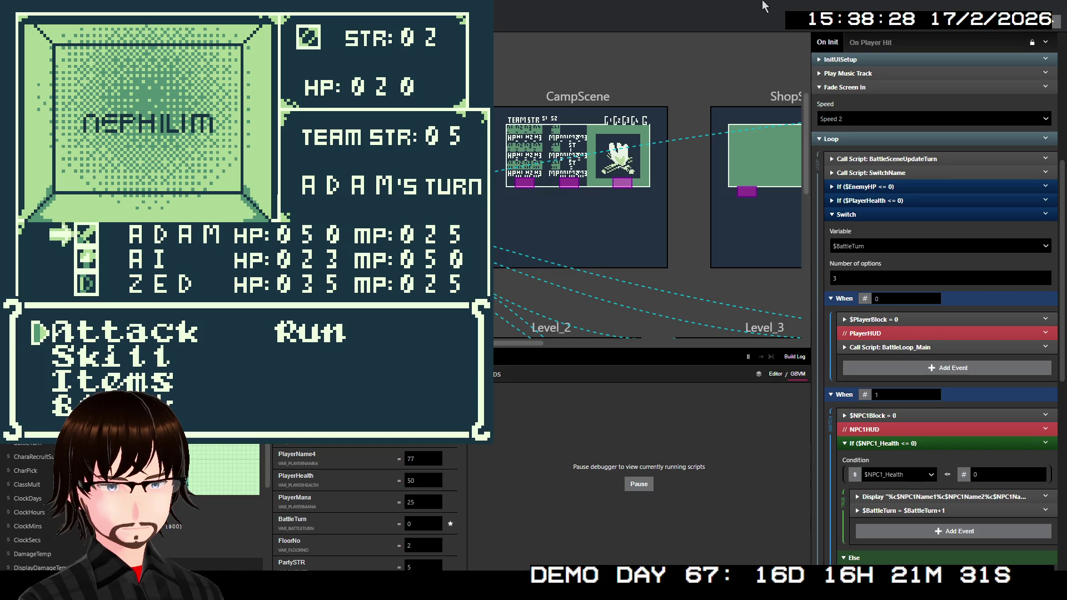
Have Adam choose Block for his battle turn.
key("Down")
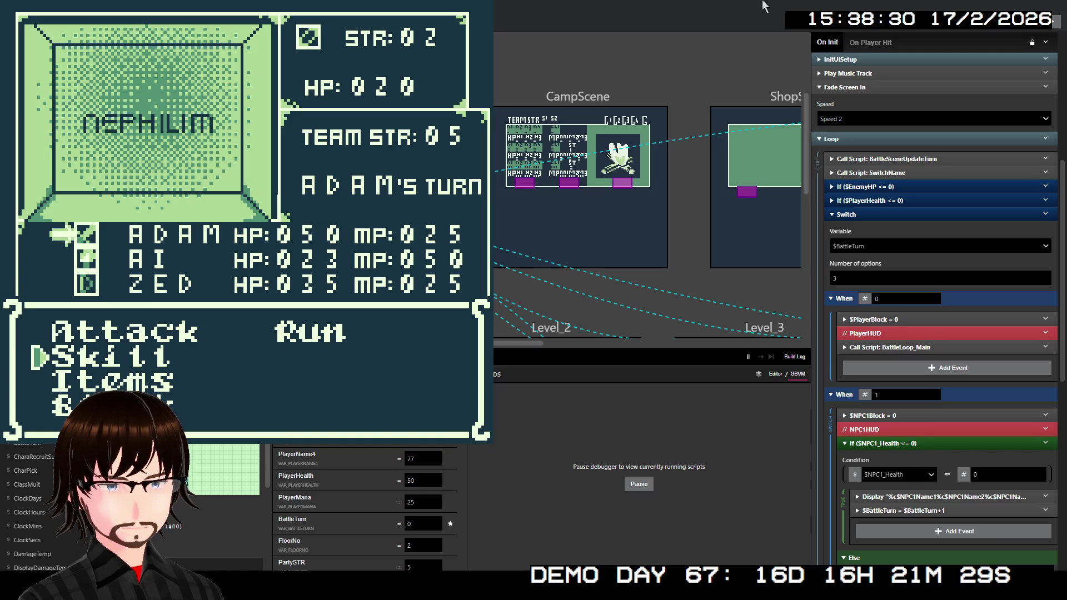
key("Up")
key("Down")
key("Down")
key("Down")
key("z")
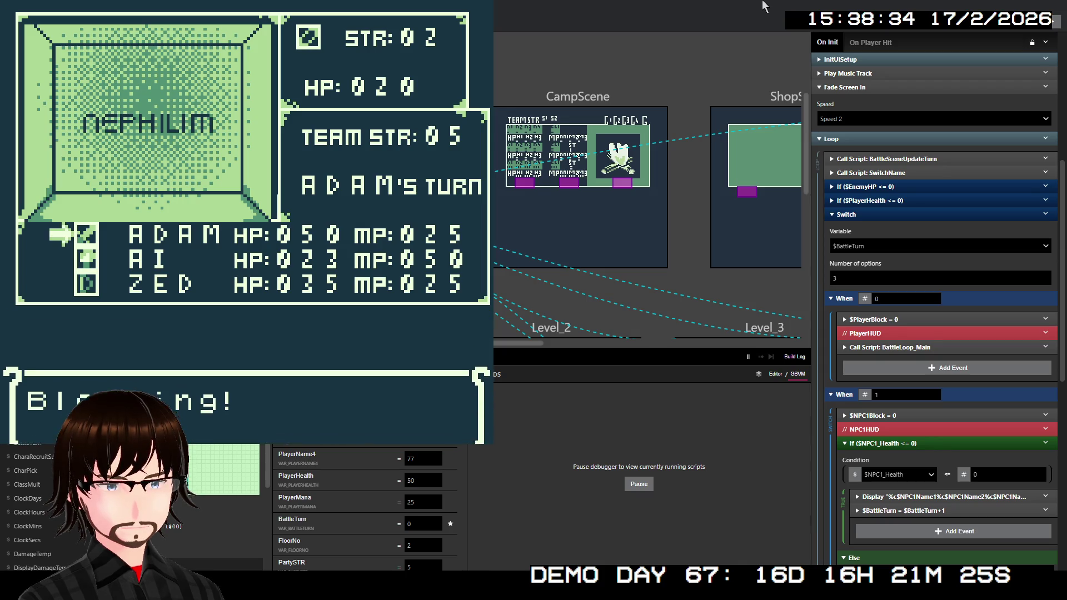
Have AI cast Ice on the Nephilim for 100 damage and collect the 2G reward.
key("Down")
key("z")
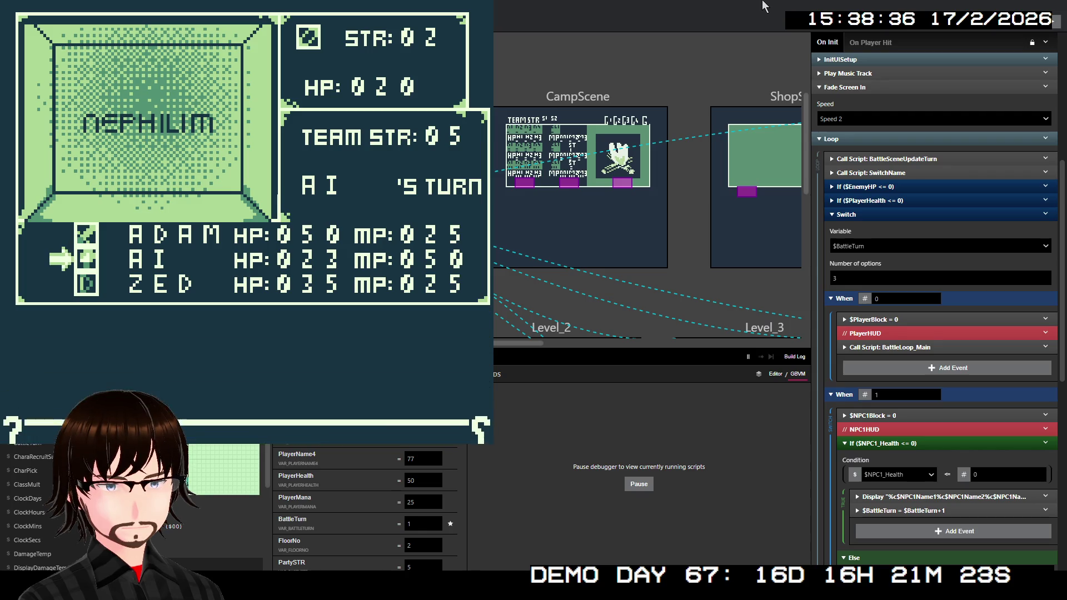
key("Down")
key("z")
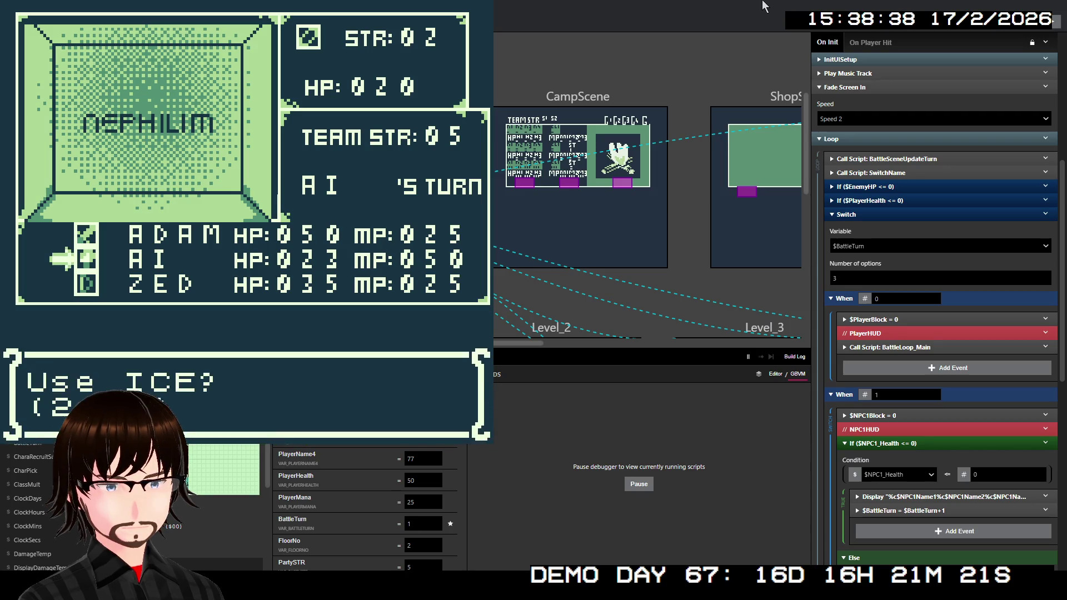
key("z")
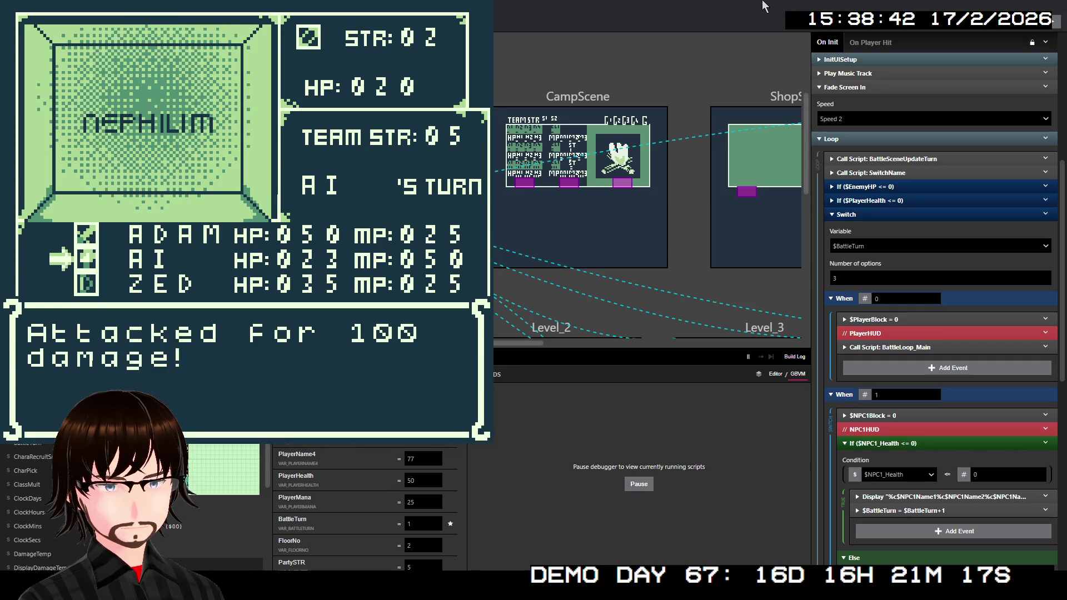
key("z")
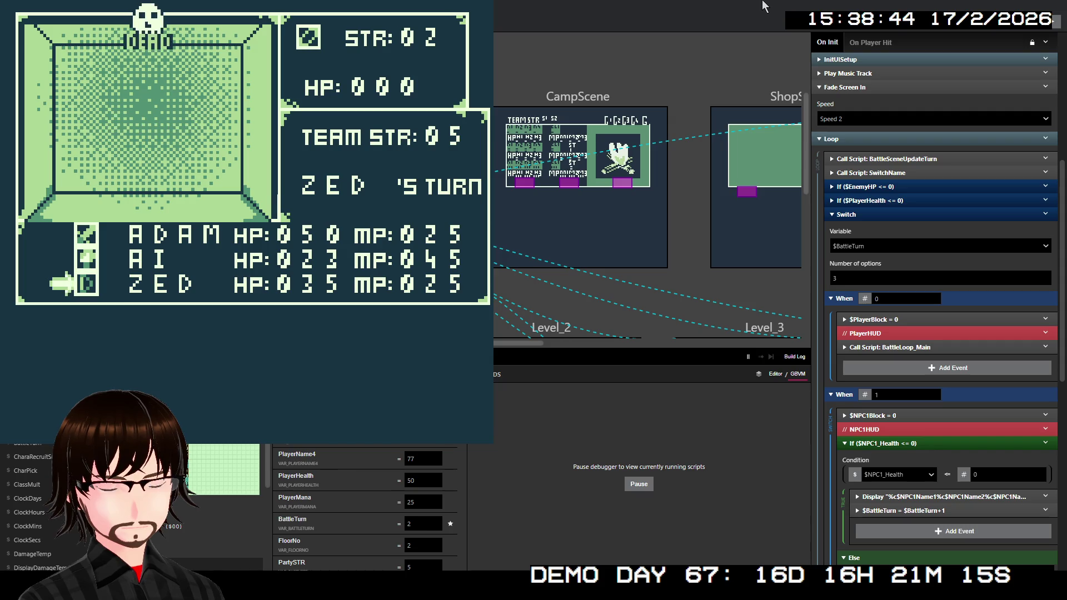
key("z")
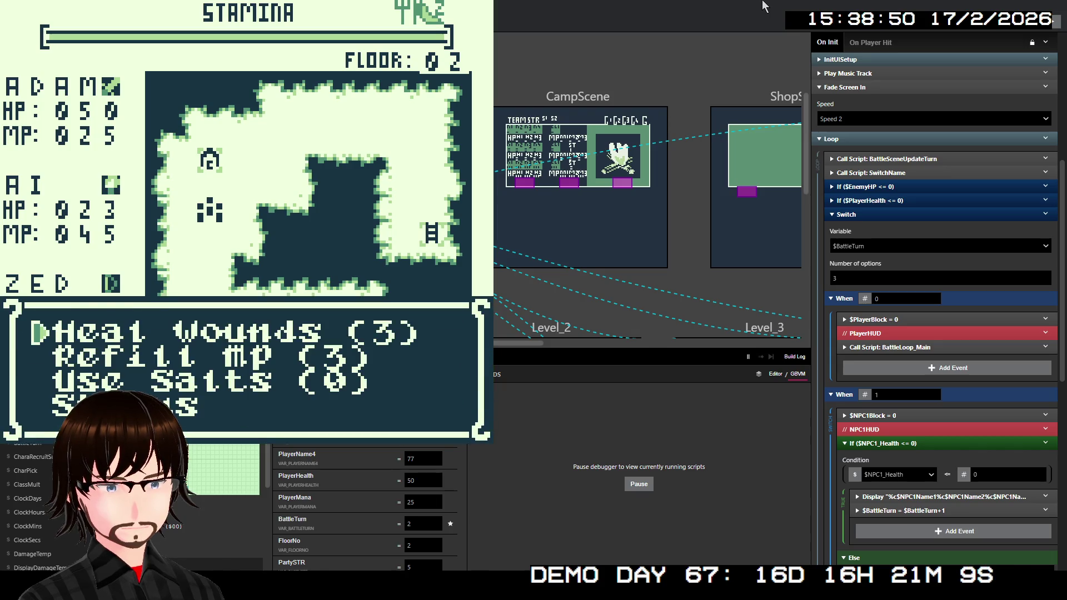
Move to Use Salts in the camp menu, return to the map, and end the playtest.
key("Down")
key("Down")
key("z")
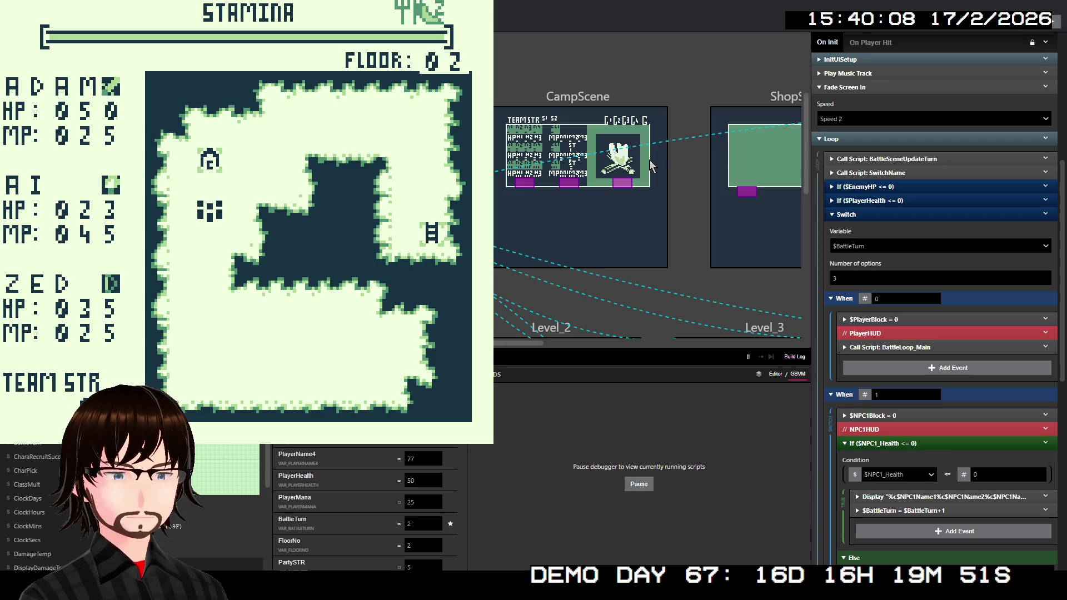
key("alt+F4")
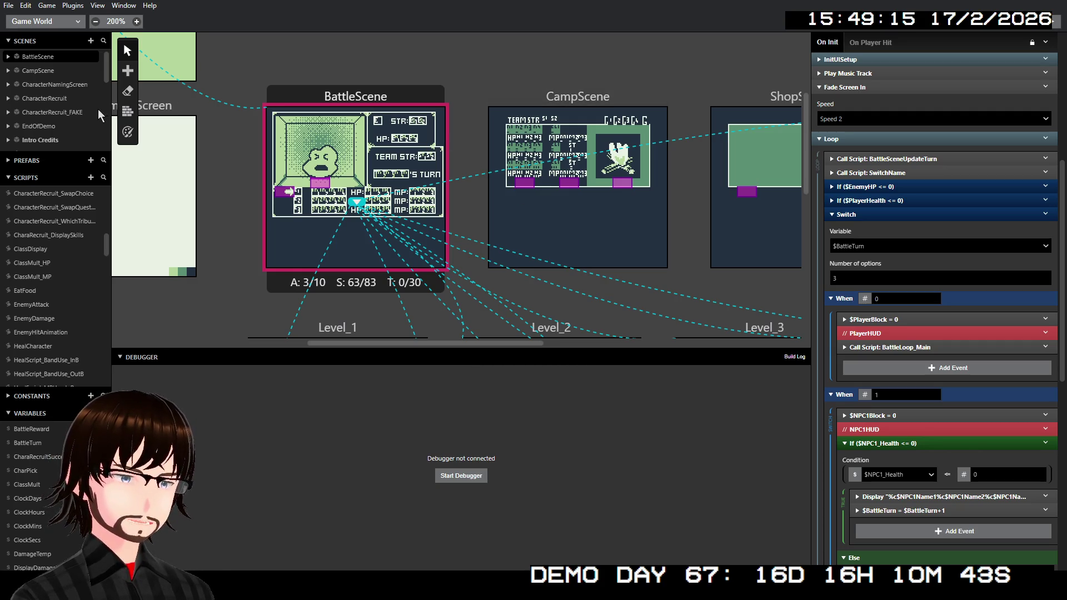
Open BattleLoop_Main and disable its Call Script: BattleLoop_Skills event under When 2.
scroll(57, 260, "up", 5)
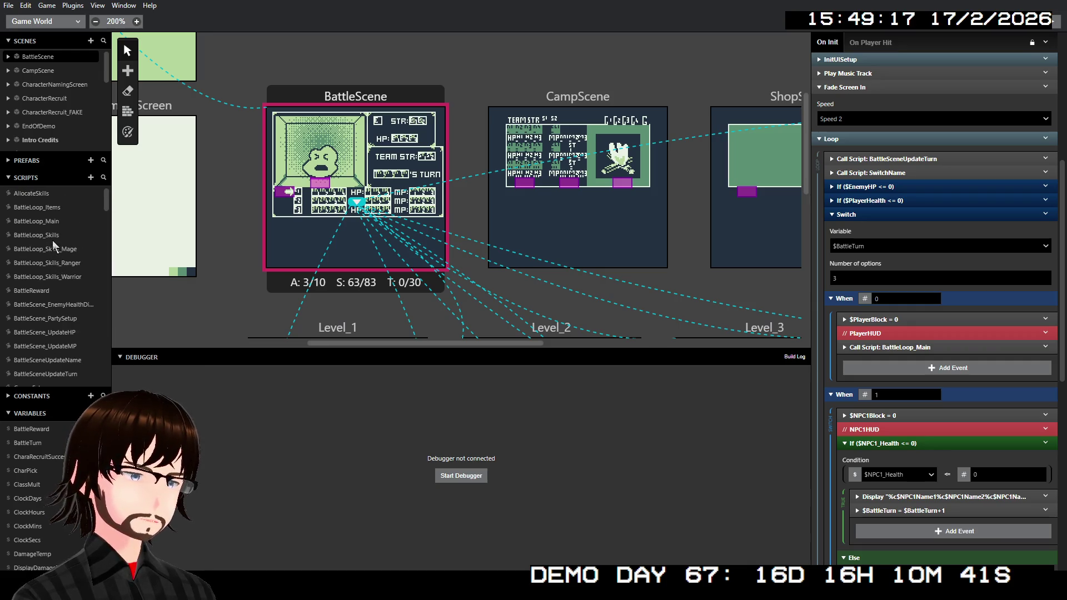
left_click(49, 222)
scroll(913, 370, "down", 5)
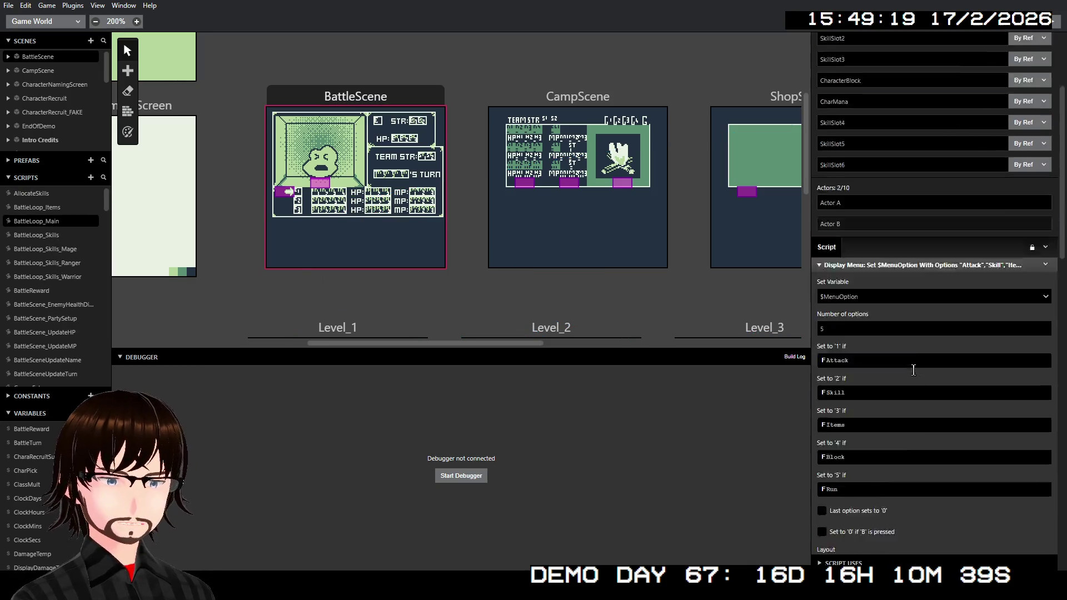
scroll(913, 370, "down", 15)
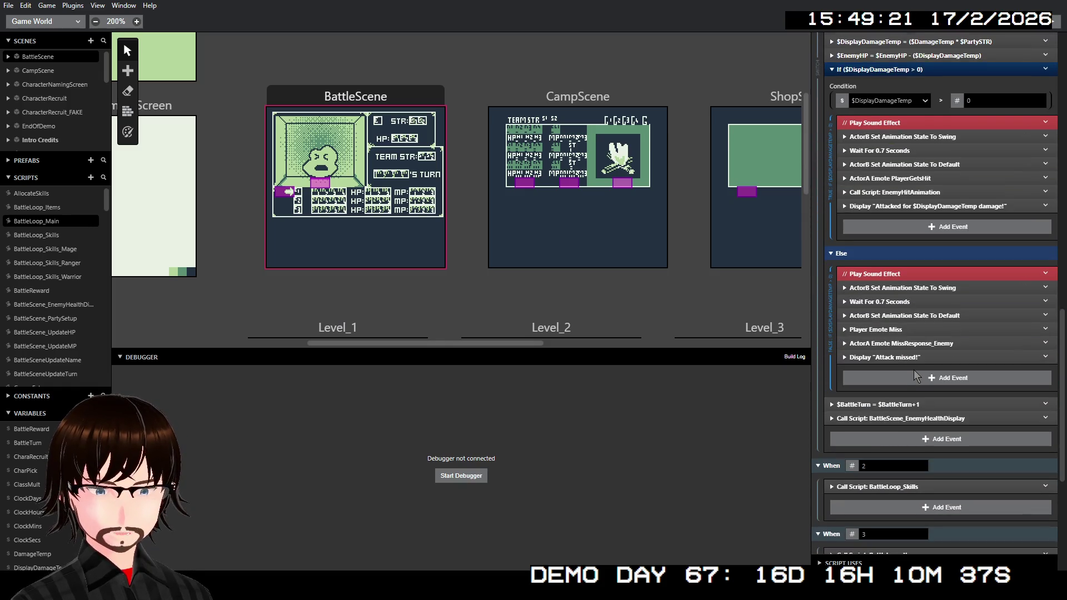
scroll(915, 376, "down", 2)
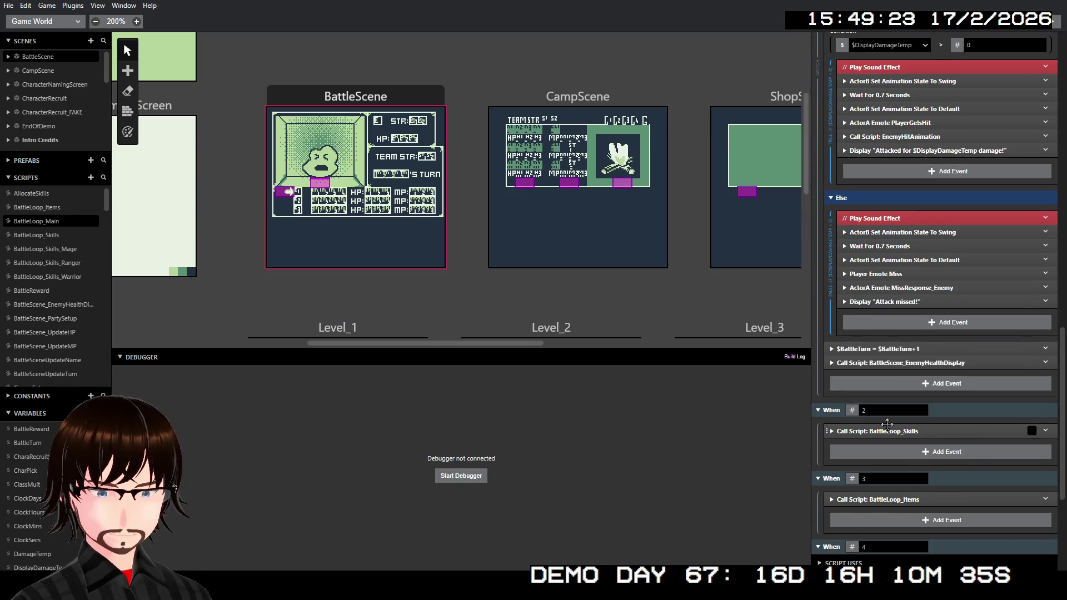
right_click(888, 426)
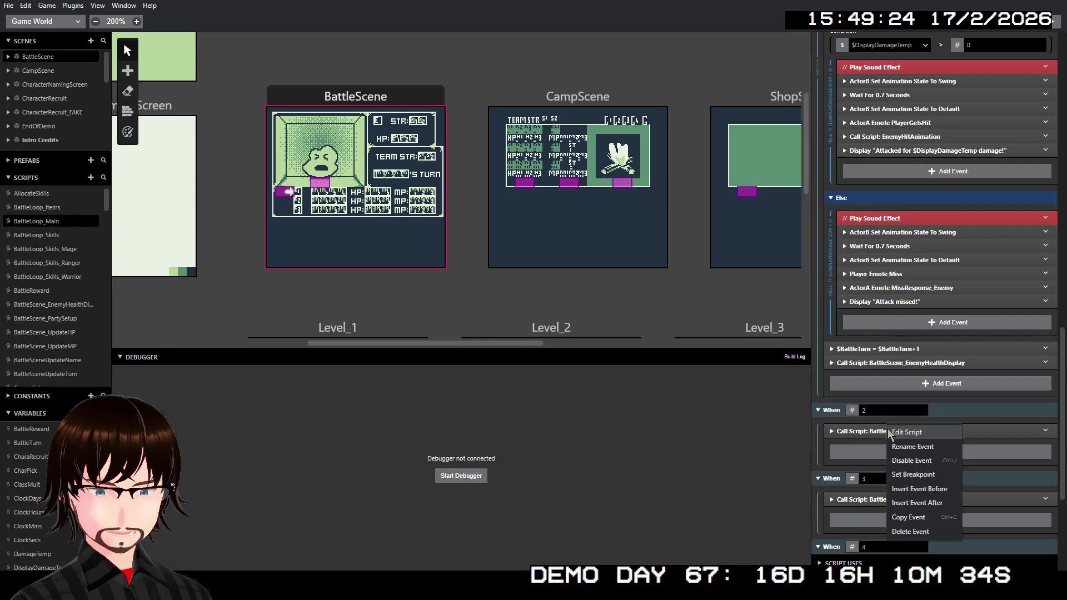
left_click(924, 462)
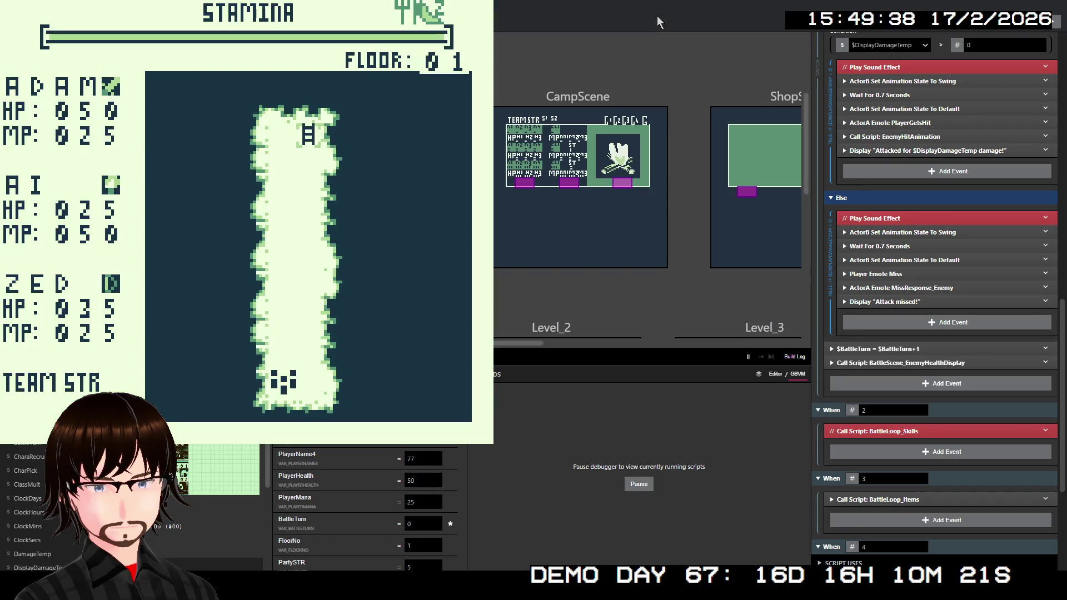
Walk to the floor 1 stairs, climb to floor 2, and walk left into a battle.
key("Up")
key("Up")
key("Up")
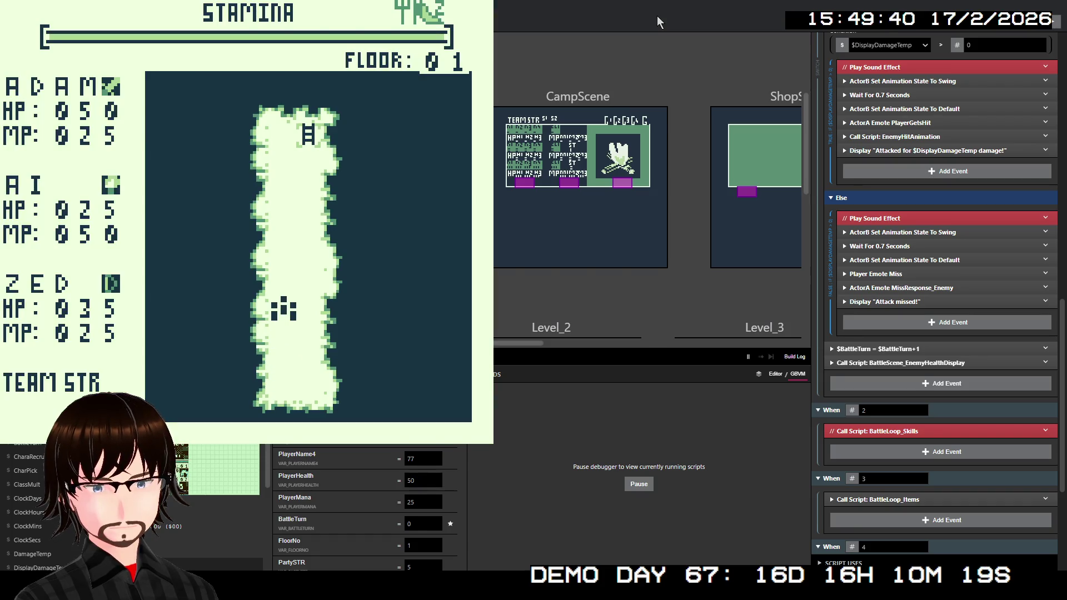
key("Up")
key("Up")
key("Up")
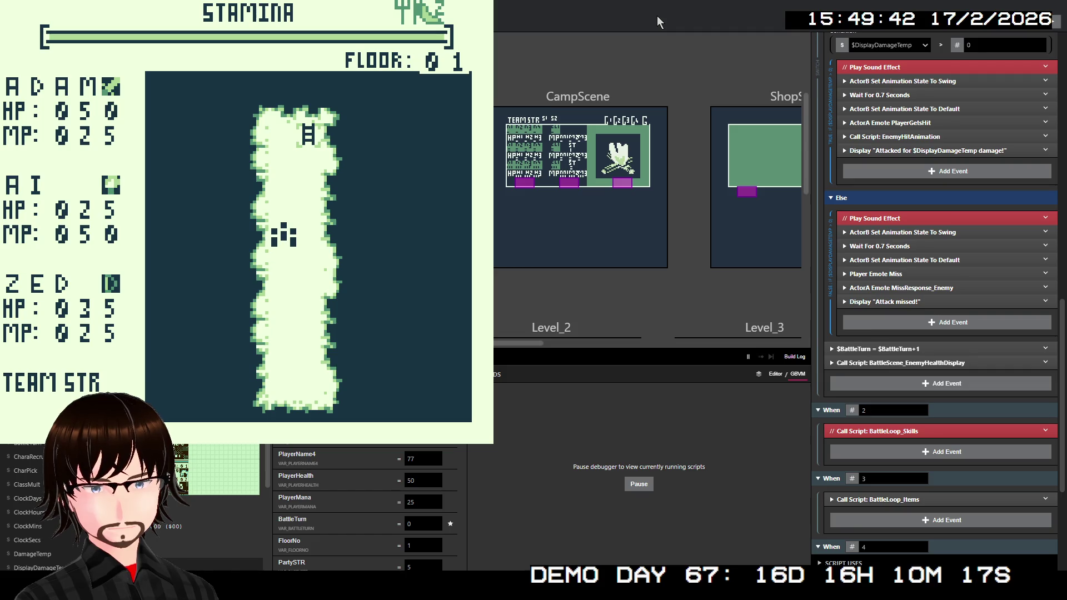
key("Up")
key("Up")
key("Up")
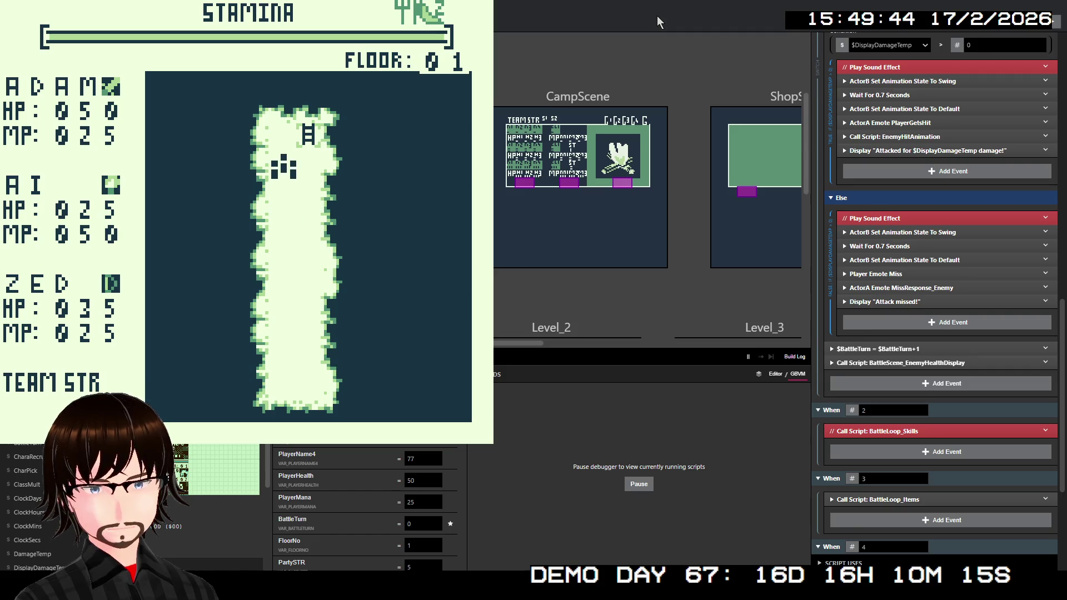
key("Right")
key("Right")
key("Up")
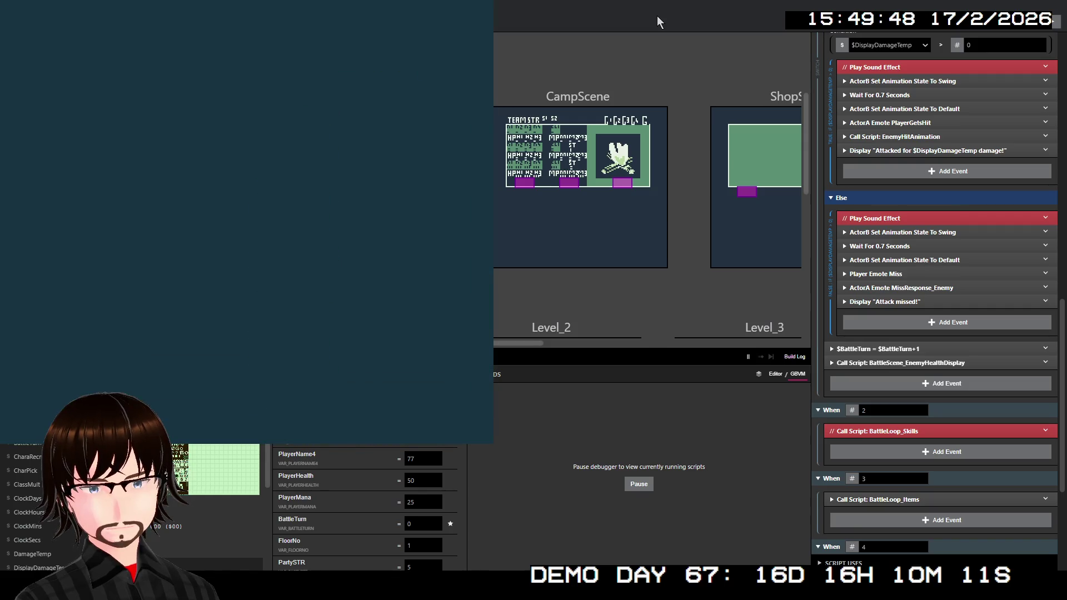
key("Left")
key("Left")
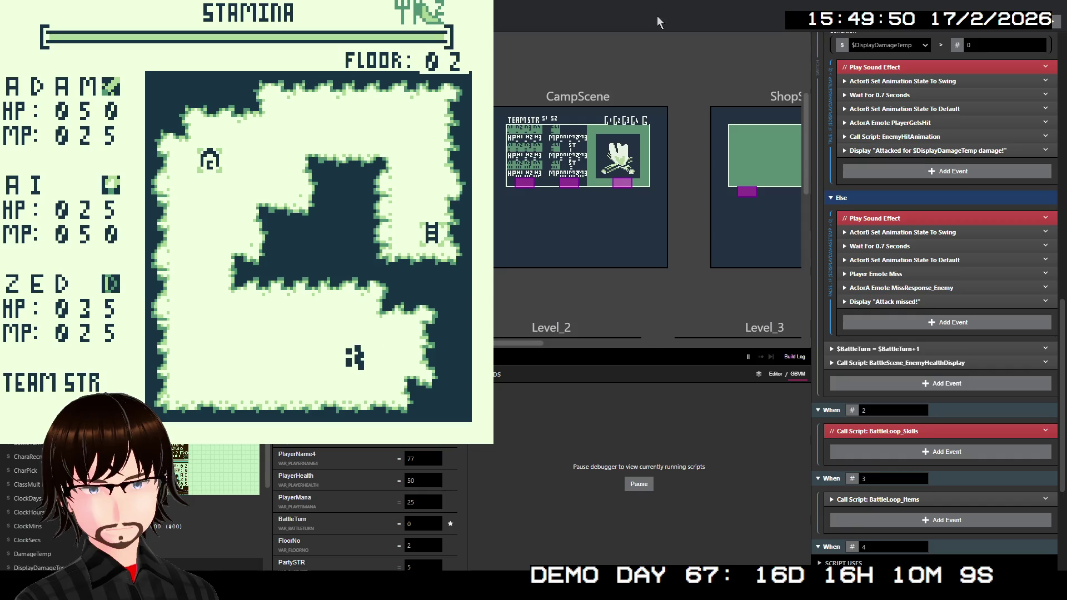
key("Left")
key("Left")
key("Left")
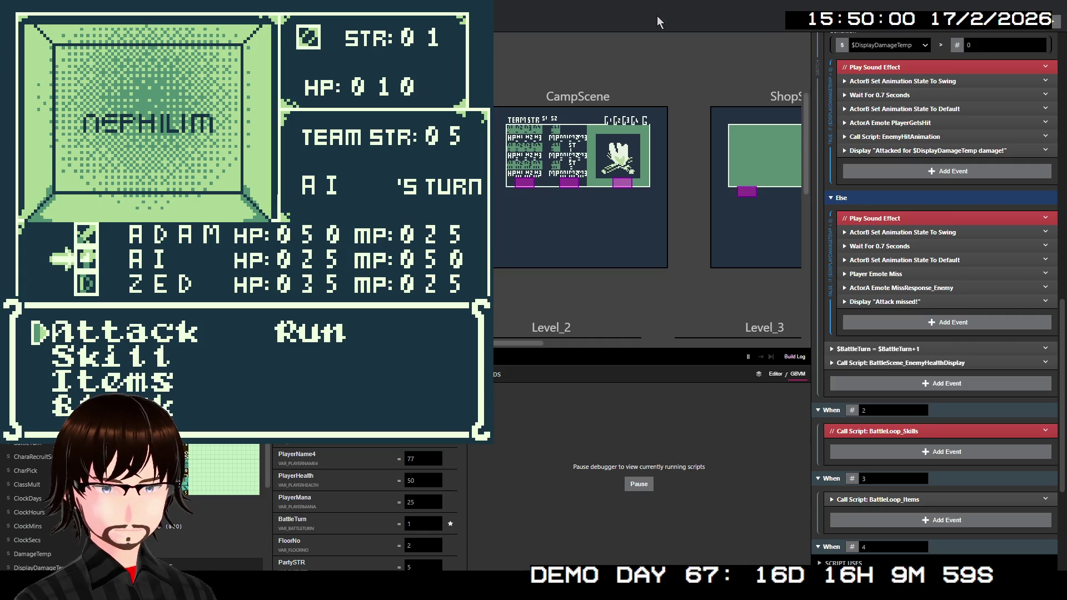
Try the disabled Skill option, then attack the Nephilim for 15 damage.
key("Down")
key("Down")
key("Up")
key("Up")
key("Down")
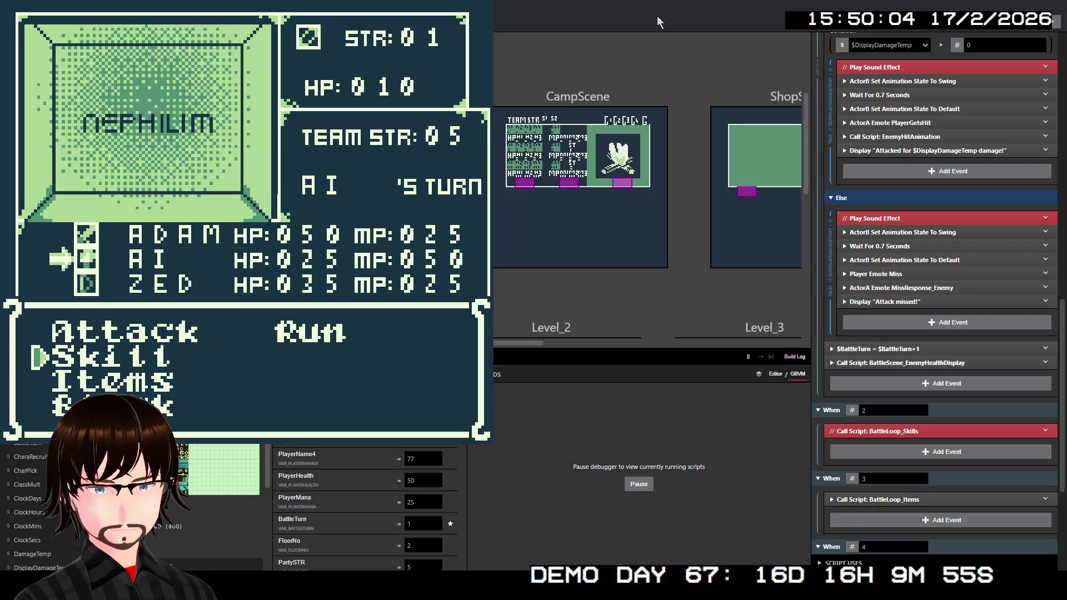
key("Down")
key("z")
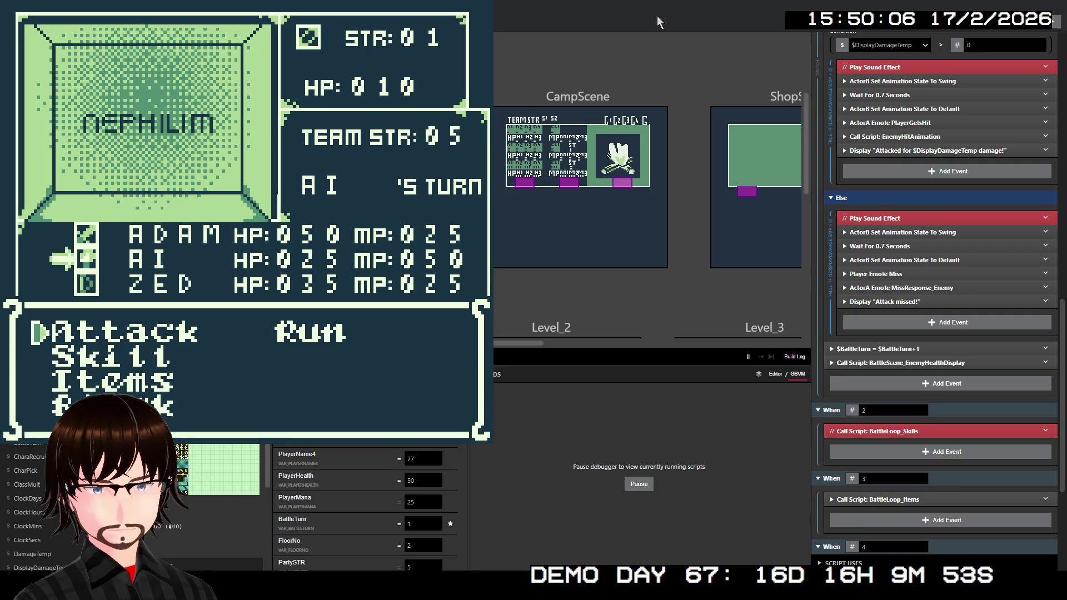
key("z")
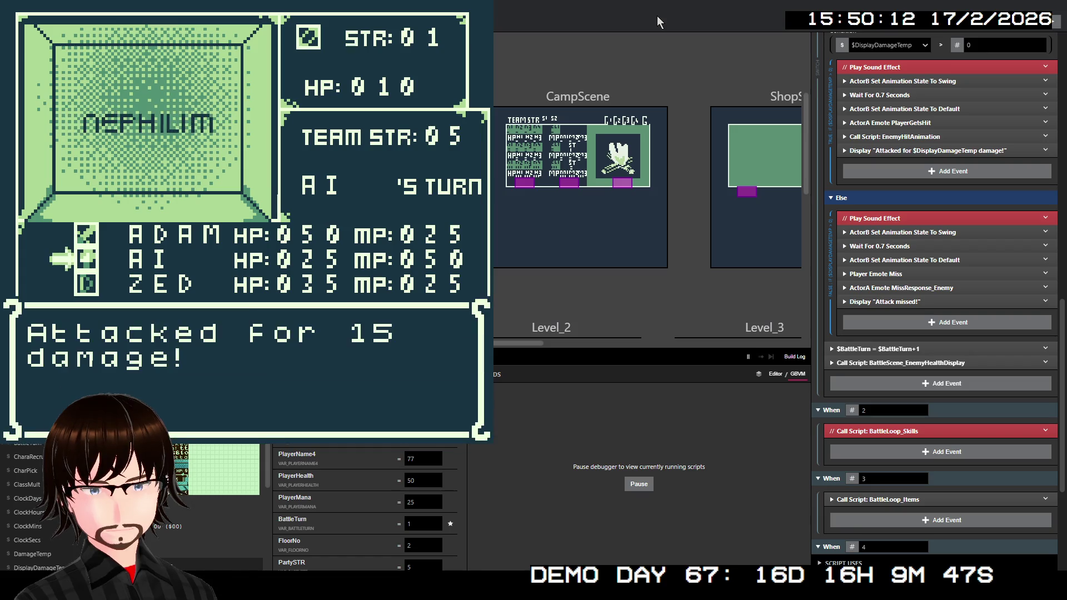
key("z")
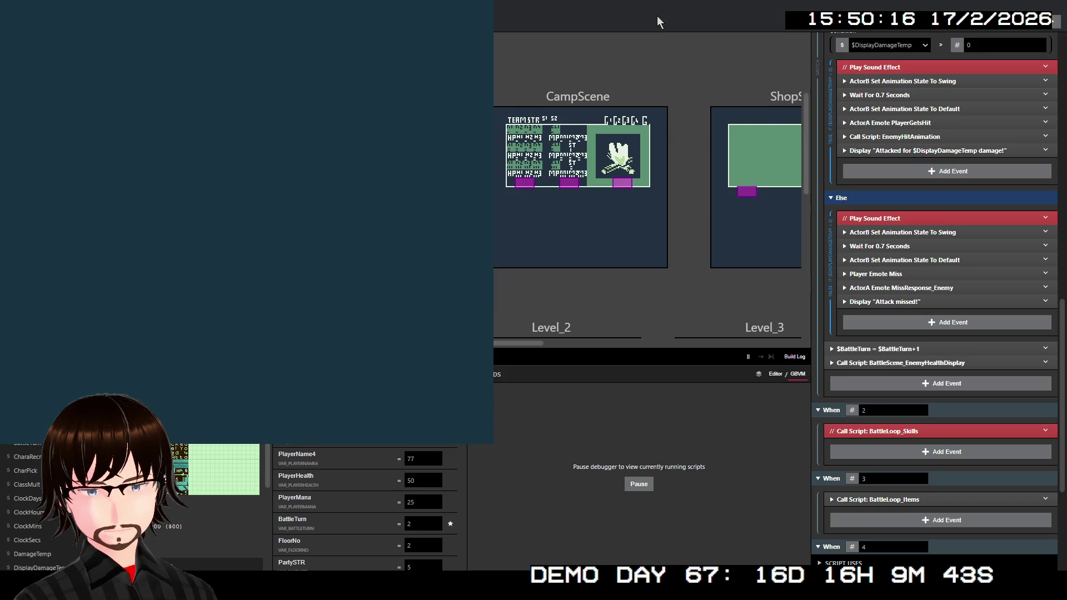
Walk into an encounter on floor 2 and use a Bandage to heal AI.
key("Left")
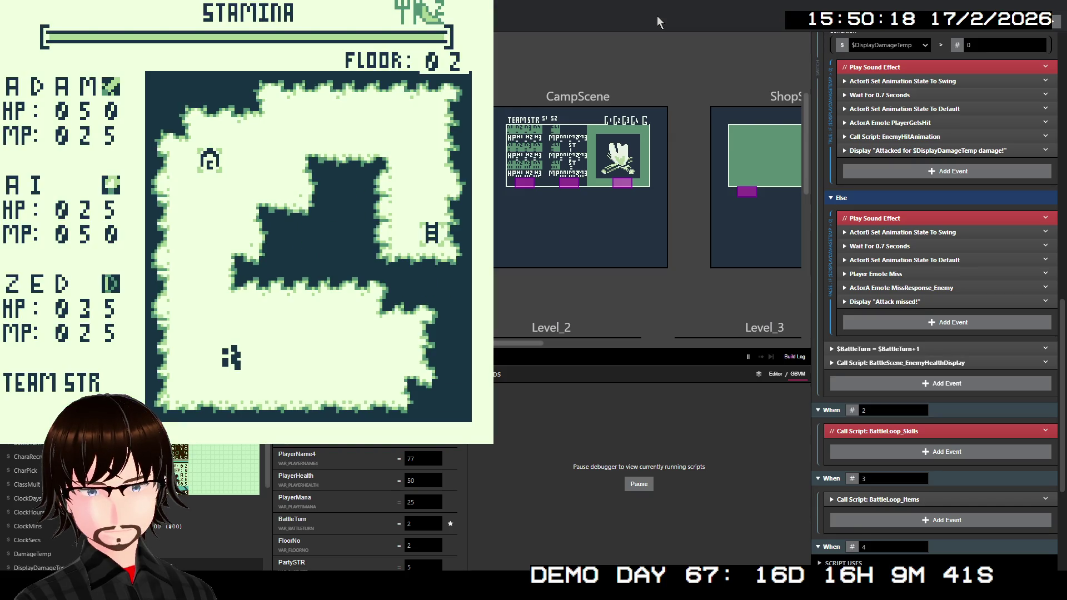
key("Up")
key("Left")
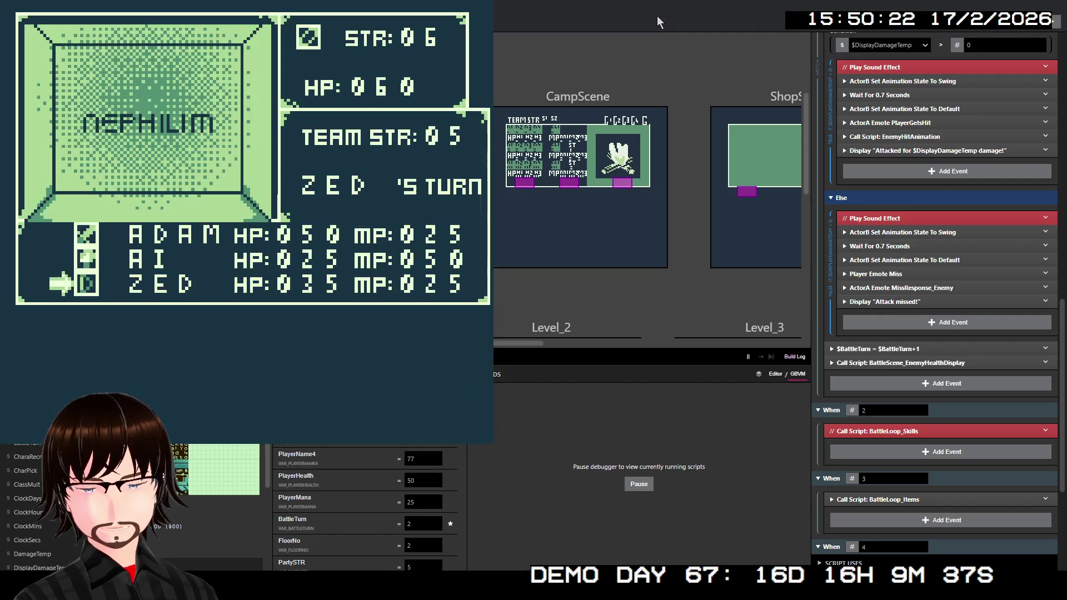
key("Down")
key("Down")
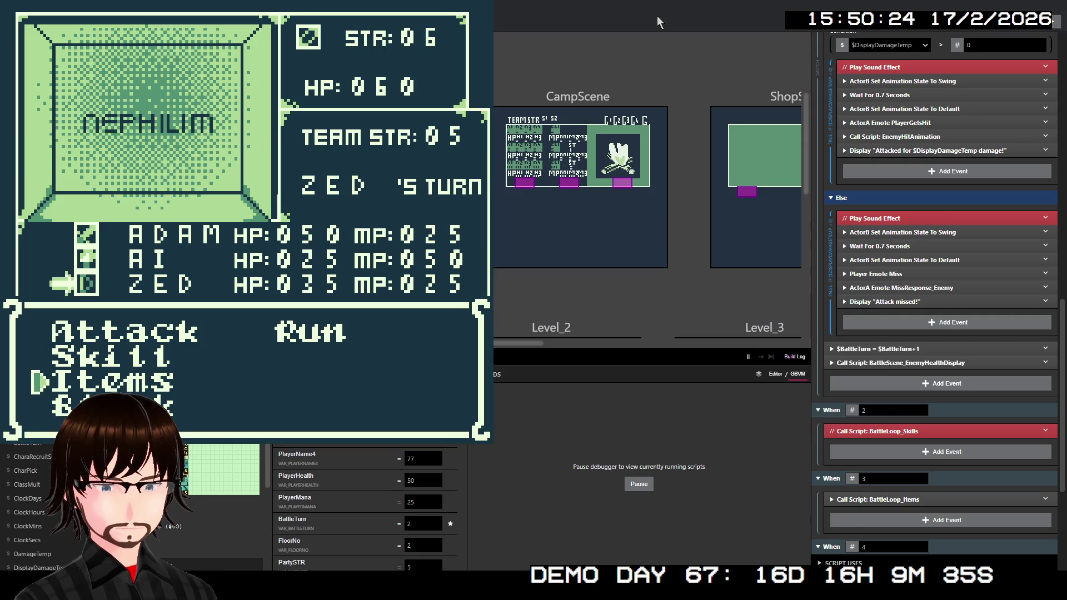
key("z")
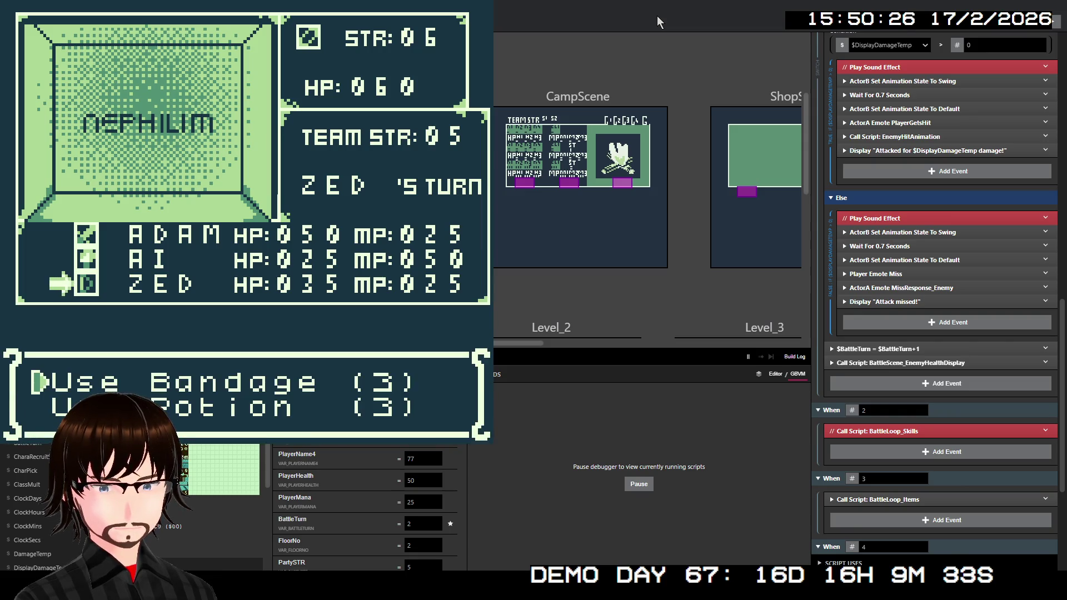
key("z")
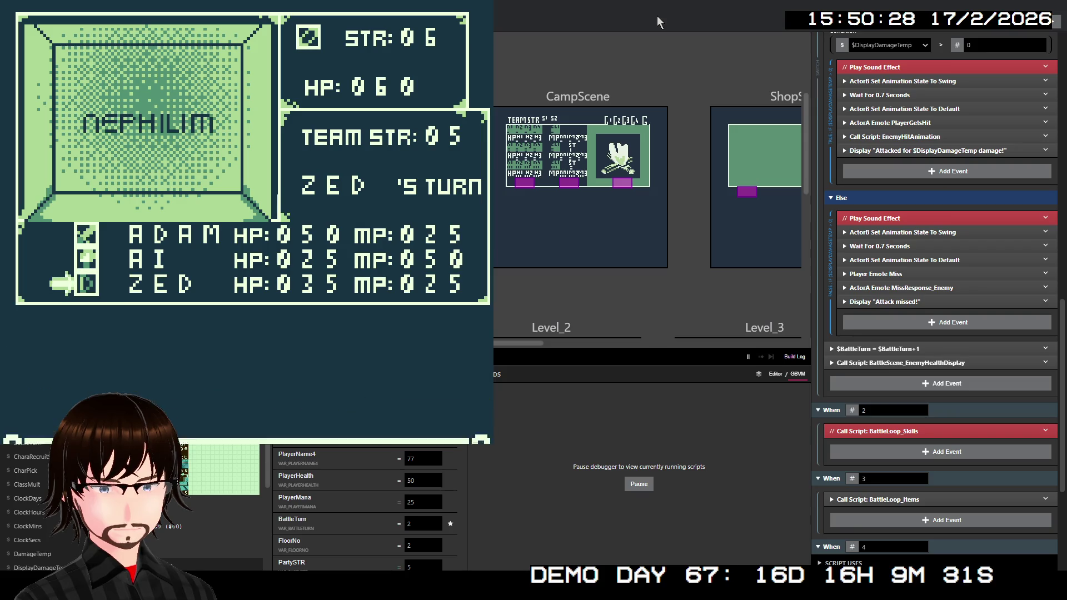
key("Down")
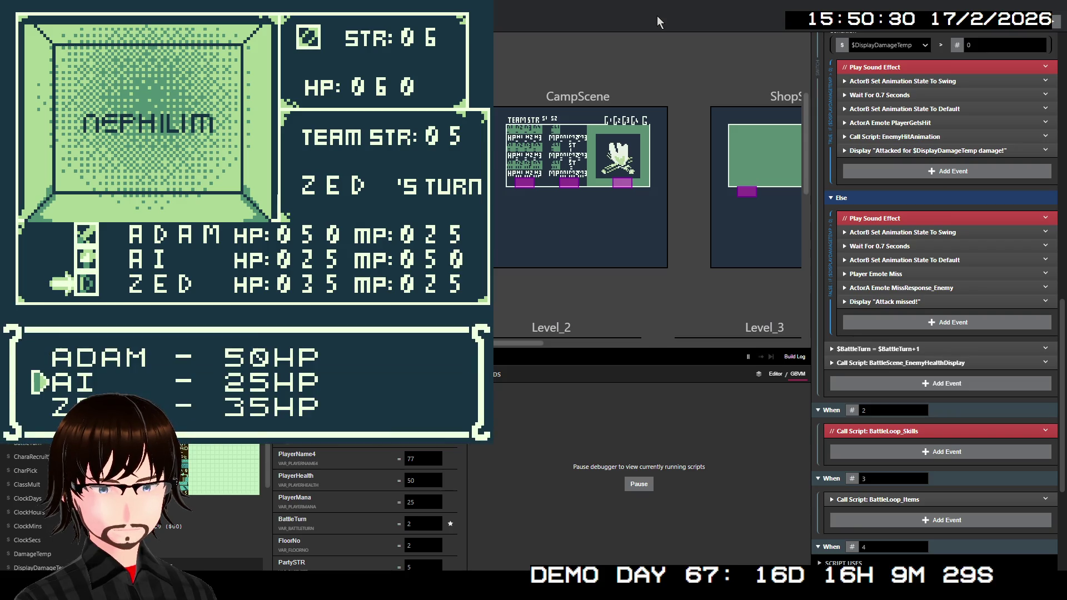
key("z")
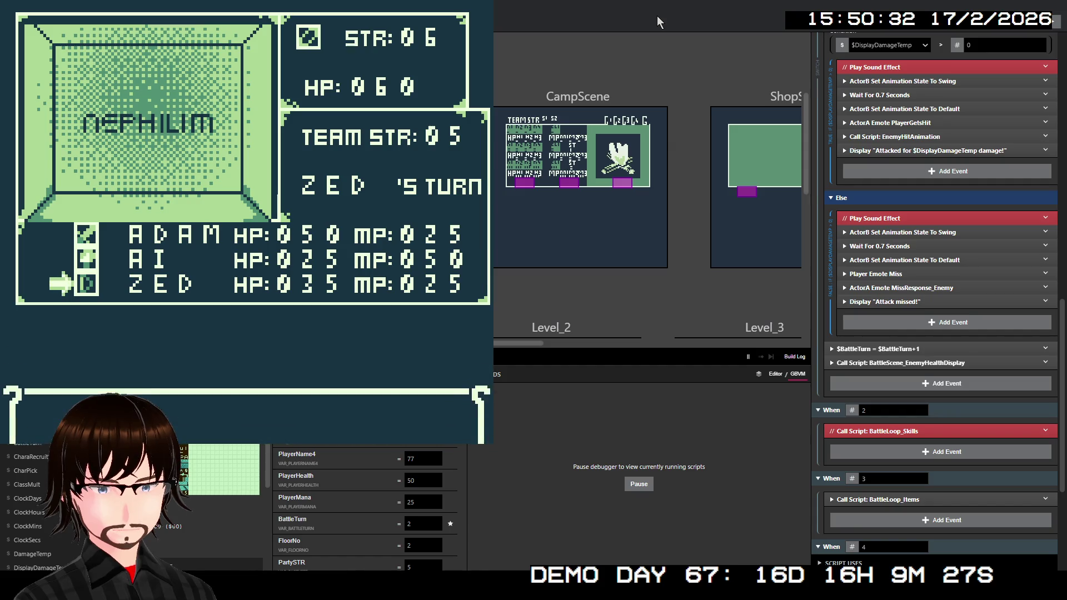
Attack the Nephilim and dismiss the enemy's counterattack message.
key("Down")
key("Down")
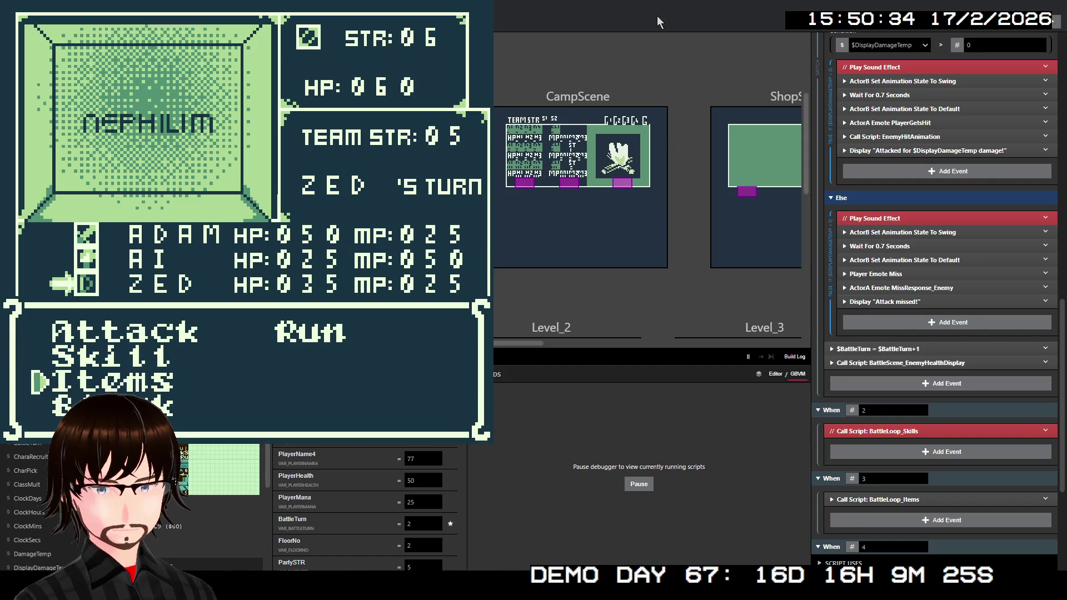
key("Up")
key("Up")
key("z")
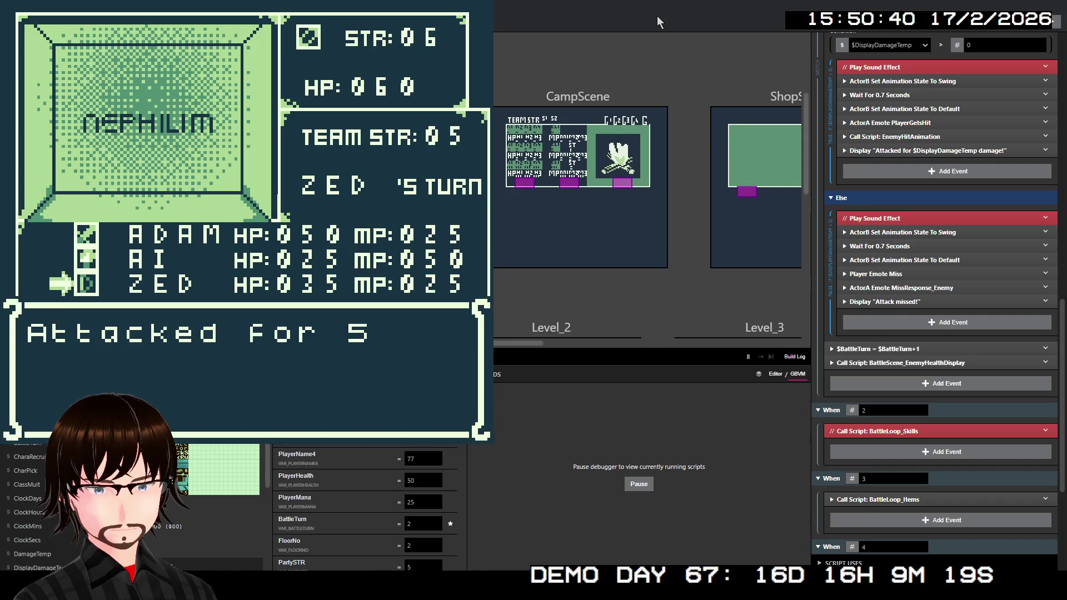
key("z")
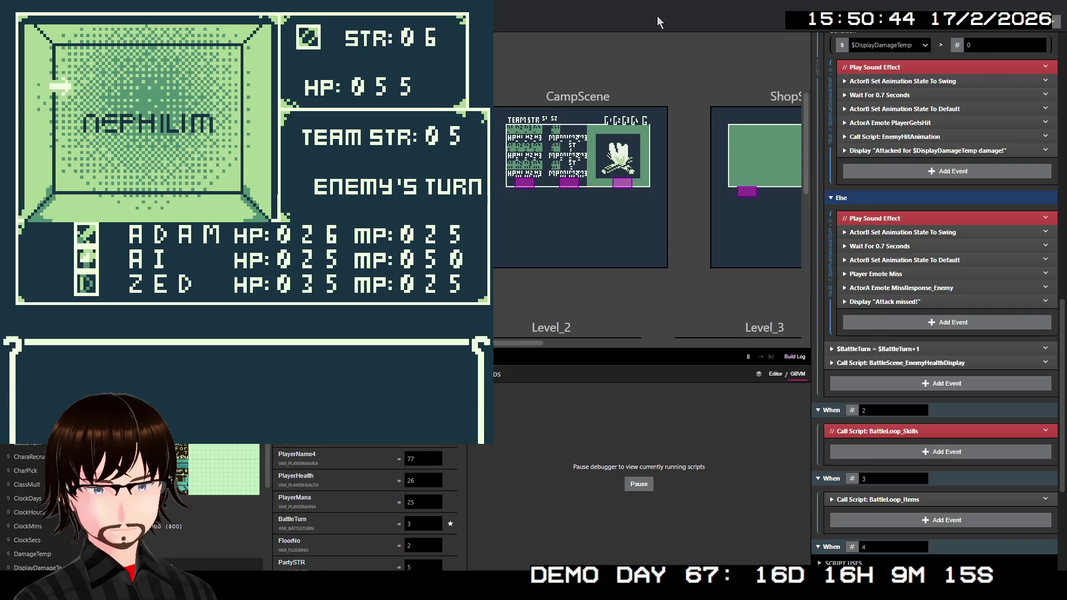
key("z")
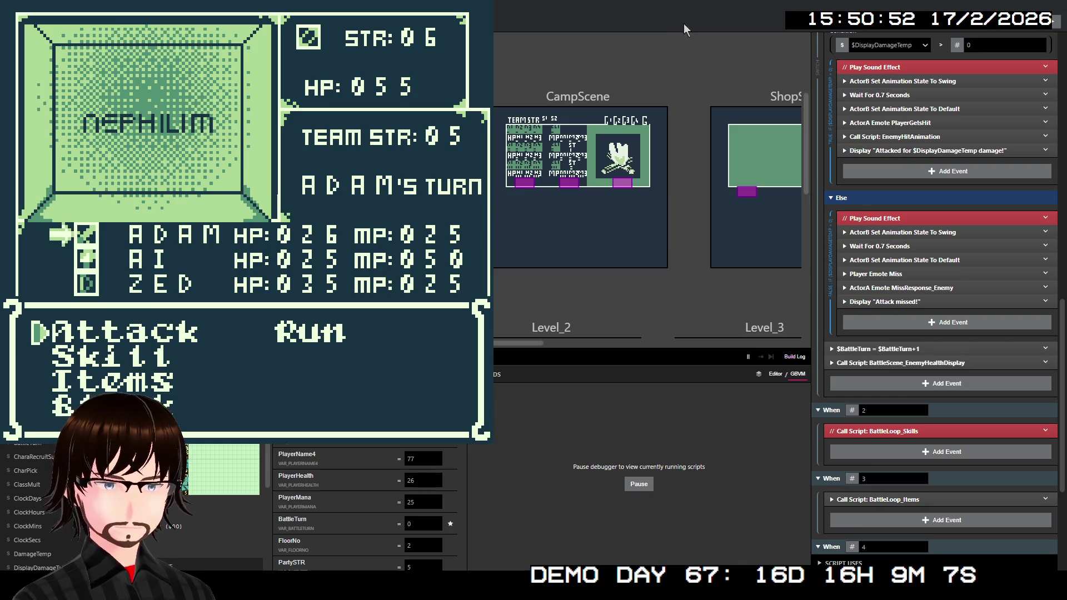
Close the running game, select BattleScene, and move its connection marker below the HP rows.
left_click(487, 6)
left_click(372, 98)
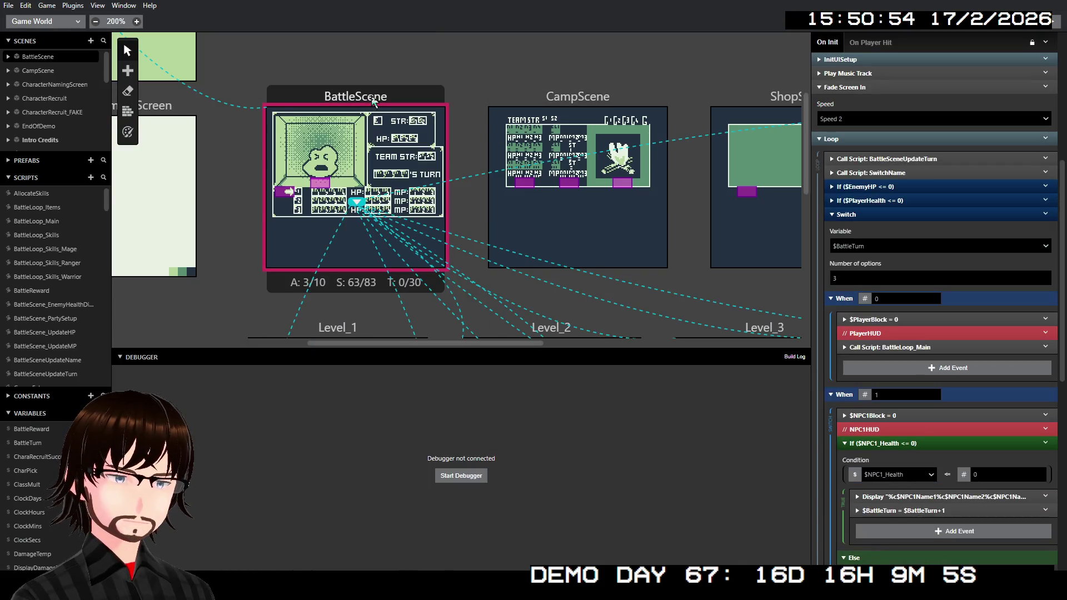
left_click_drag(354, 203, 354, 223)
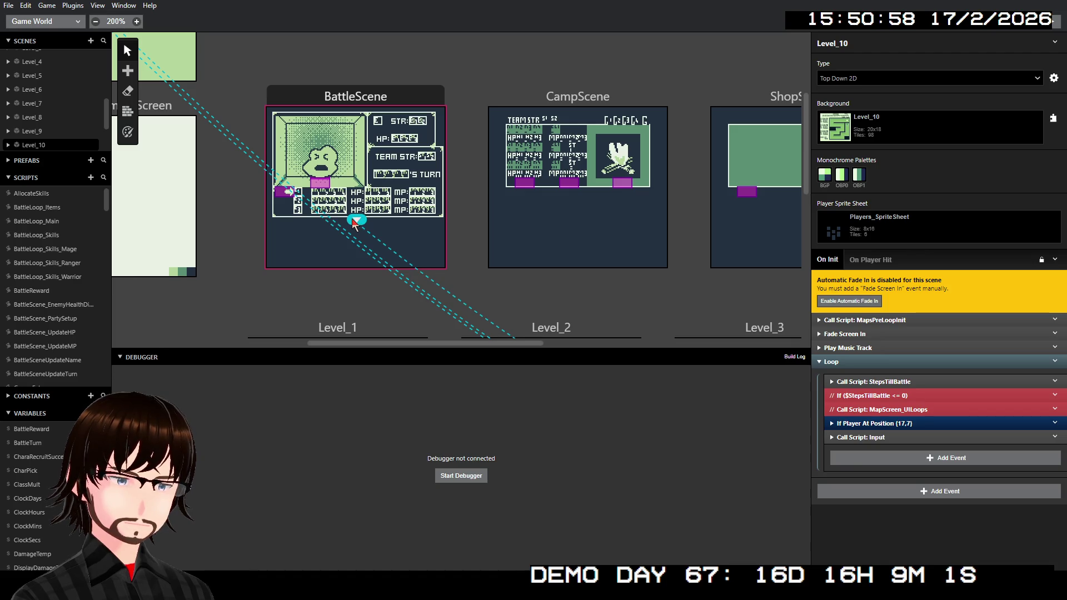
Recheck BattleScene's On Init script and its trigger, then rebuild and launch the game on floor 01.
left_click(387, 222)
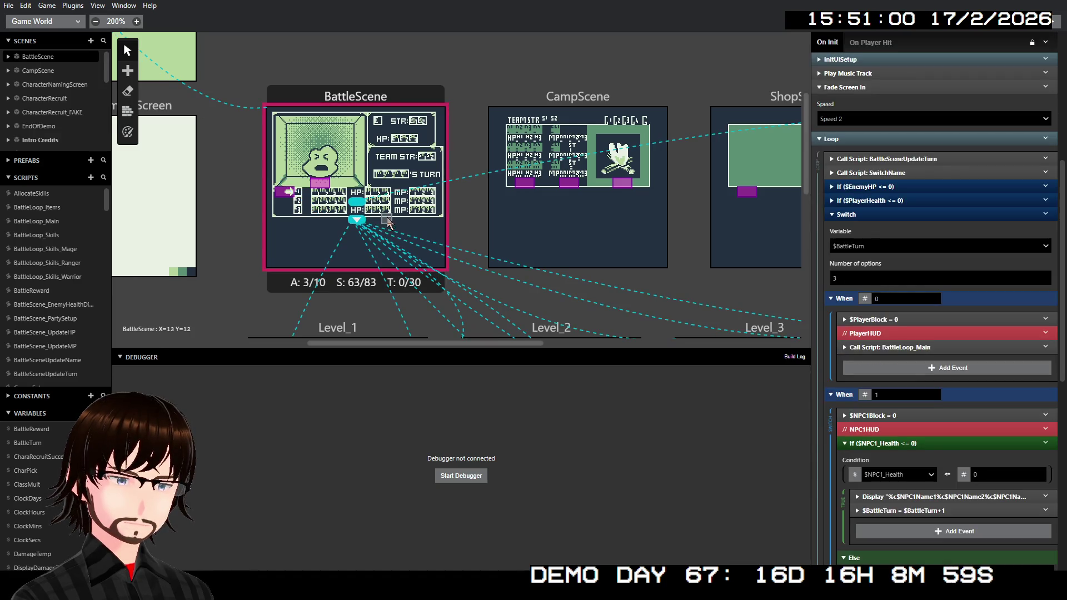
left_click(355, 219)
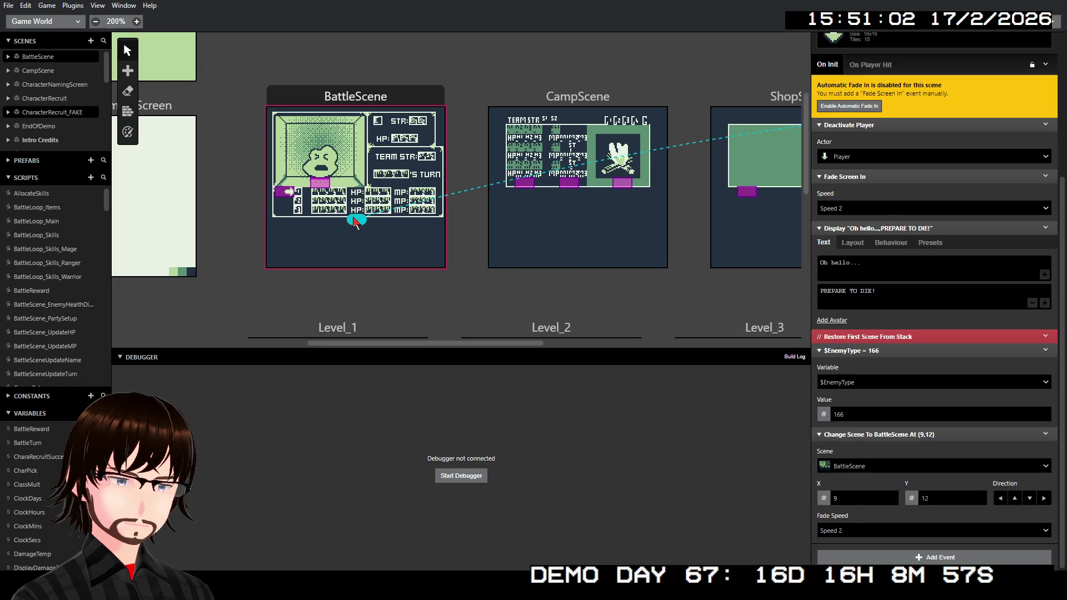
left_click(399, 228)
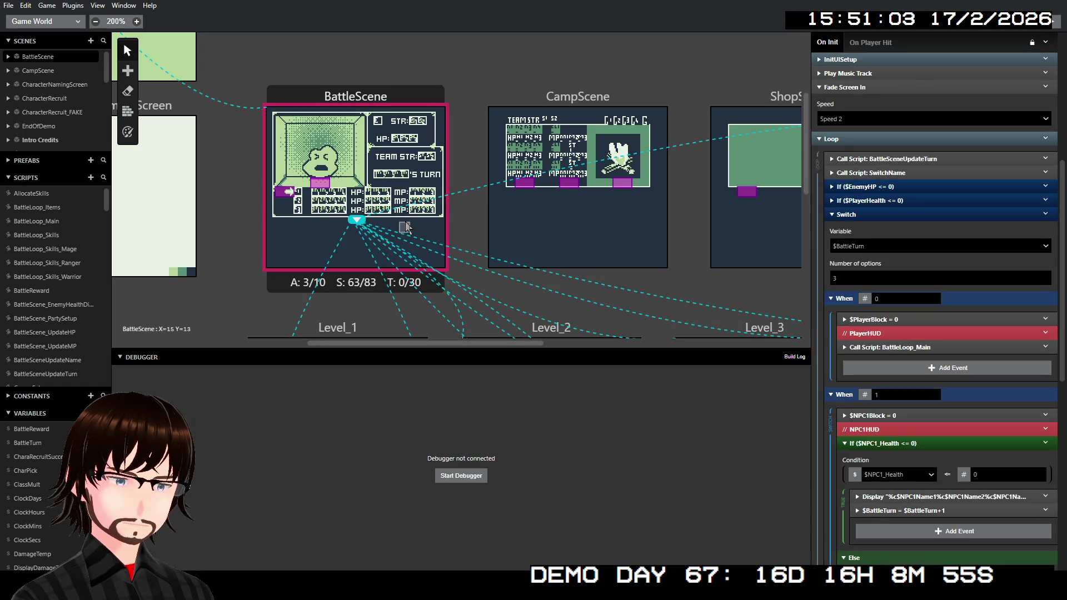
left_click(461, 476)
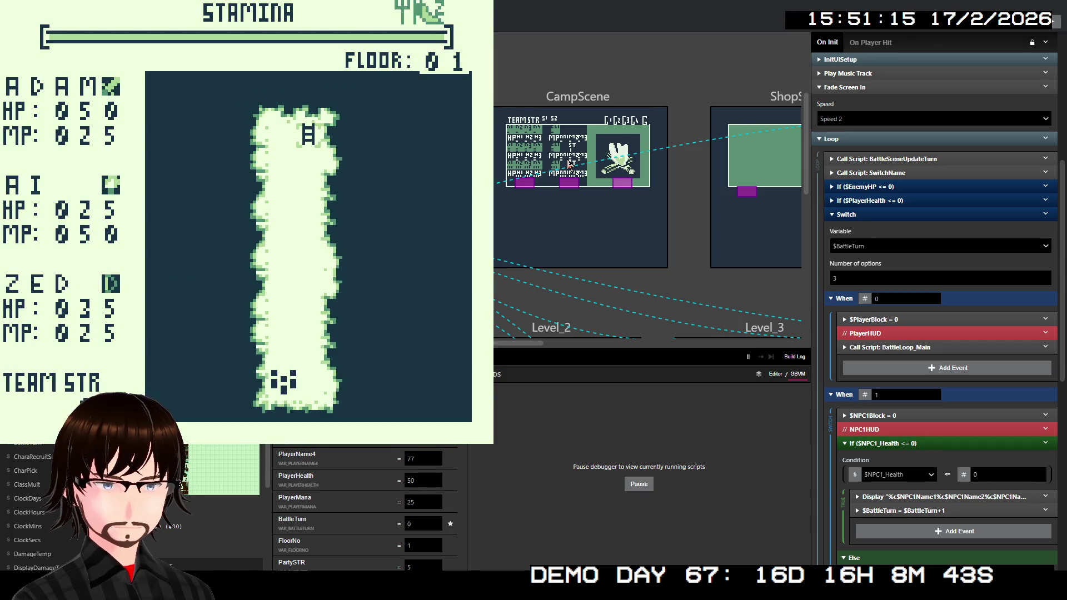
Walk up to the stairs, choose Move on to floor 02, and head left into a Troll battle.
key("Up")
key("Up")
key("Up")
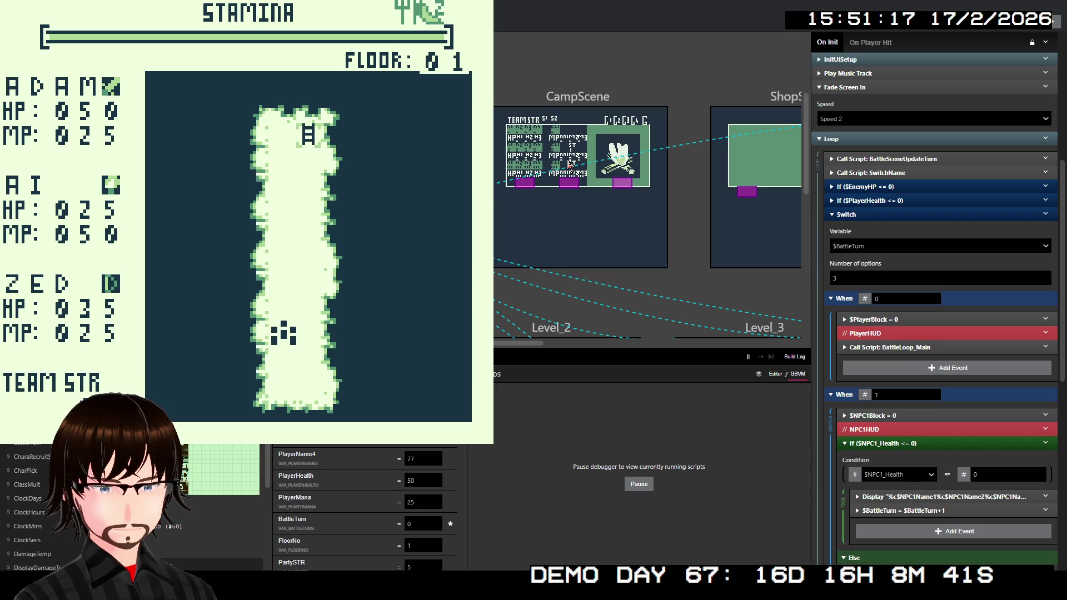
key("Up")
key("Up")
key("Up")
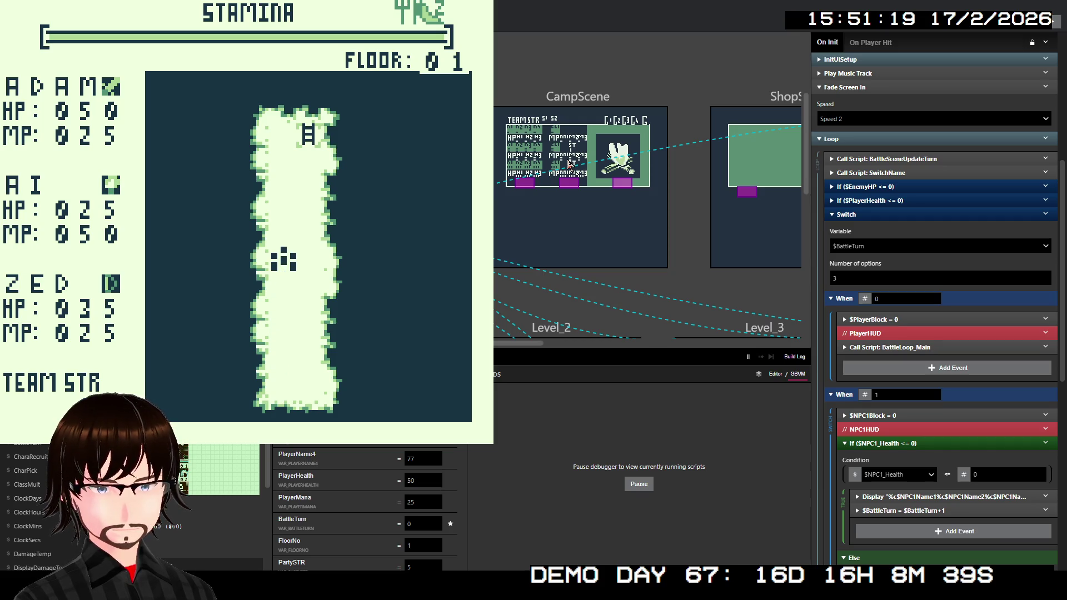
key("Up")
key("Up")
key("Right")
key("Up")
key("Up")
key("Up")
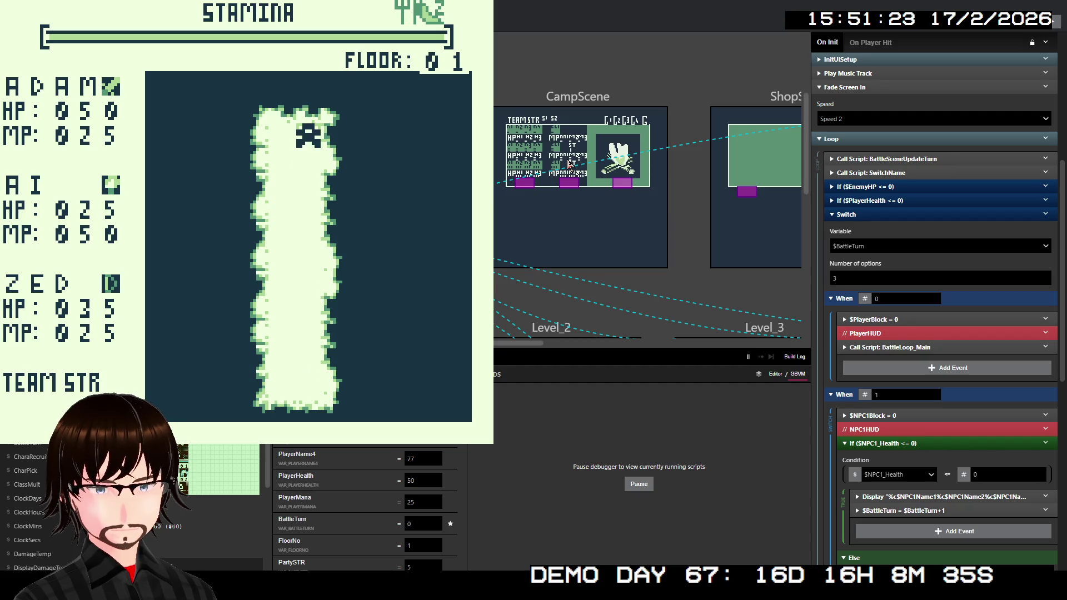
key("z")
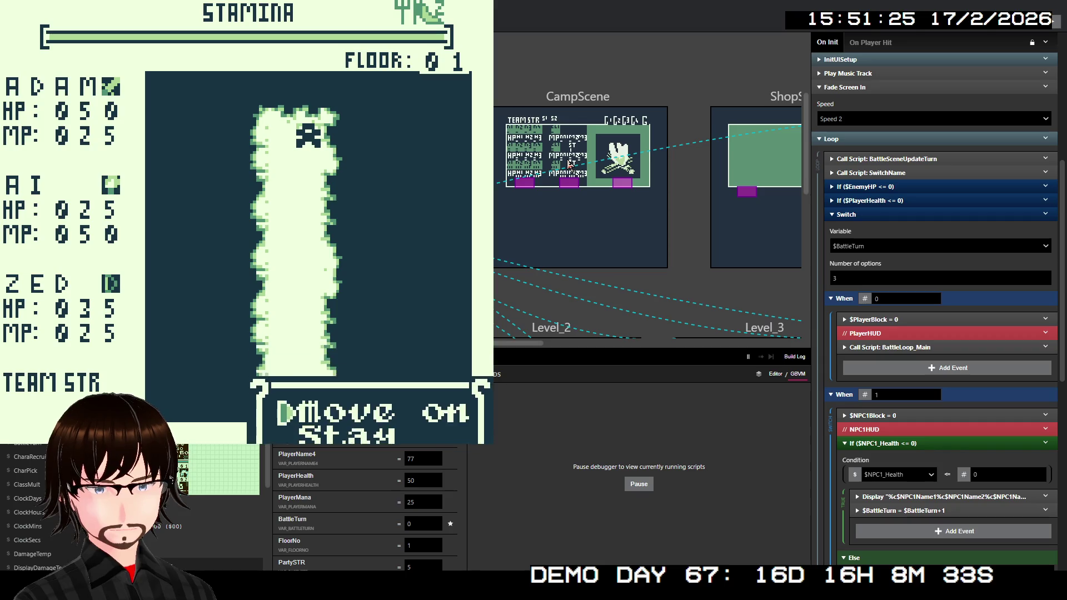
key("z")
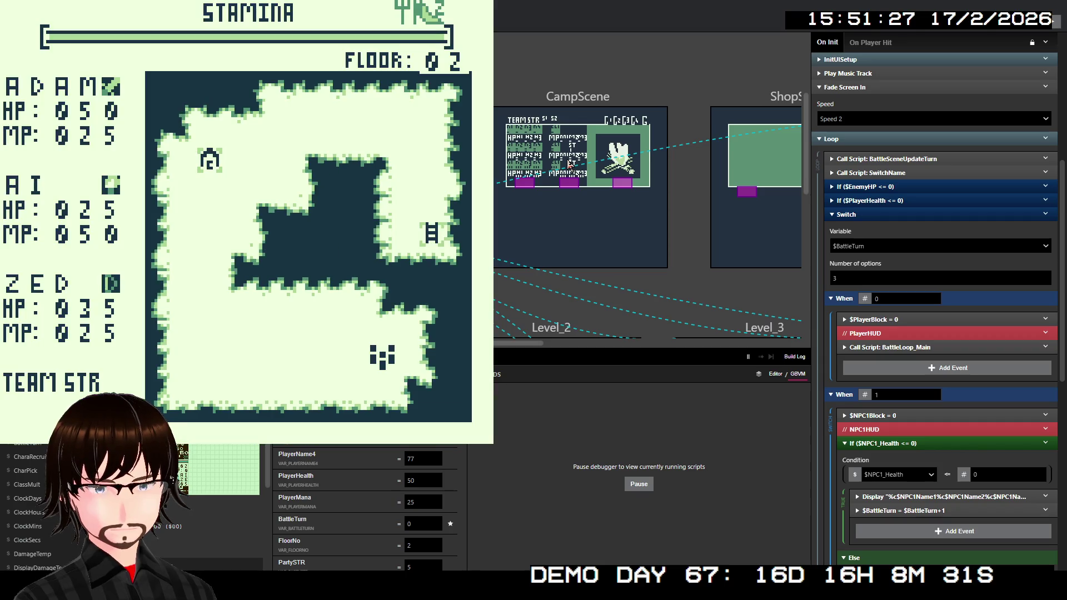
key("Left")
key("Left")
key("Left")
key("Left")
key("Left")
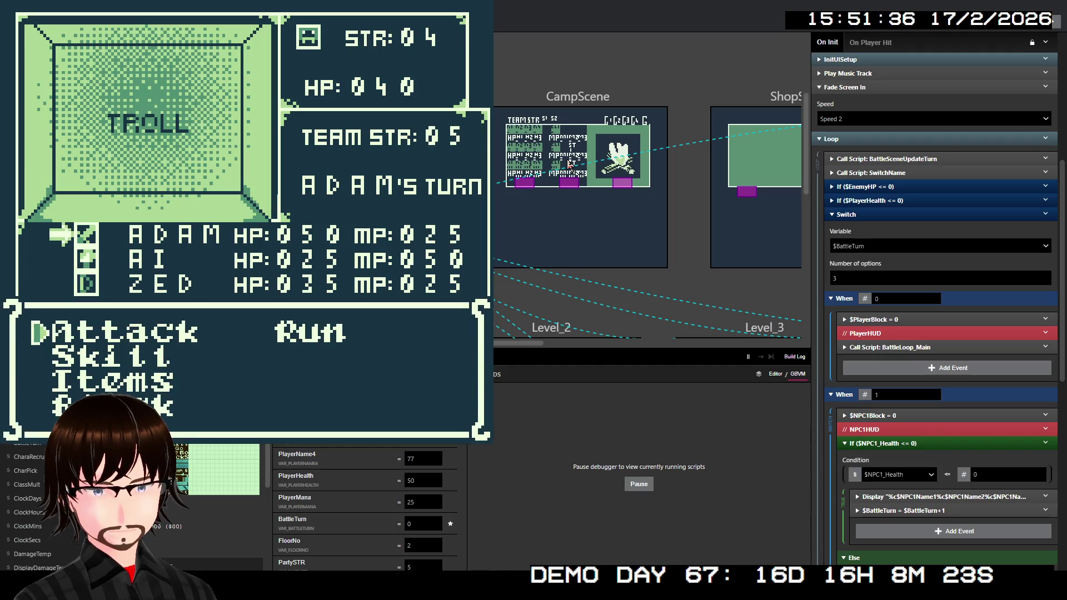
Have ADAM, AI and ZED all Block on the first turn against the Troll.
key("Down")
key("Down")
key("Down")
key("z")
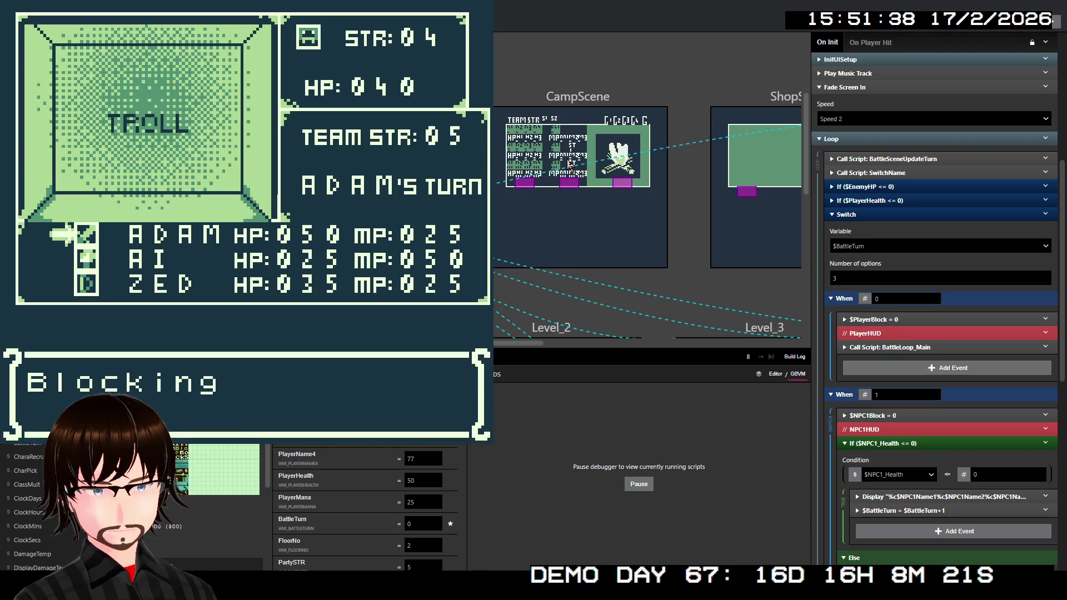
key("Down")
key("Down")
key("Down")
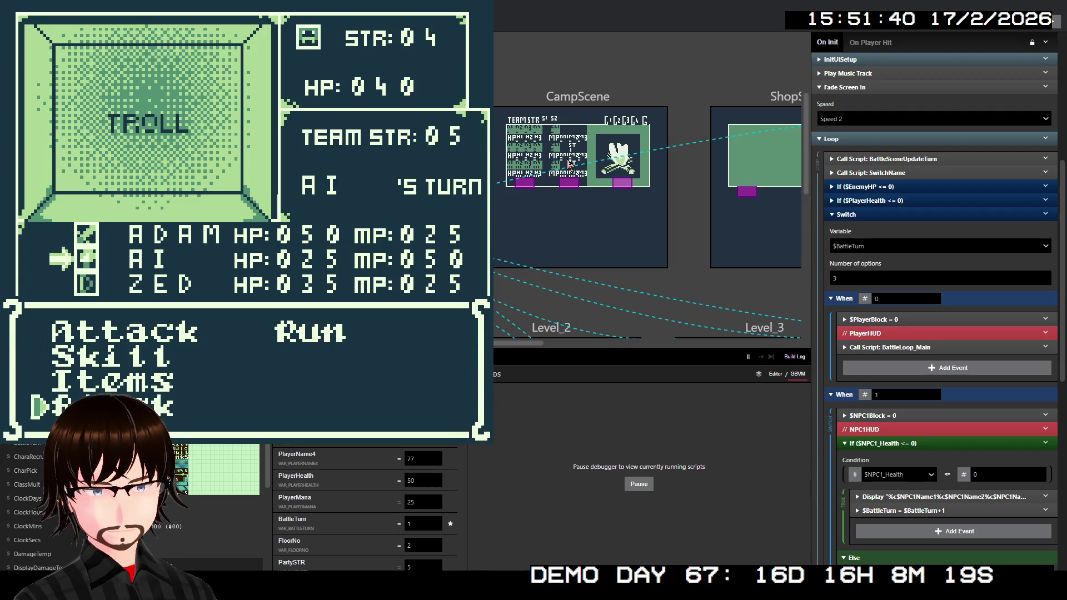
key("z")
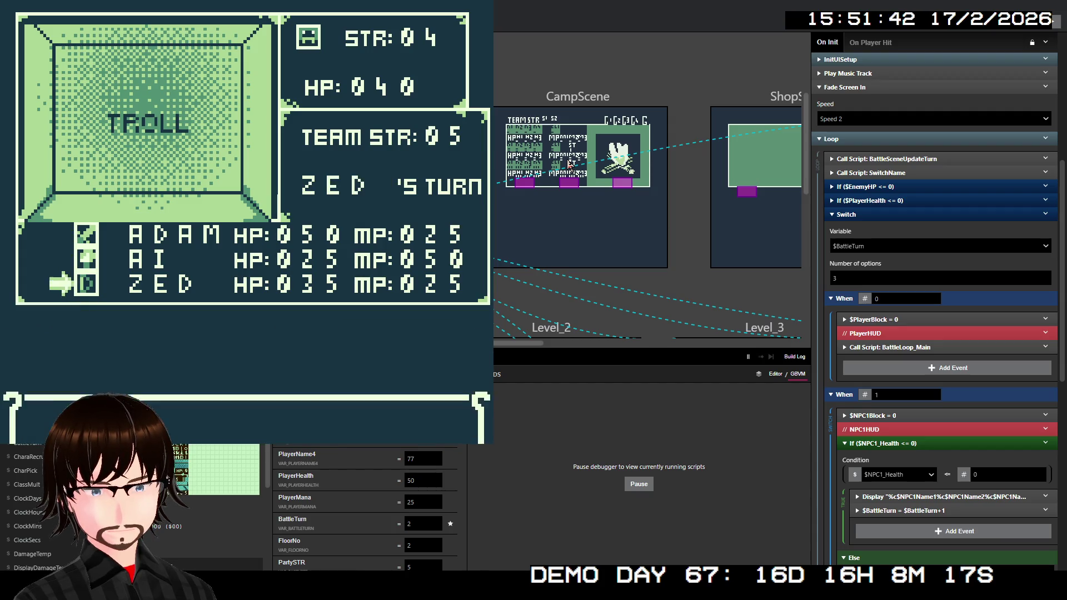
key("Down")
key("Down")
key("Down")
key("z")
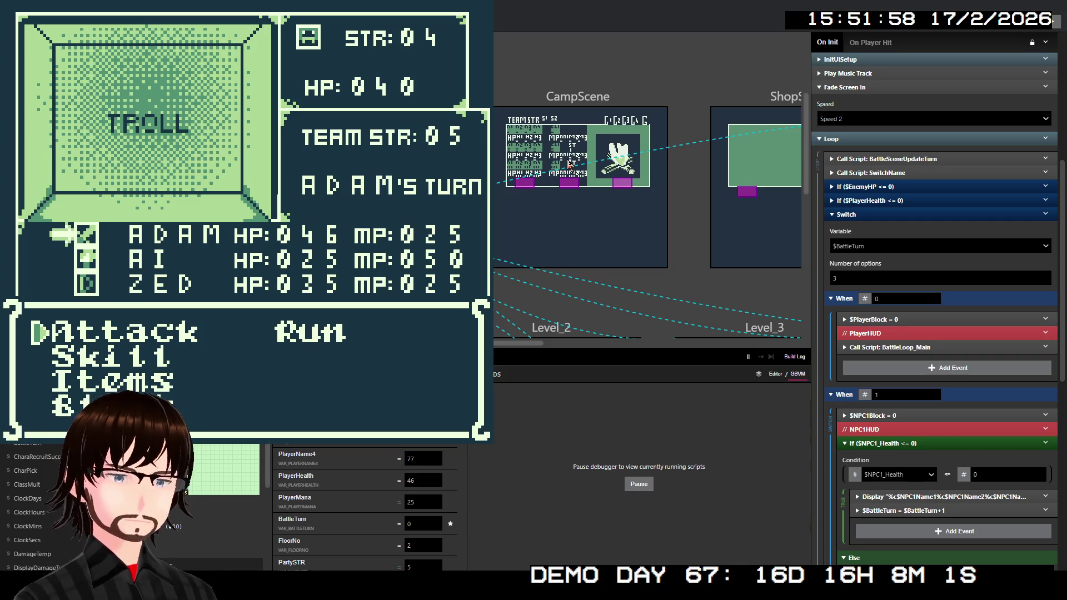
Have ADAM attack the Troll, then AI attacks for 15 damage to win the battle.
key("Down")
key("Up")
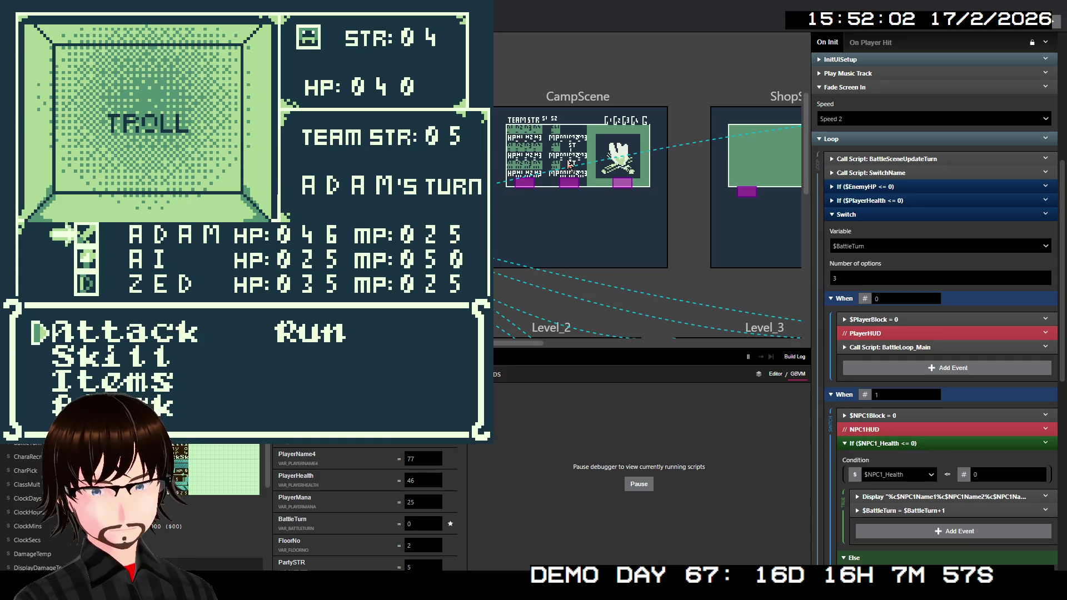
key("z")
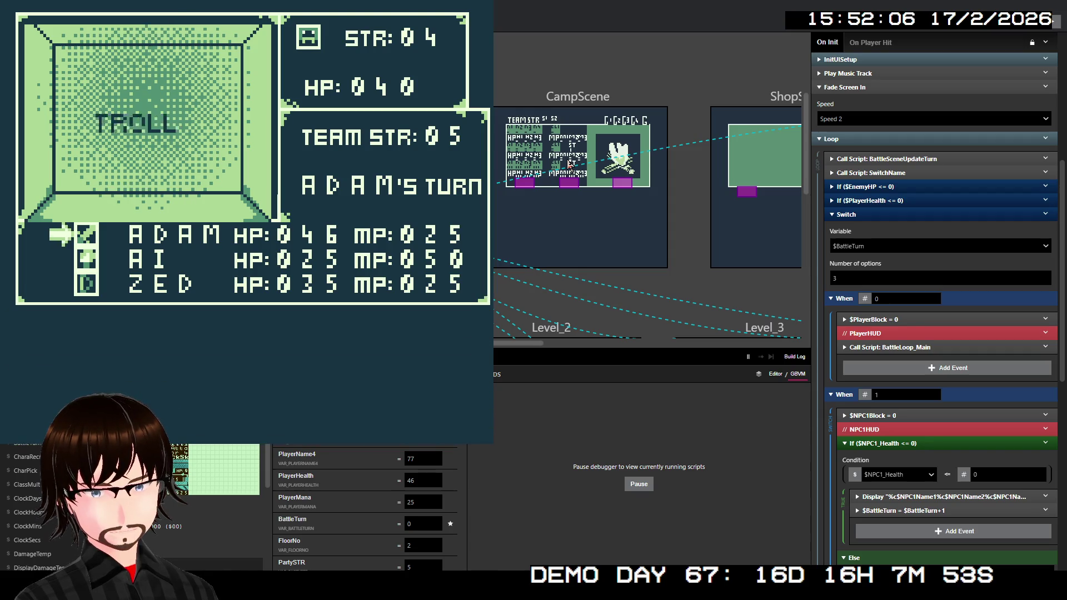
key("z")
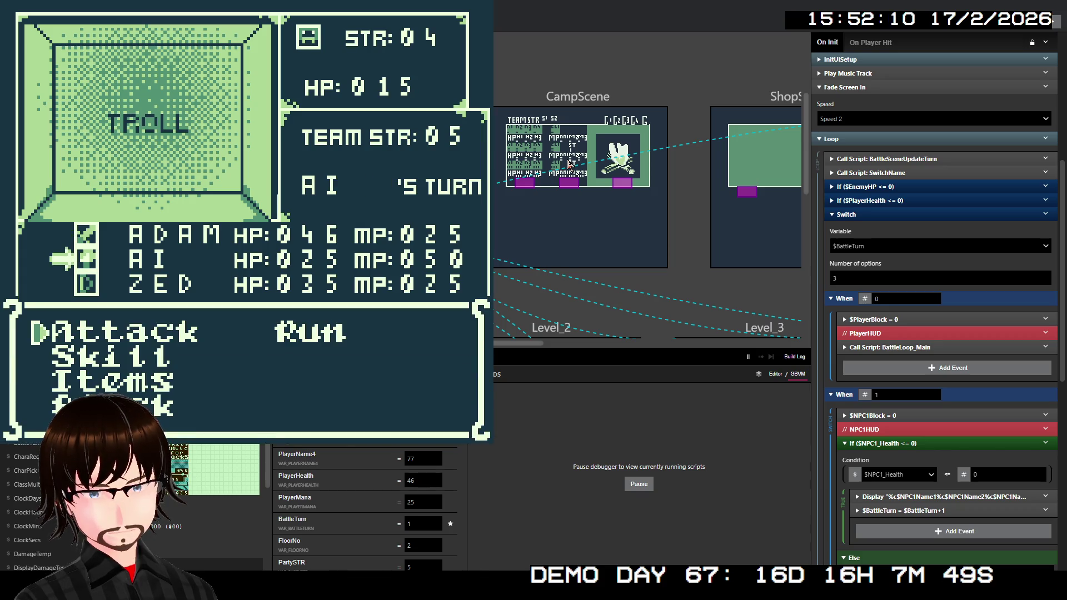
key("Down")
key("Up")
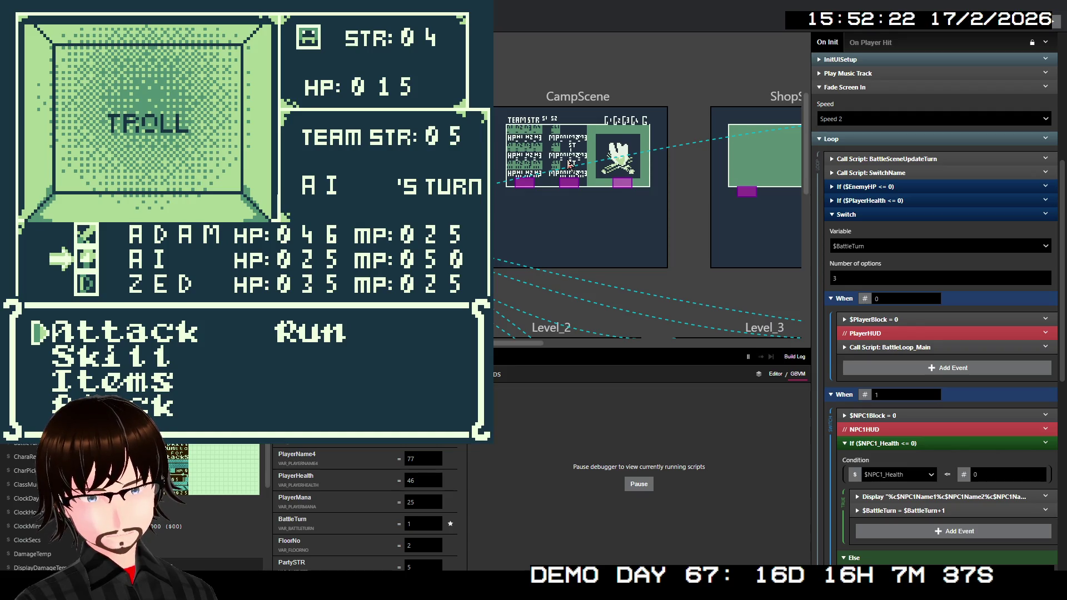
key("z")
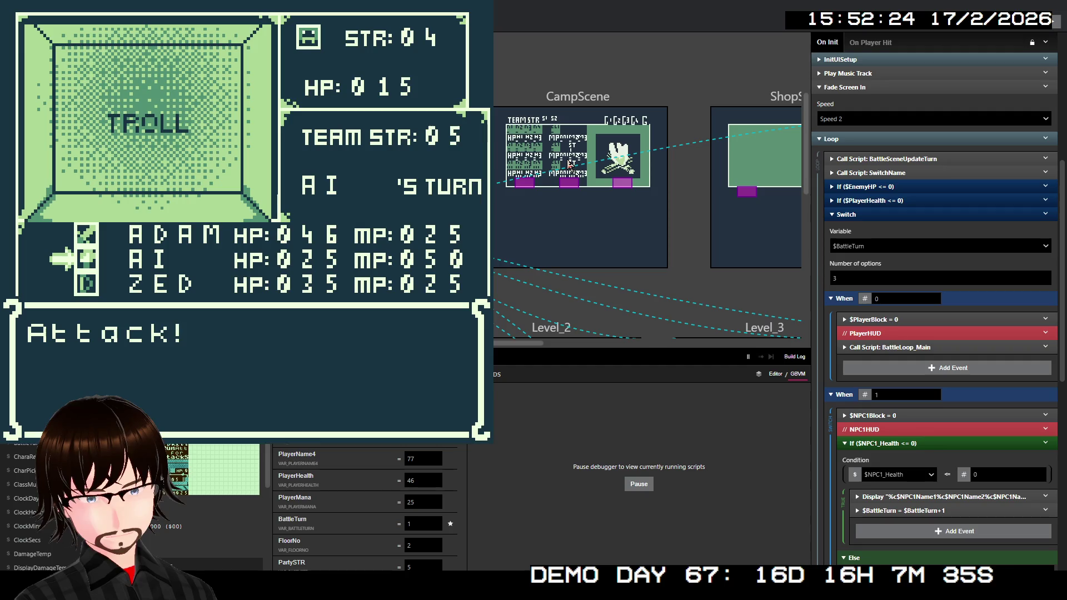
key("z")
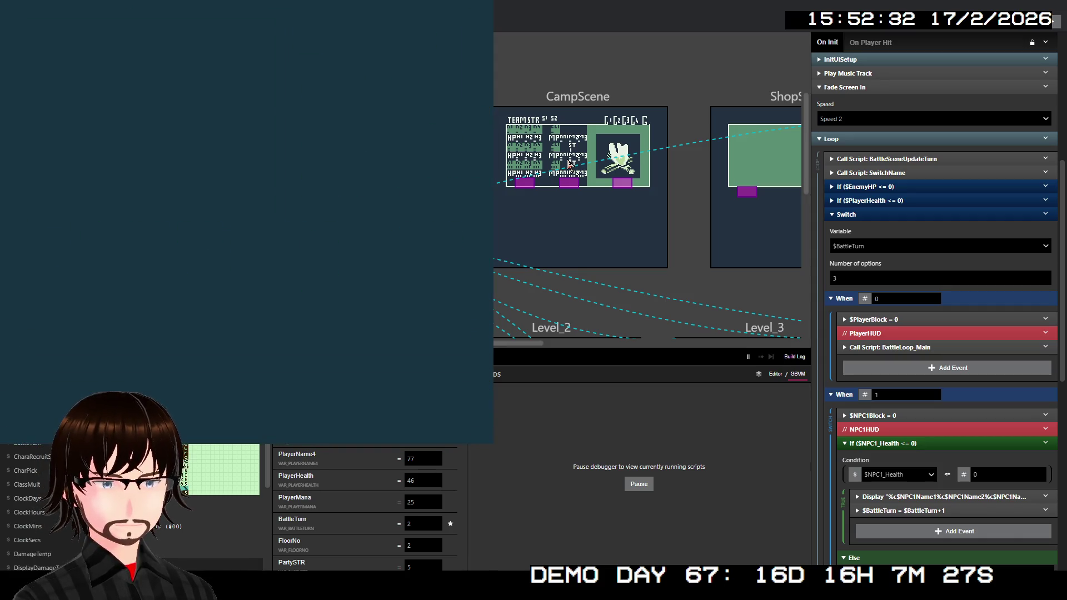
View the party Status from the field menu, then walk left and up into a Zombie battle.
key("Return")
key("Down")
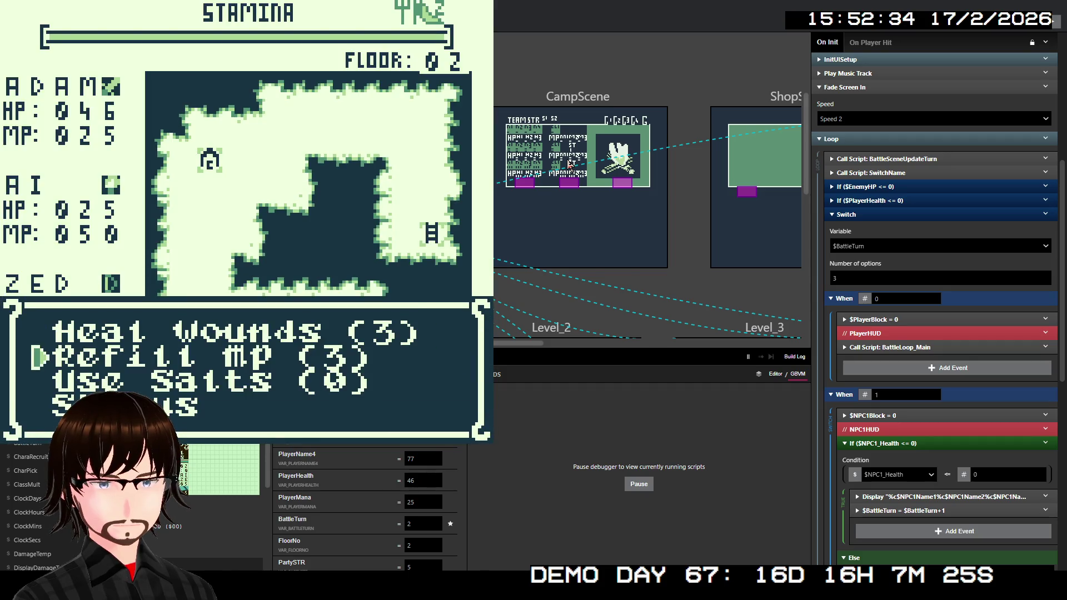
key("Return")
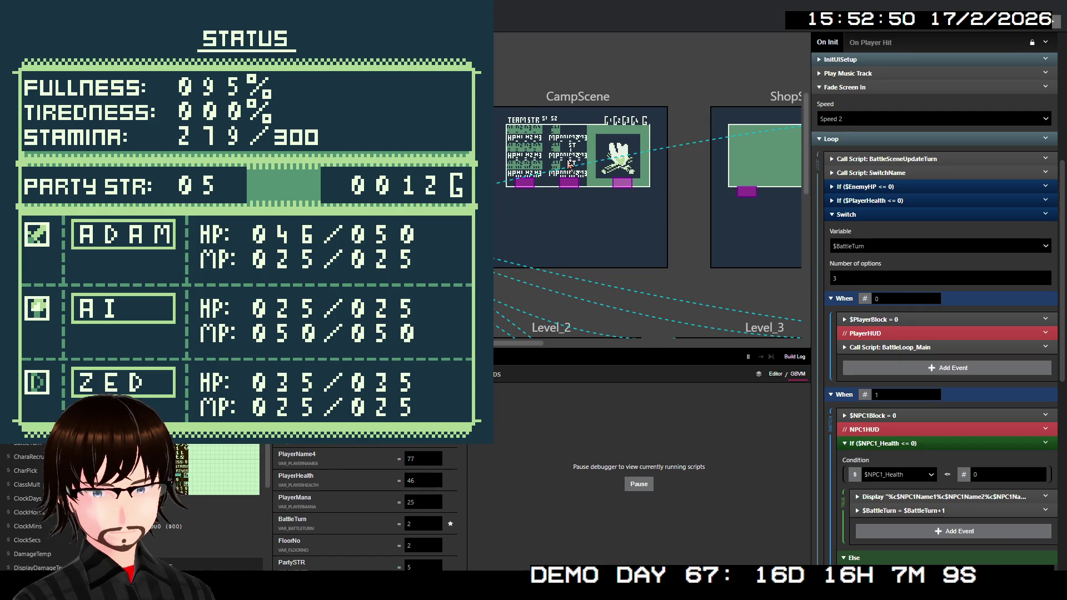
key("x")
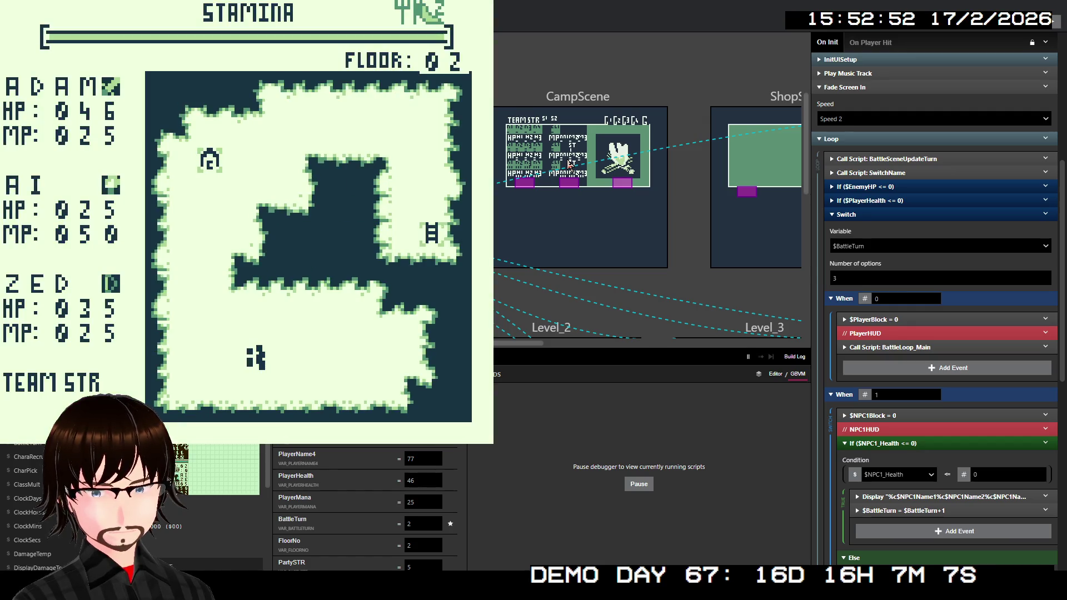
key("Left")
key("Left")
key("Up")
key("Up")
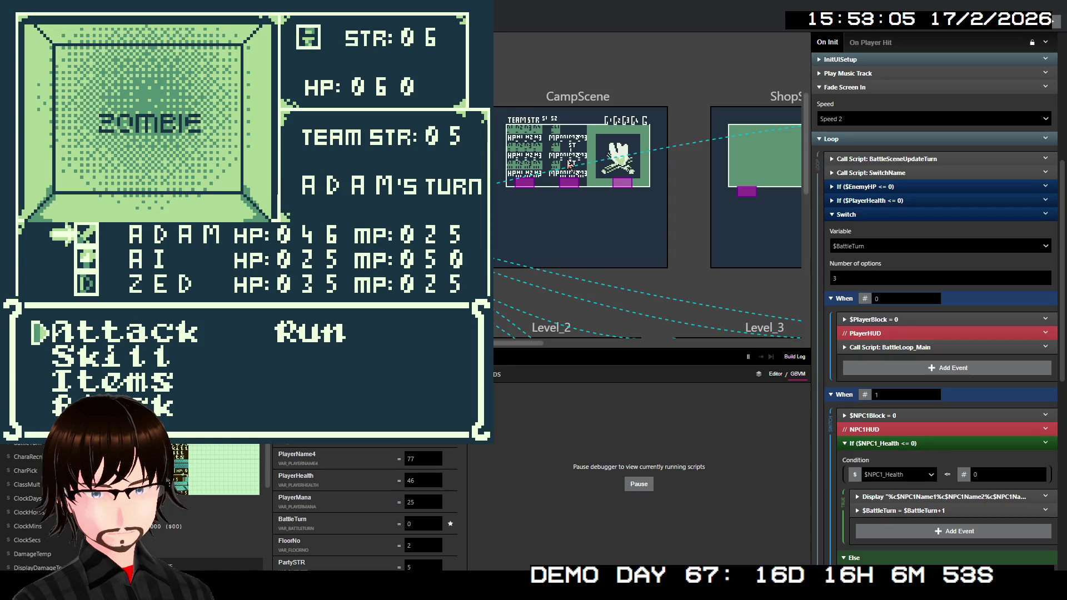
Use a Bandage from Items on ADAM to heal him to 50 HP.
key("Down")
key("Down")
key("z")
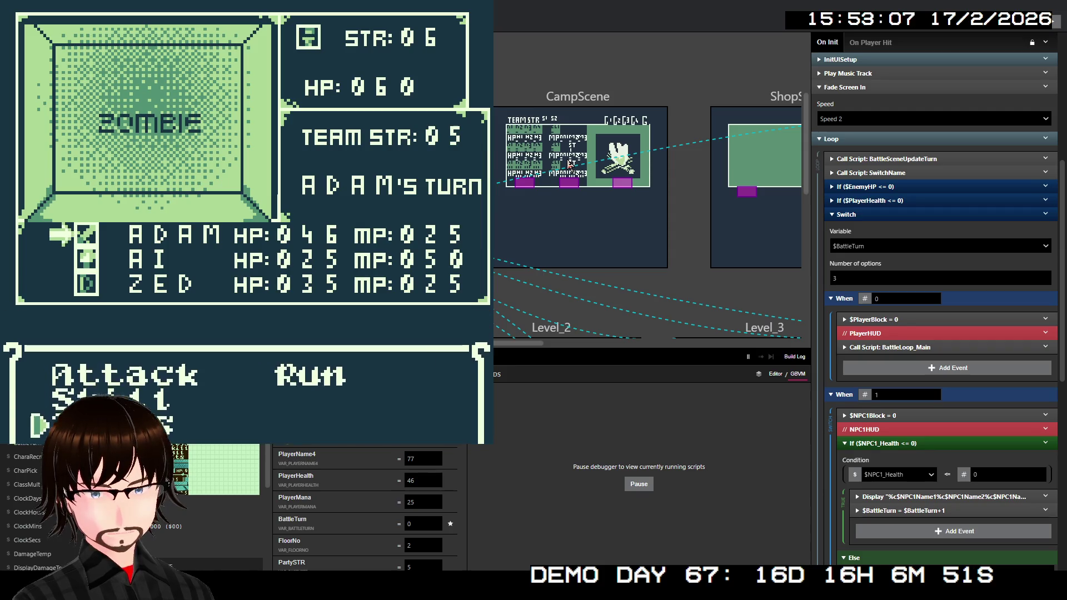
key("z")
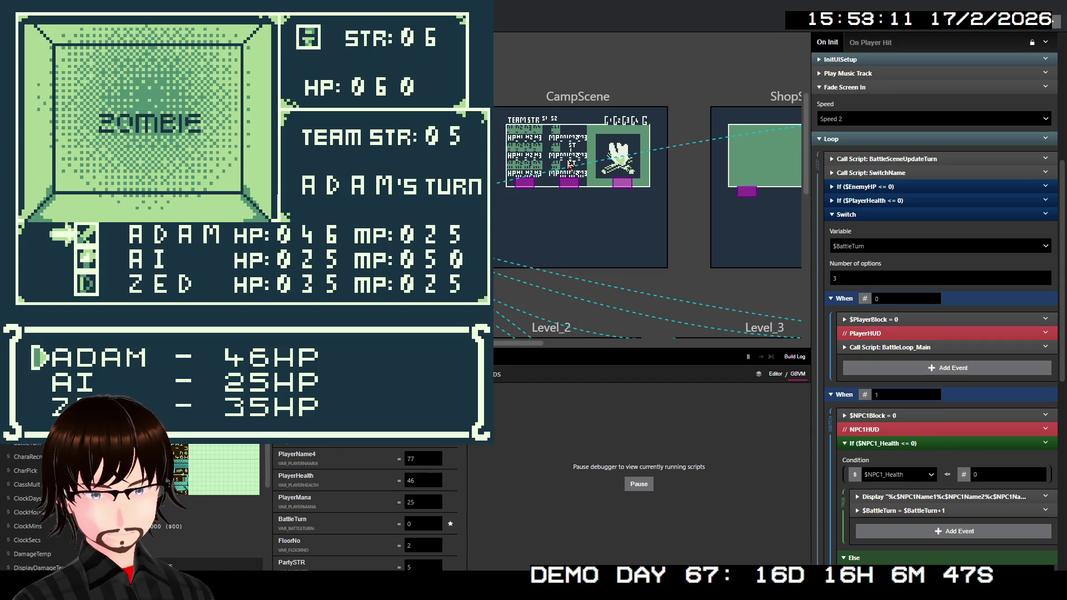
key("Down")
key("Up")
key("z")
key("z")
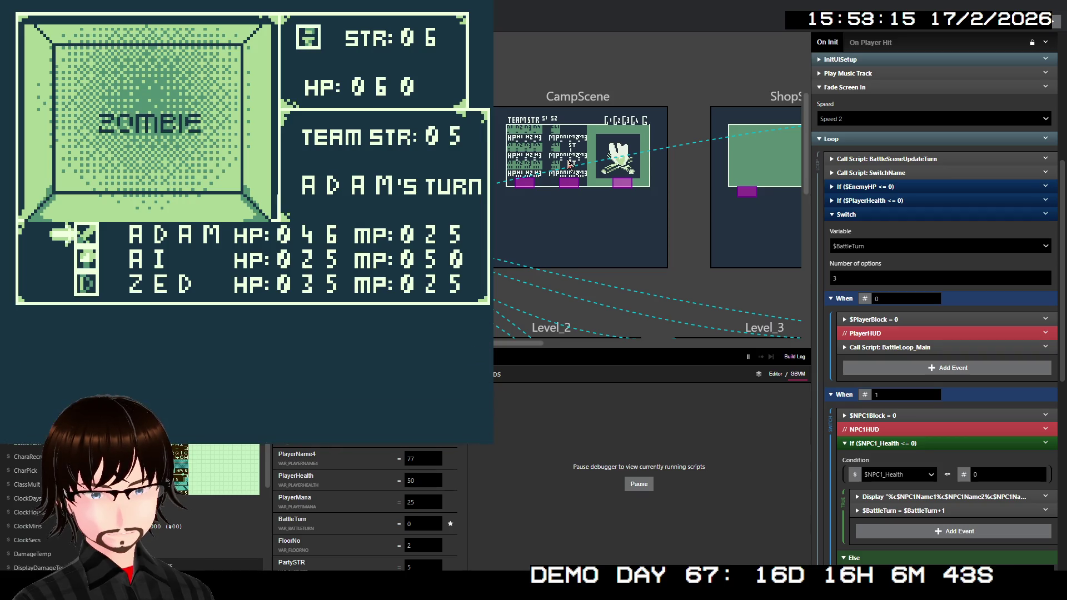
key("z")
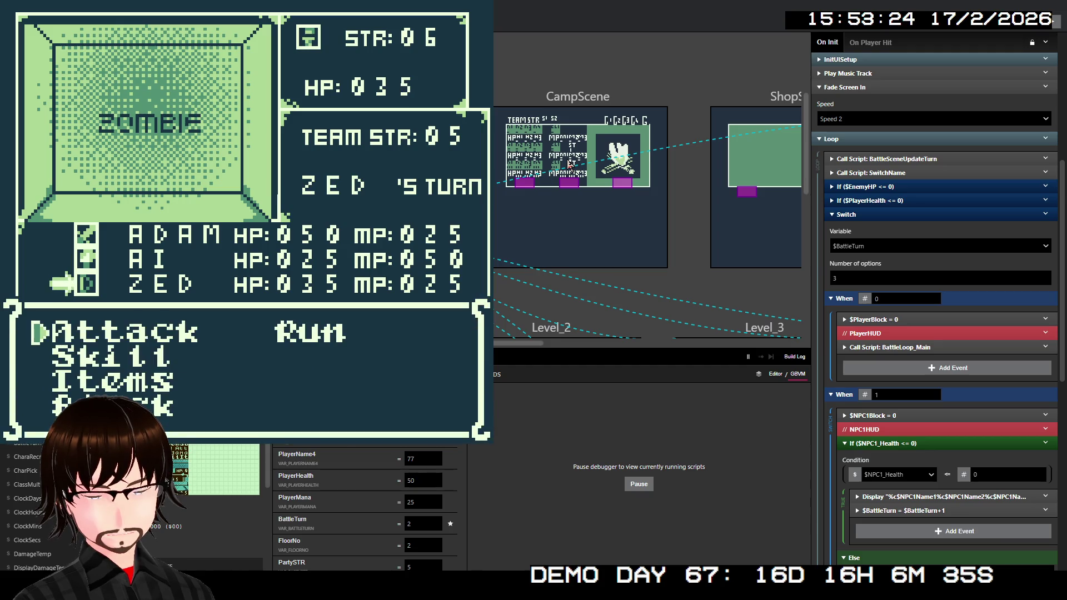
Let AI's attack cut the Zombie to 035 HP, then have ZED run from the battle.
key("Down")
key("z")
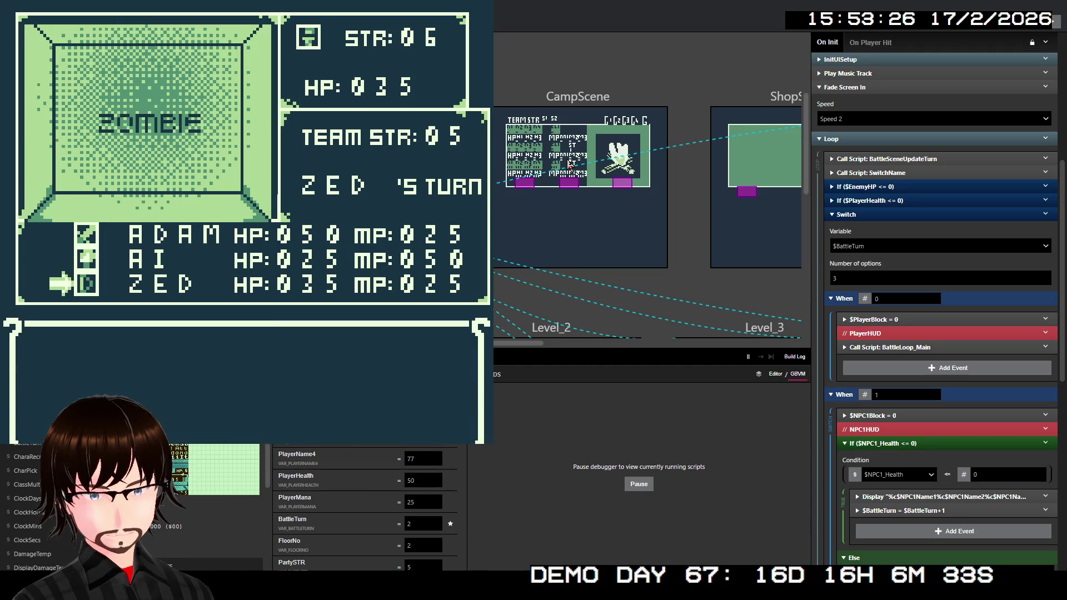
key("Down")
key("Down")
key("Right")
key("z")
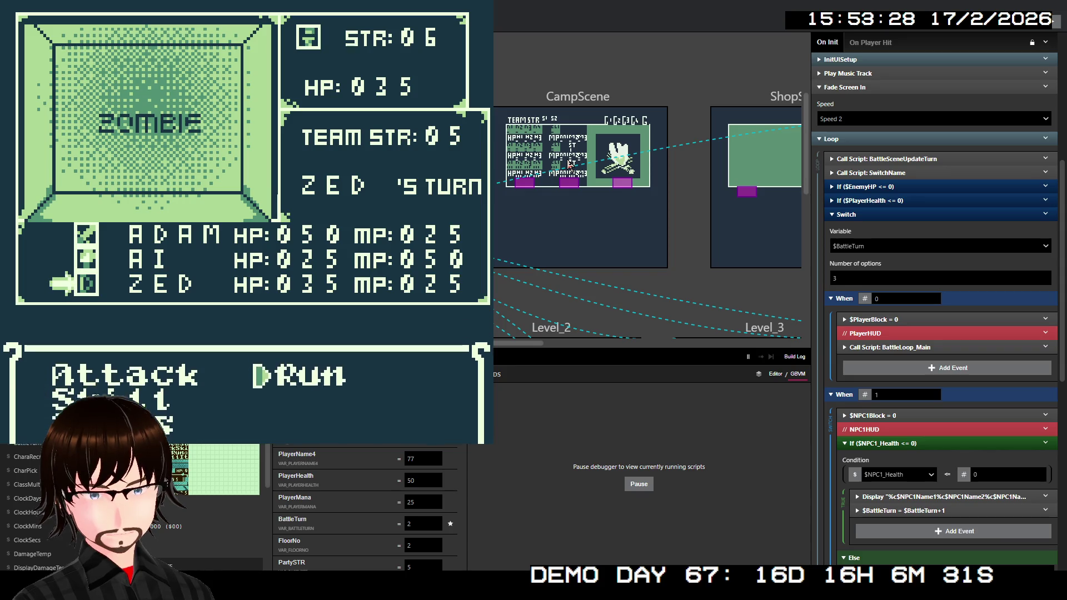
key("z")
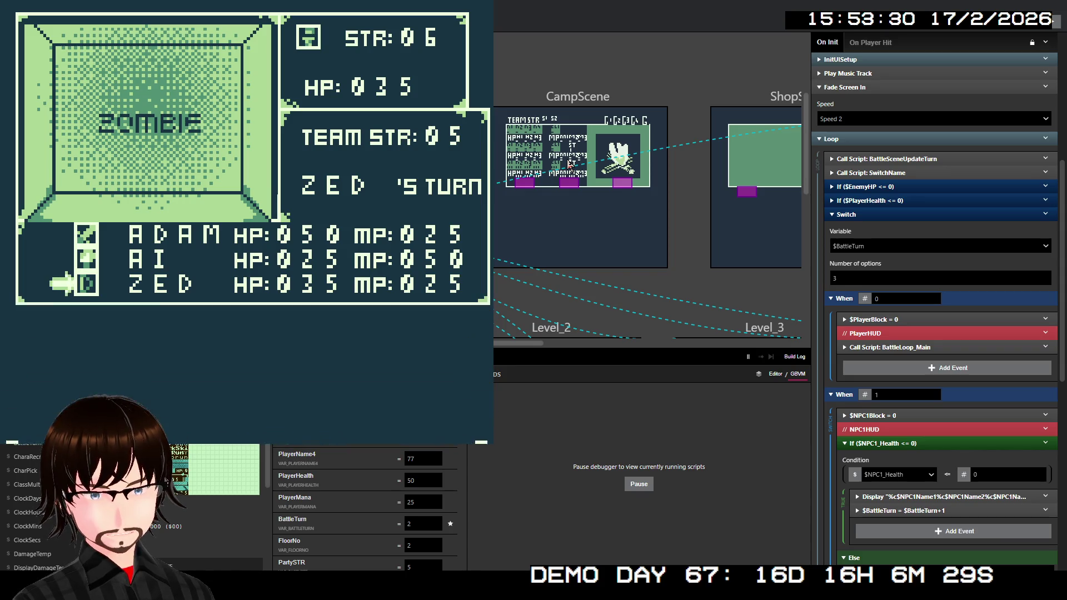
key("z")
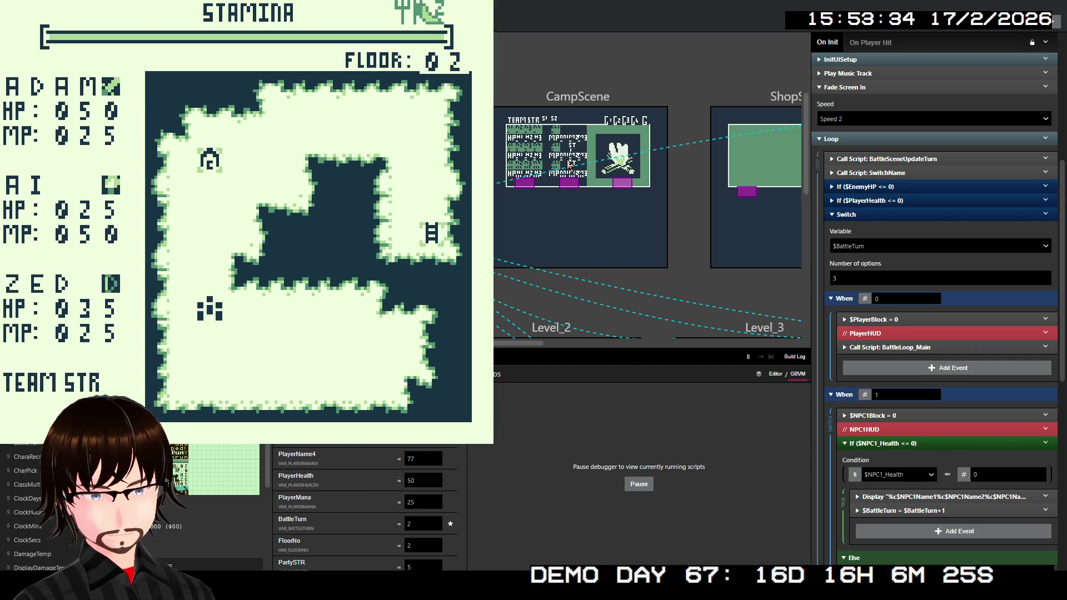
Walk to the camp and Rest, raising PartySTR to 9 and Adam's HP to 090.
key("Up")
key("Up")
key("Up")
key("Up")
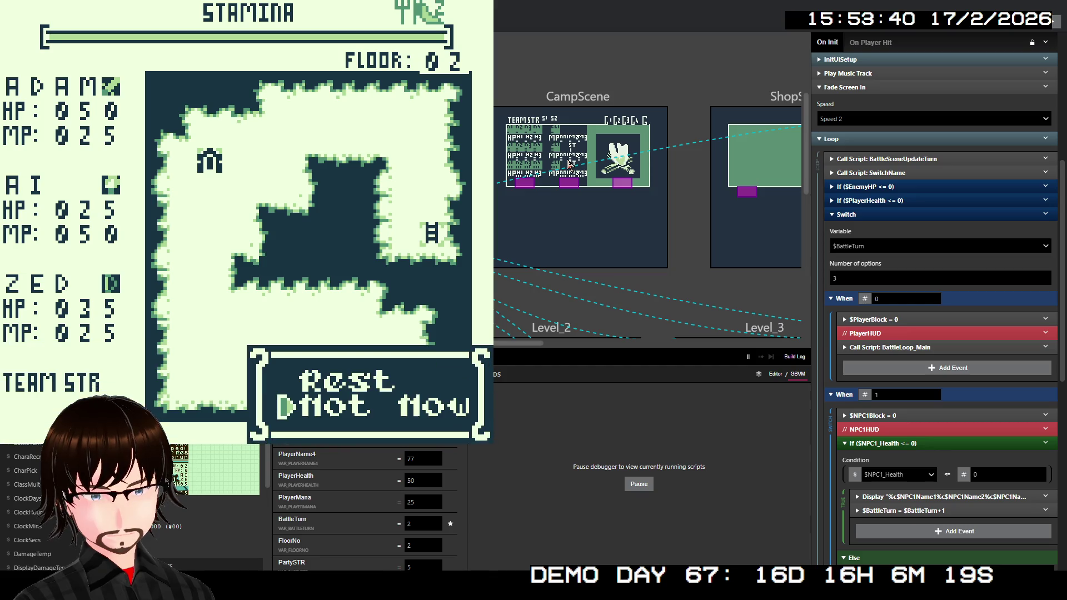
key("Up")
key("z")
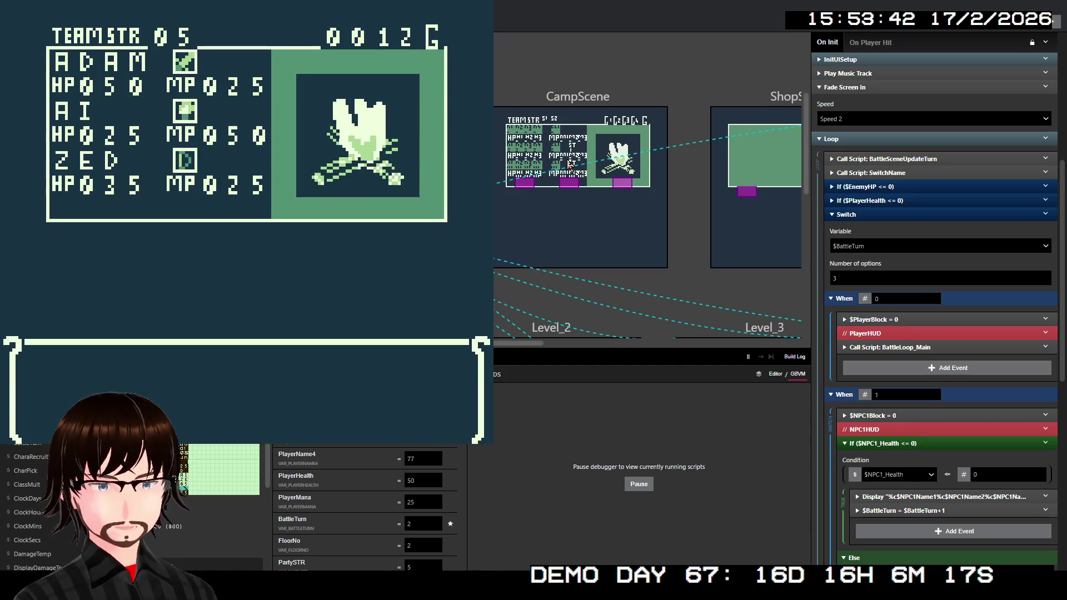
key("Down")
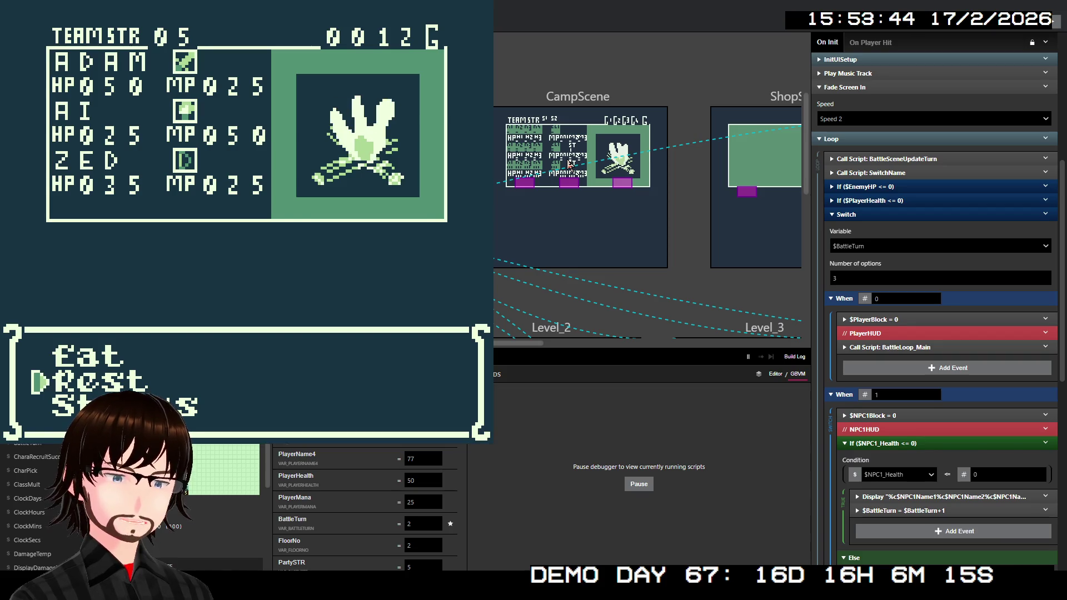
key("z")
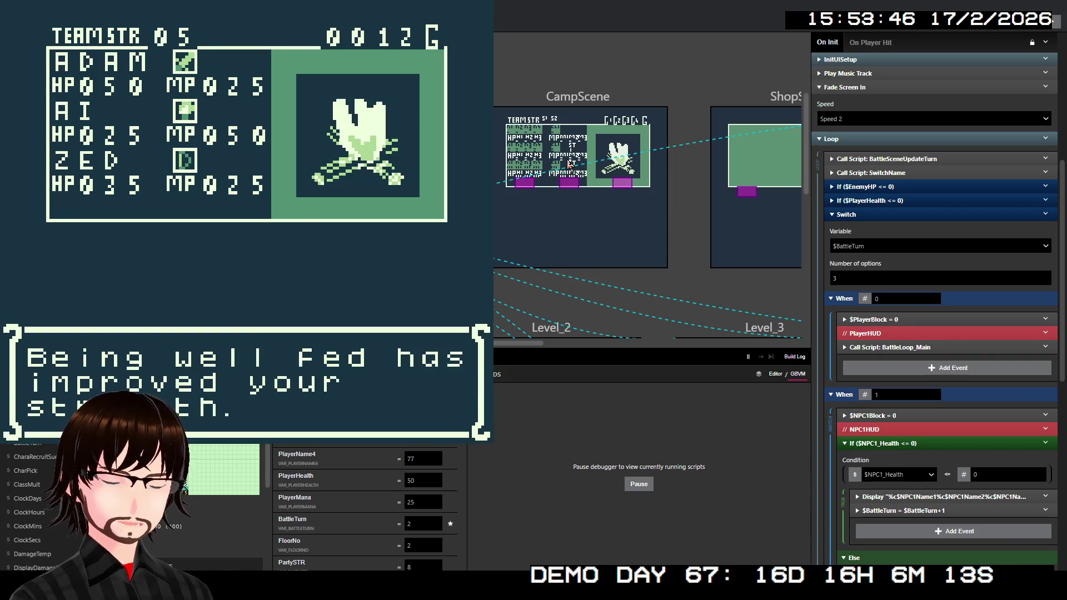
key("z")
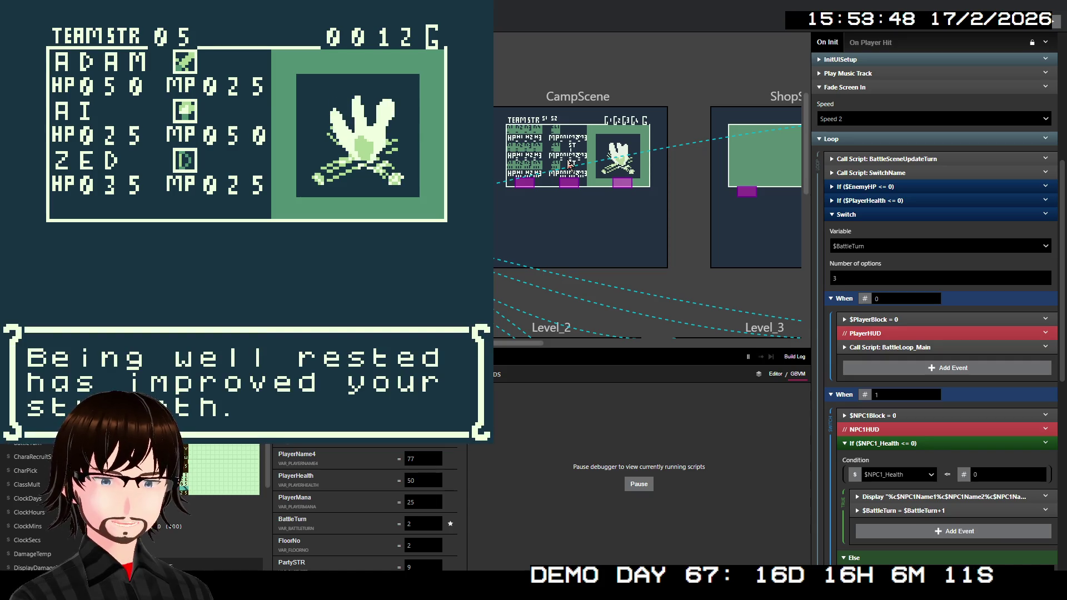
key("z")
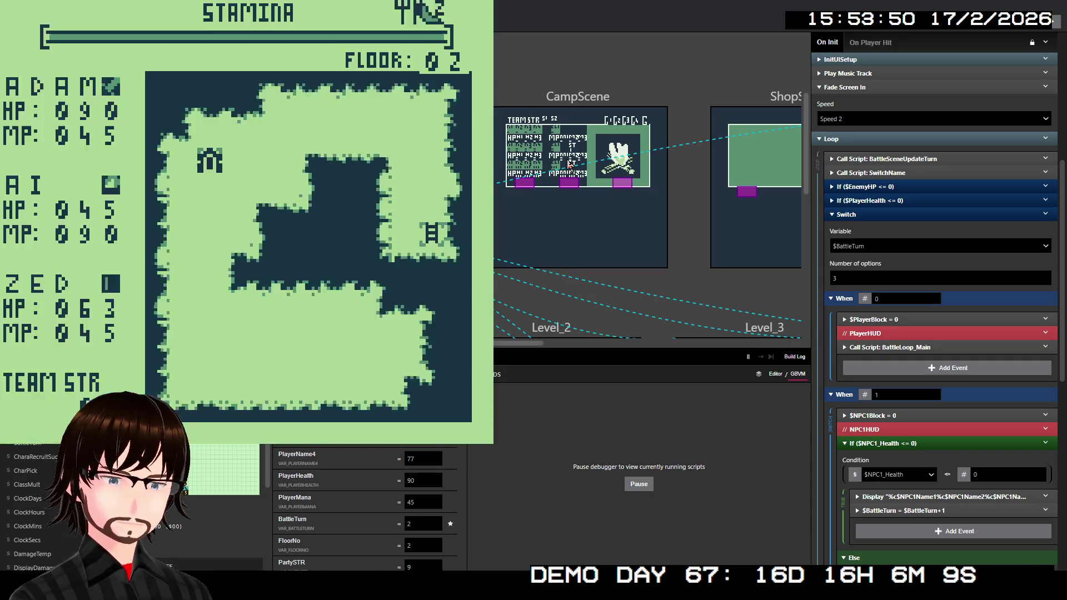
key("z")
key("z")
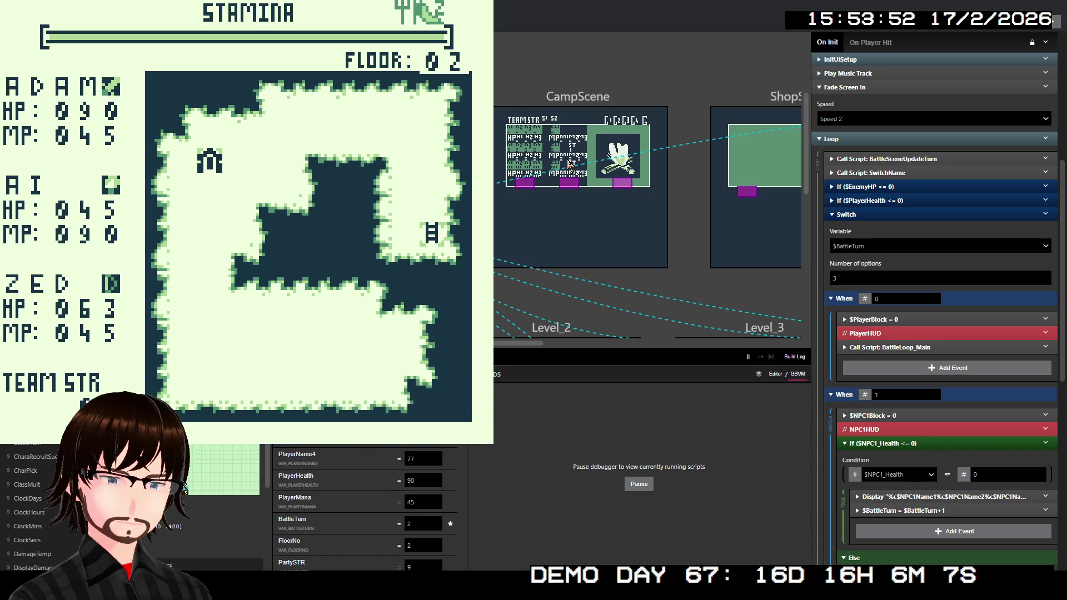
Walk a couple of tiles away from camp, then close the playtest with Alt+F4.
key("Right")
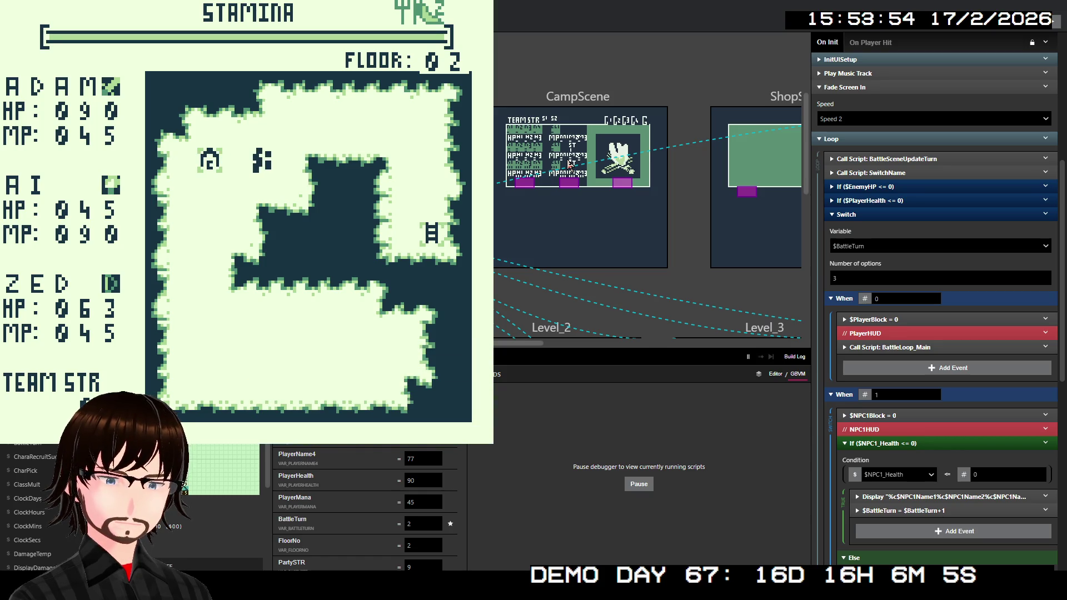
key("Up")
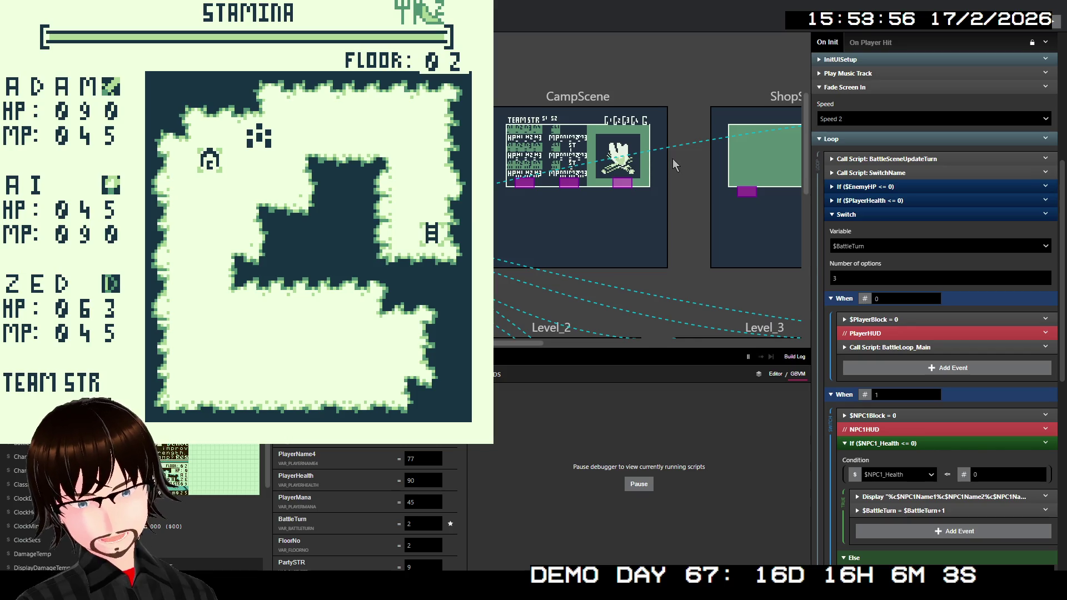
key("alt+F4")
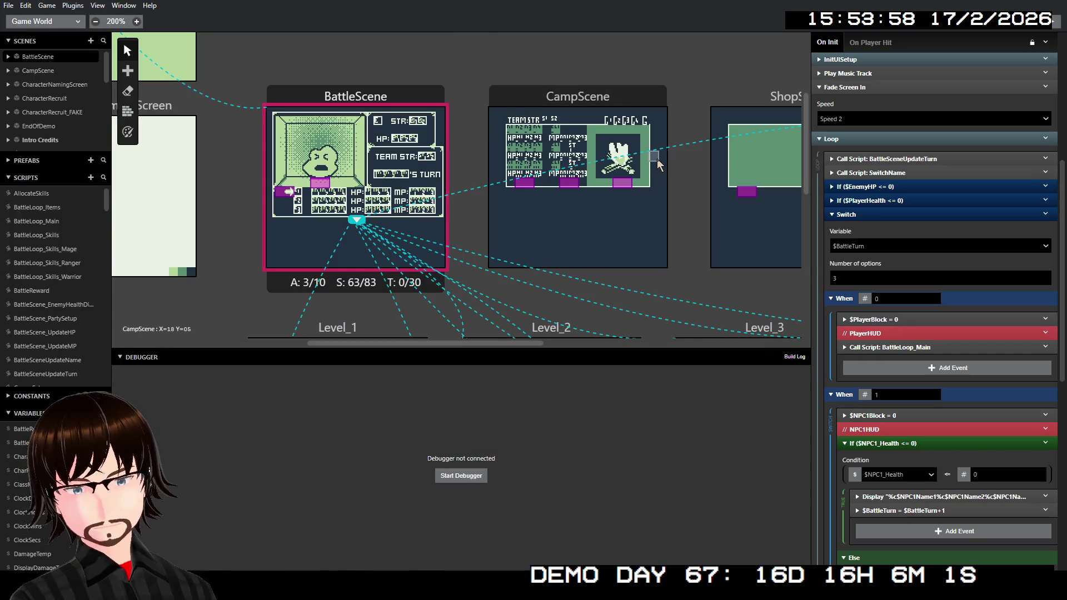
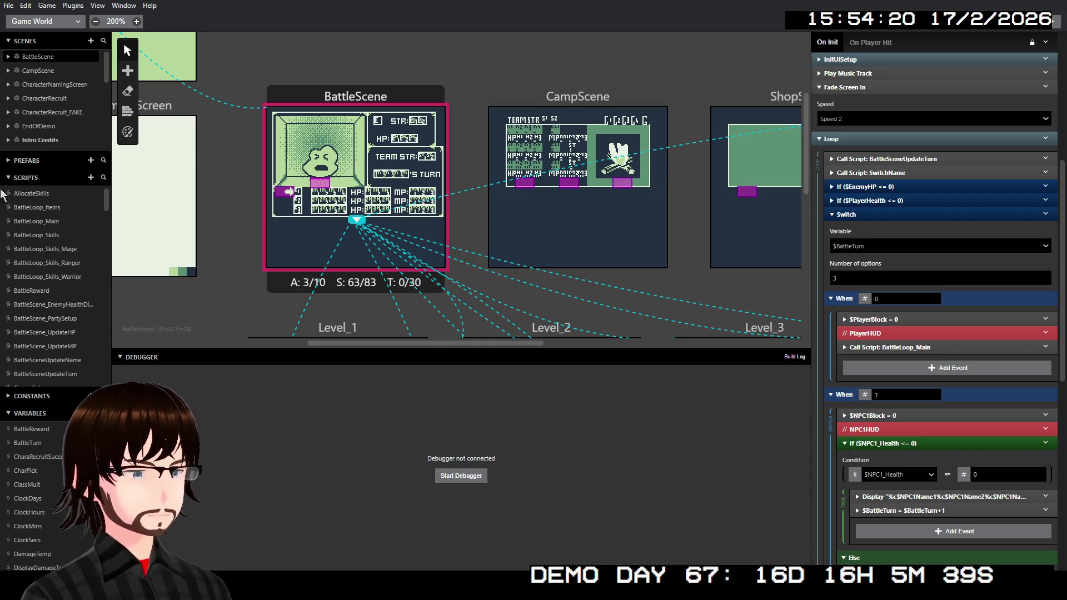
Open BattleLoop_Skills and scroll through its When 140/141/142 Warrior, Mage and Ranger script calls.
left_click(51, 235)
scroll(881, 372, "down", 10)
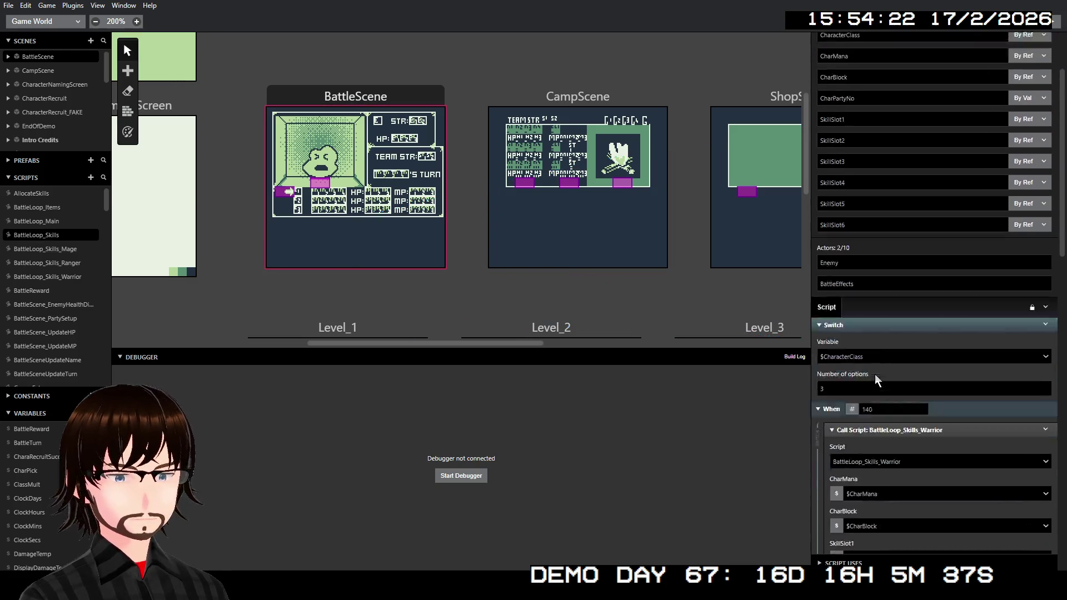
scroll(904, 322, "down", 5)
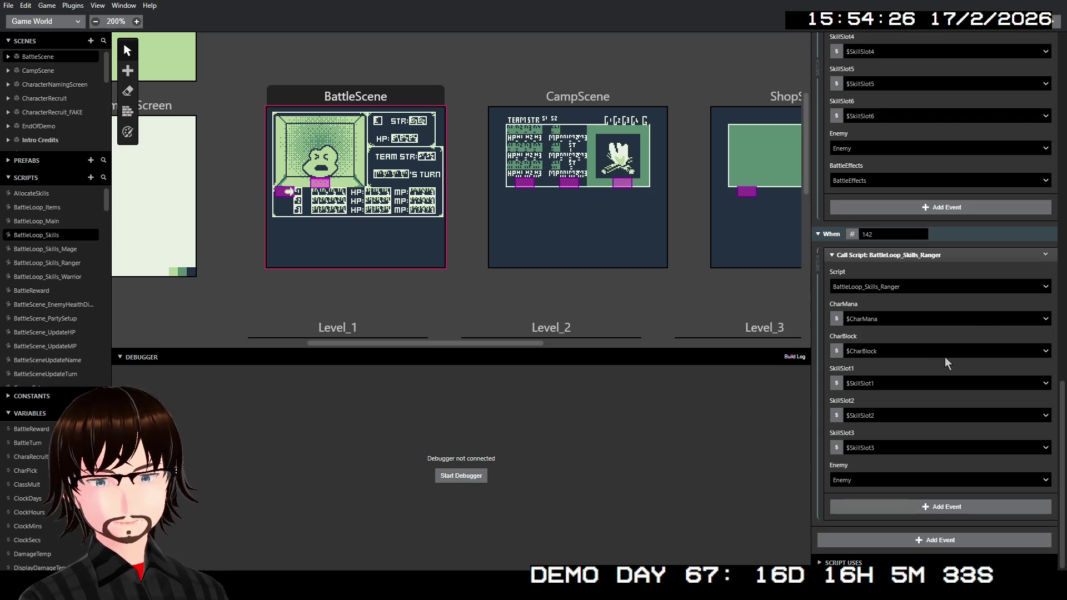
scroll(1000, 331, "up", 9)
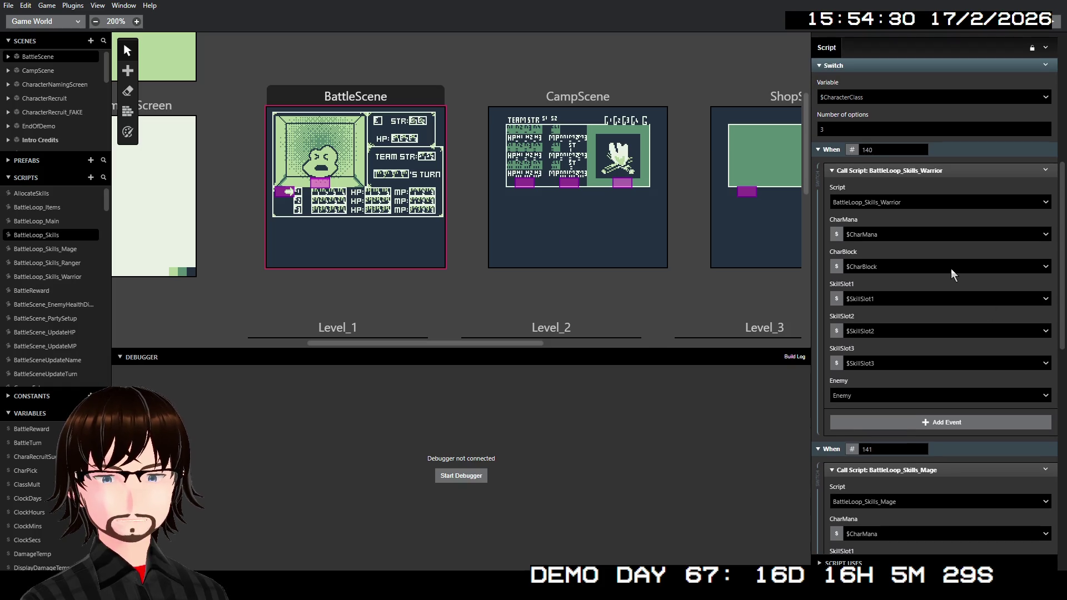
scroll(923, 284, "up", 6)
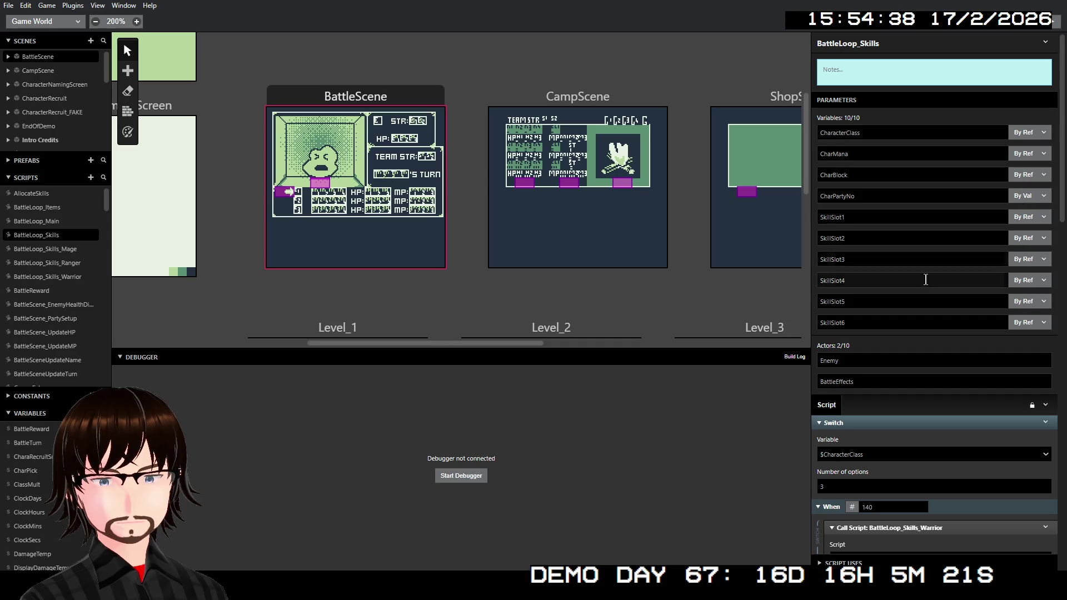
scroll(923, 277, "down", 4)
scroll(924, 315, "down", 8)
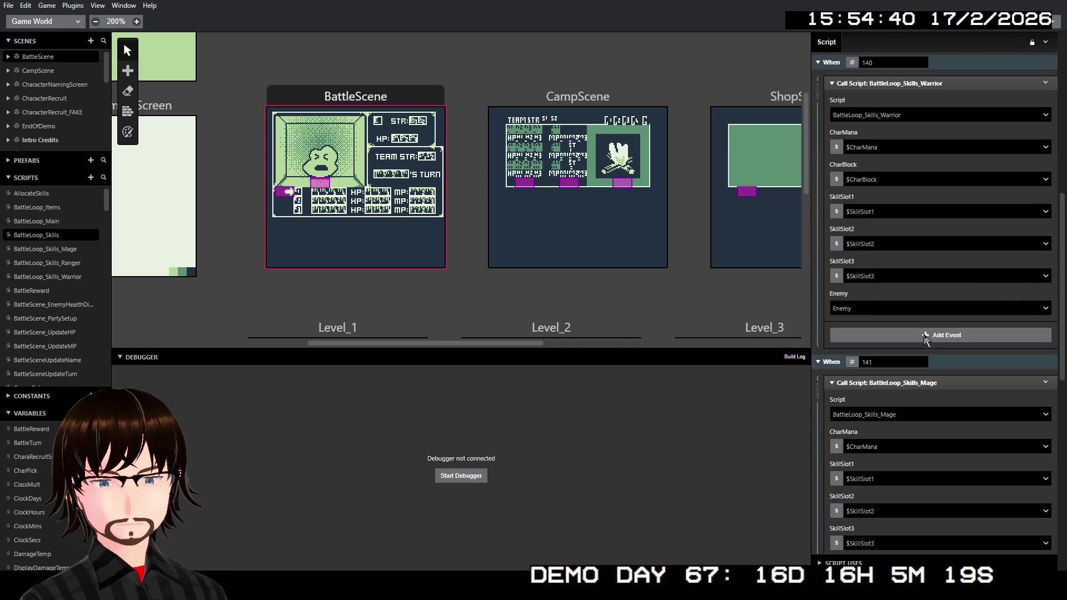
scroll(925, 332, "down", 5)
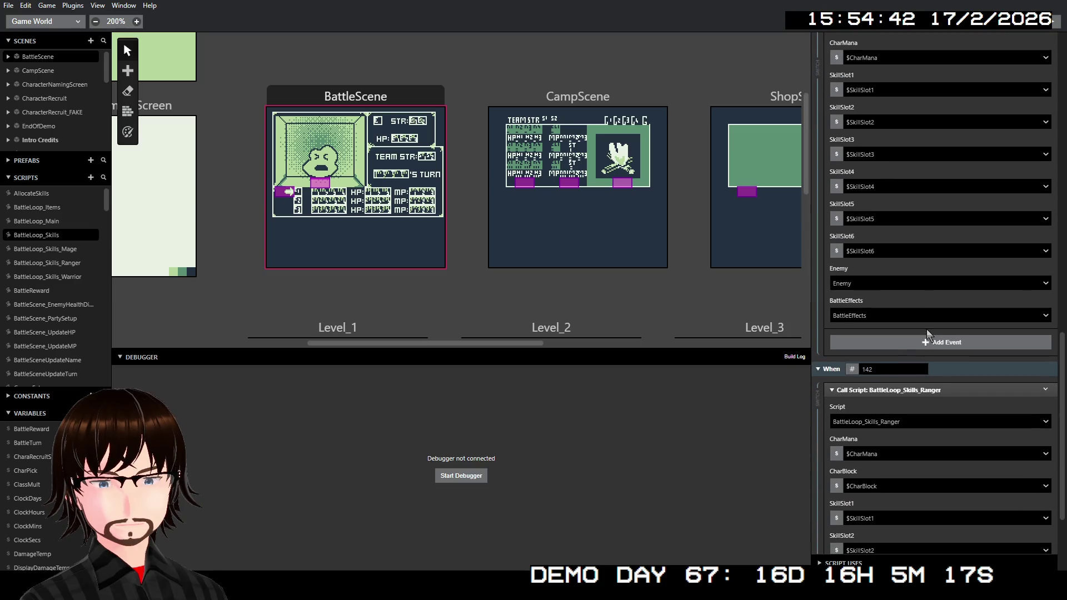
scroll(928, 332, "up", 13)
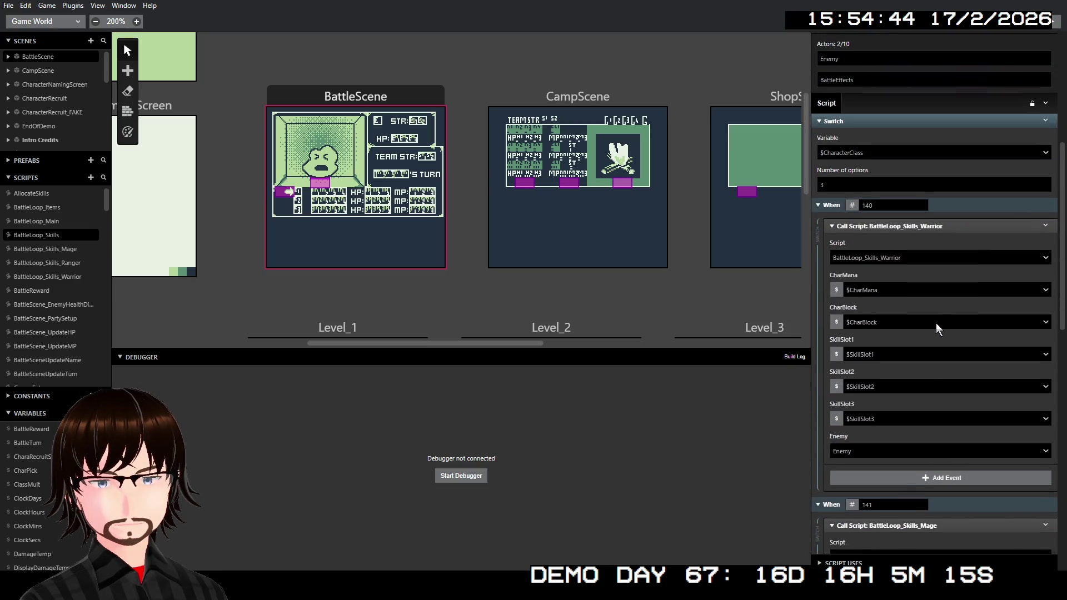
scroll(904, 206, "up", 1)
Inspect the by-value CharPartyNo parameter name, then scroll through the switch again.
double_click(861, 172)
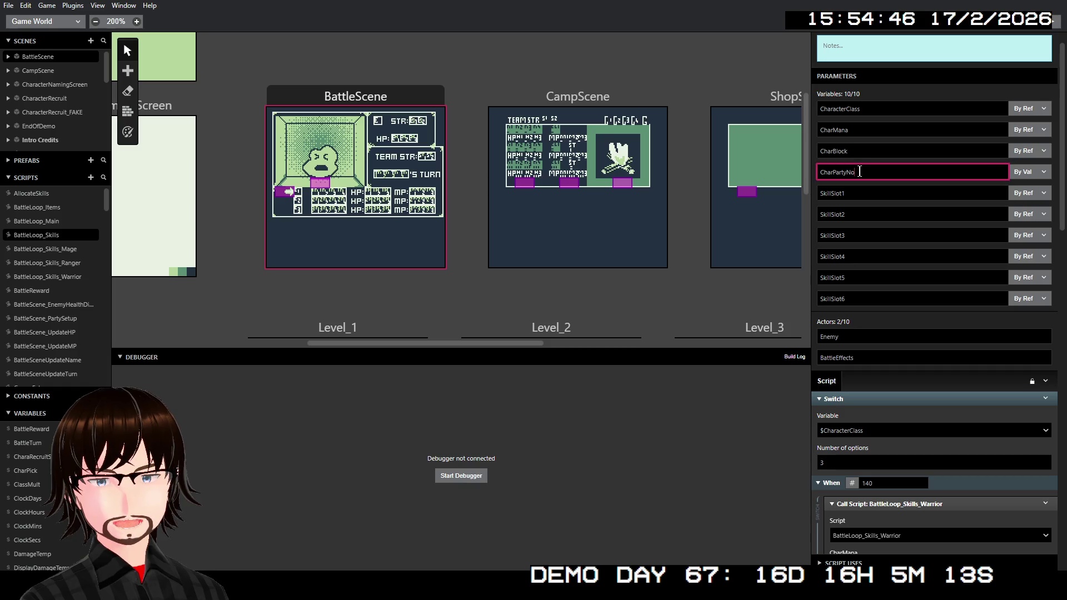
double_click(860, 151)
double_click(856, 177)
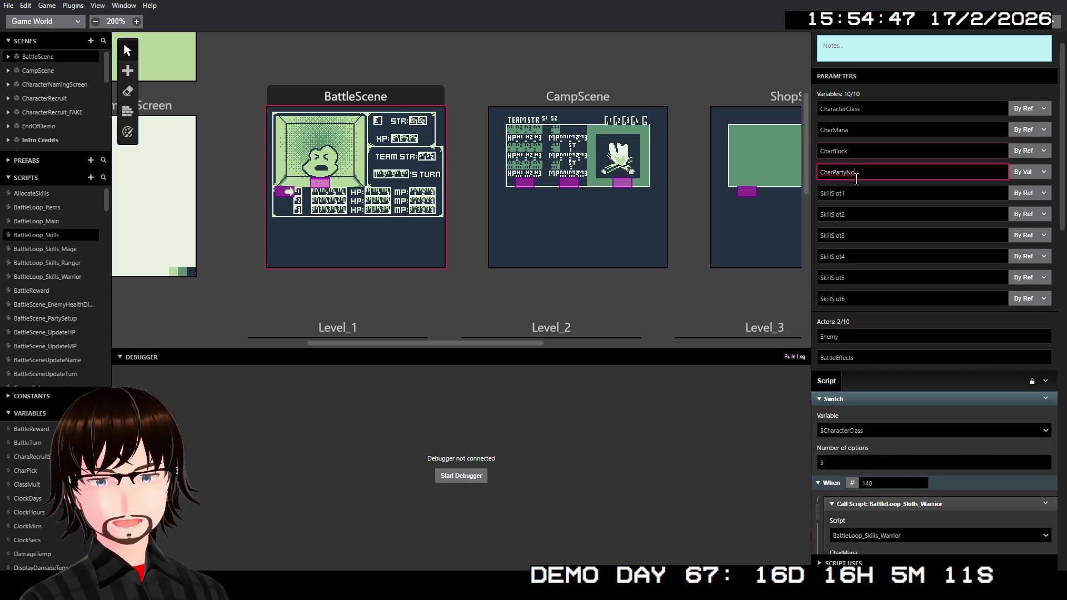
double_click(889, 150)
double_click(877, 167)
scroll(896, 201, "down", 5)
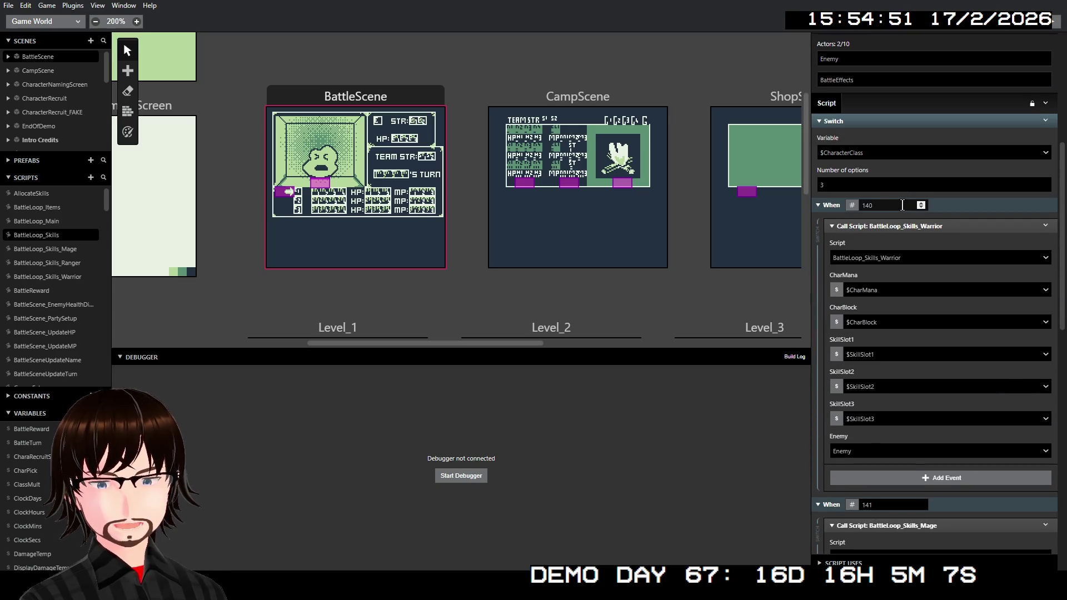
scroll(906, 209, "down", 5)
scroll(912, 213, "down", 5)
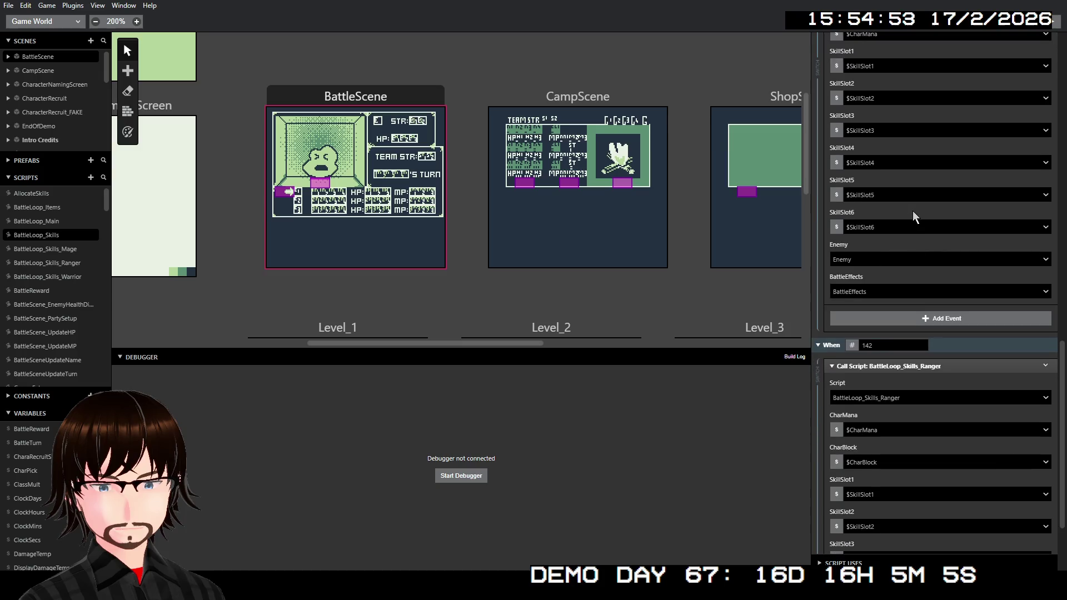
scroll(913, 215, "down", 2)
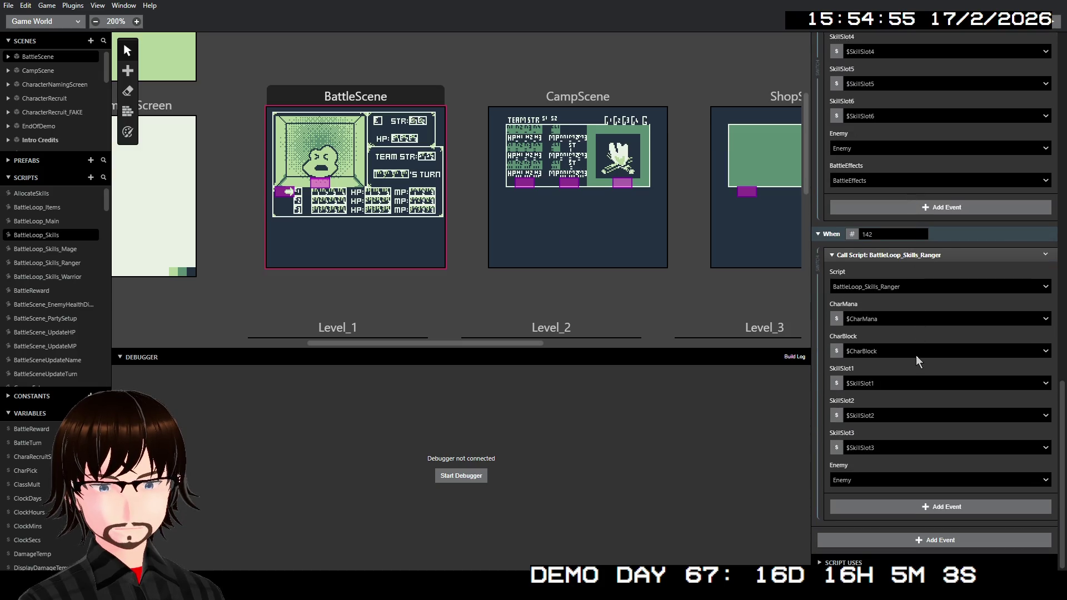
scroll(916, 355, "up", 13)
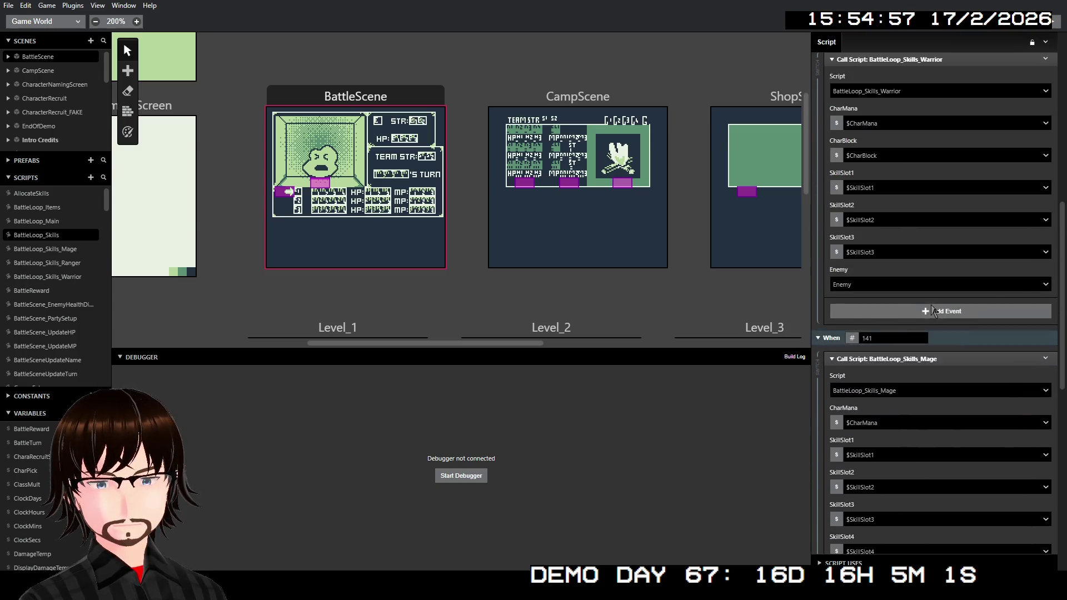
scroll(923, 302, "up", 2)
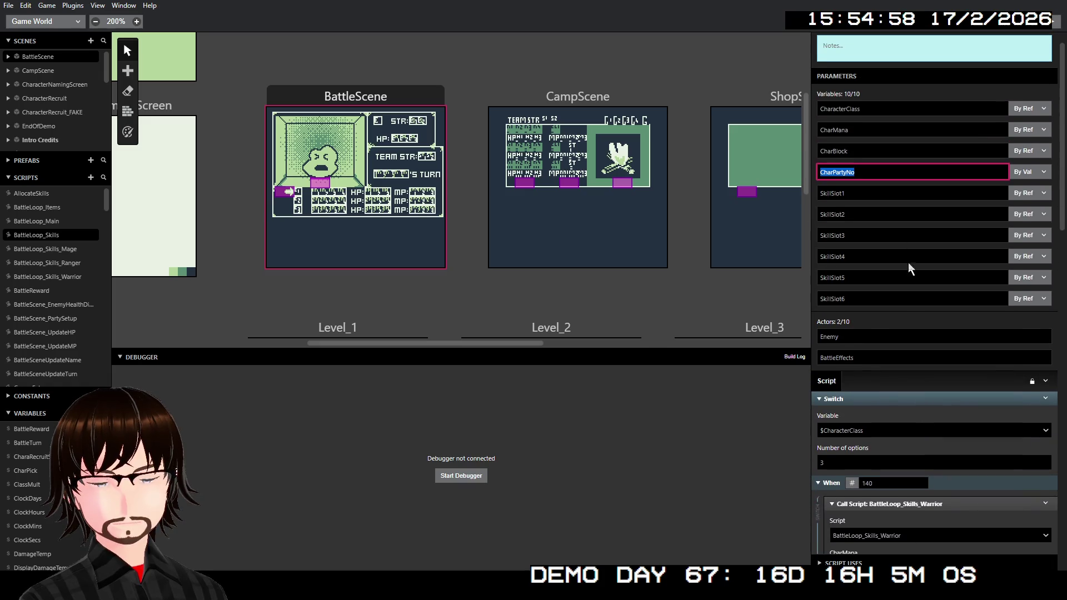
Switch CharPartyNo to by-reference, then delete its name, leaving the fourth parameter slot empty.
left_click(878, 176)
left_click(1015, 174)
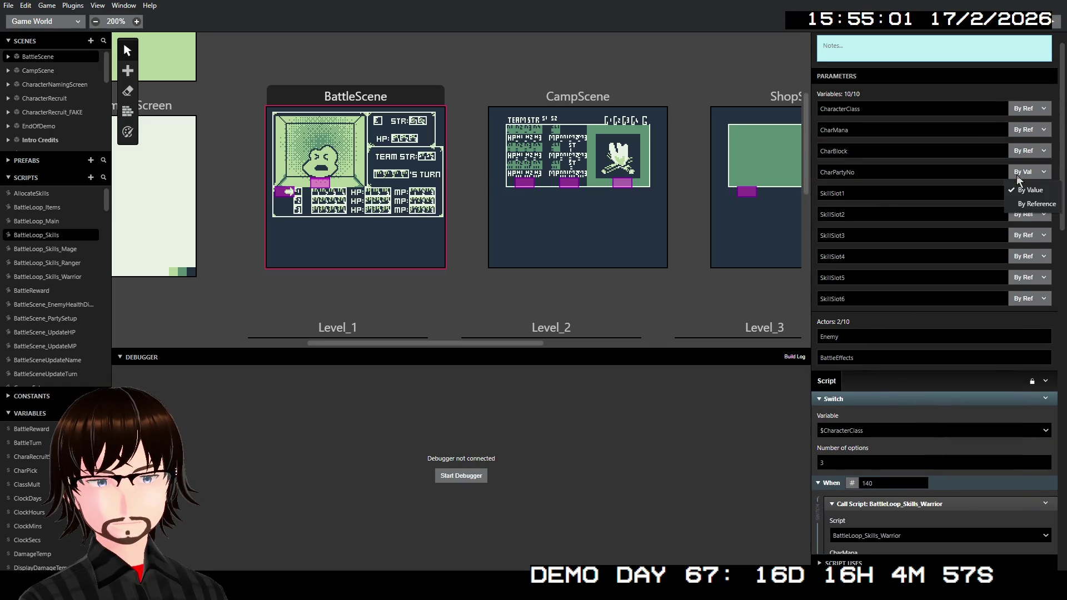
left_click(1036, 201)
double_click(837, 172)
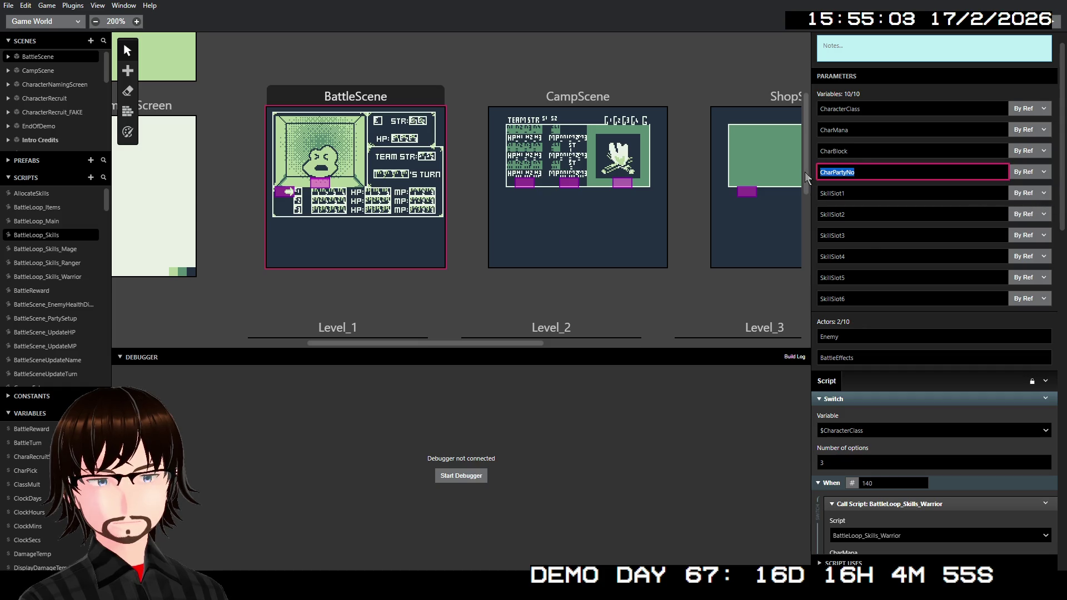
key("BackSpace")
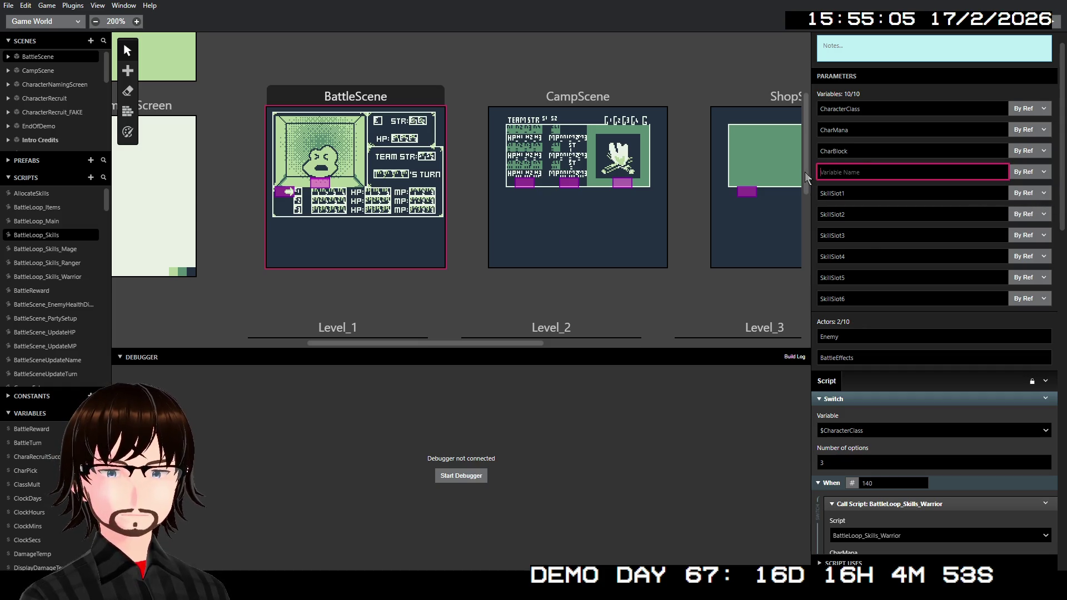
left_click(815, 186)
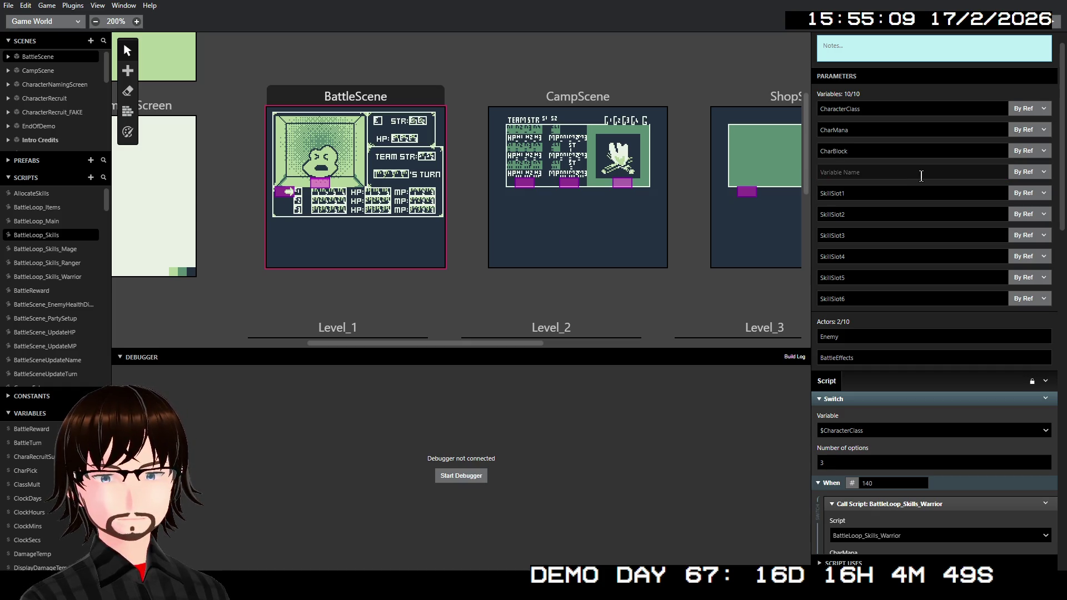
Scroll to the When 142 case and select the CharacterClass parameter name.
scroll(928, 177, "down", 5)
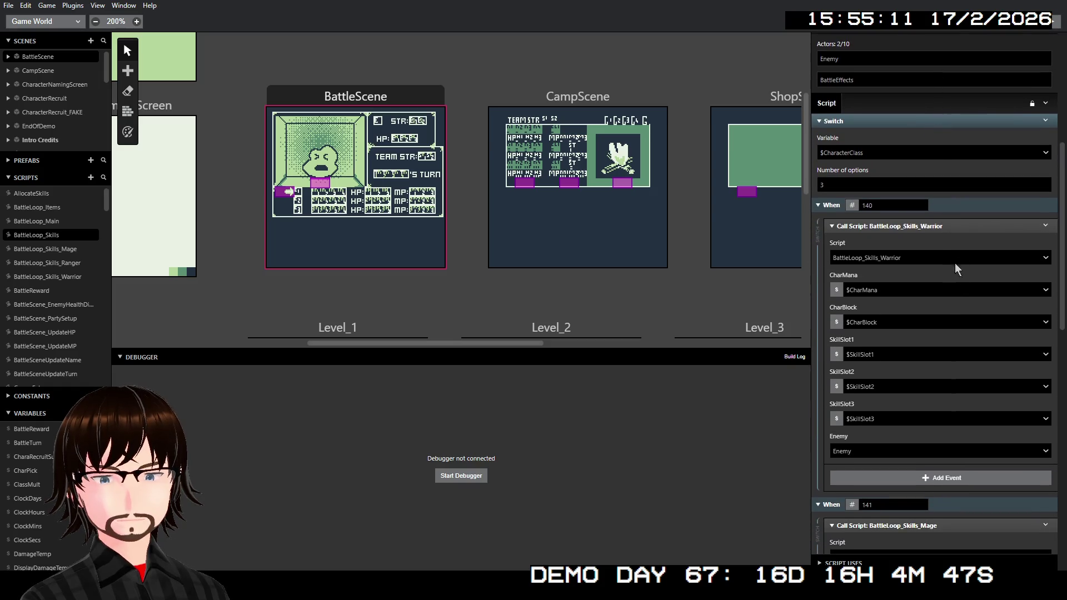
scroll(956, 264, "down", 10)
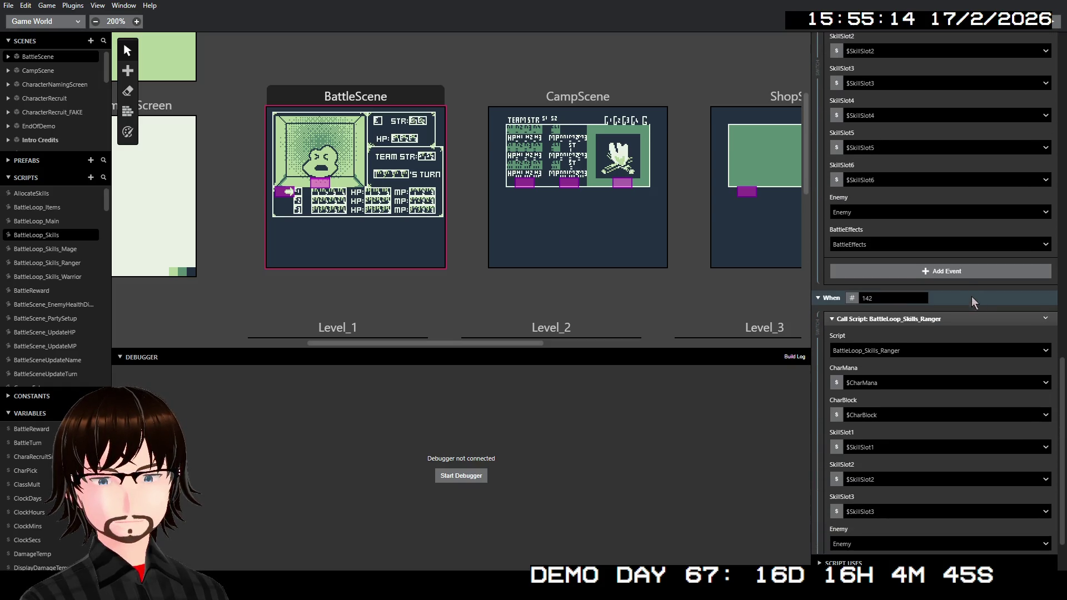
scroll(973, 294, "down", 2)
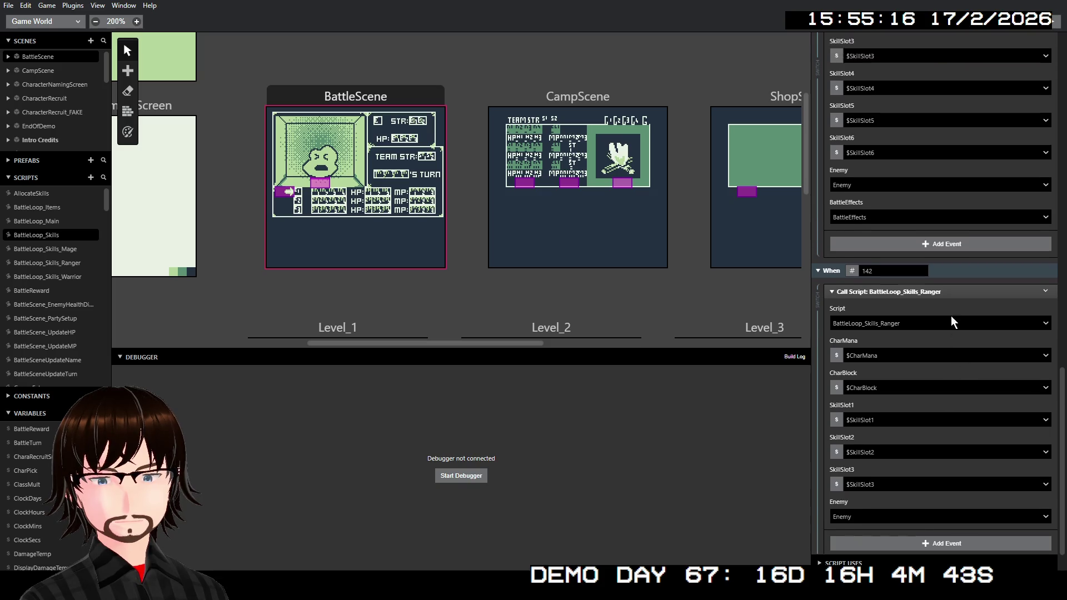
scroll(951, 316, "up", 15)
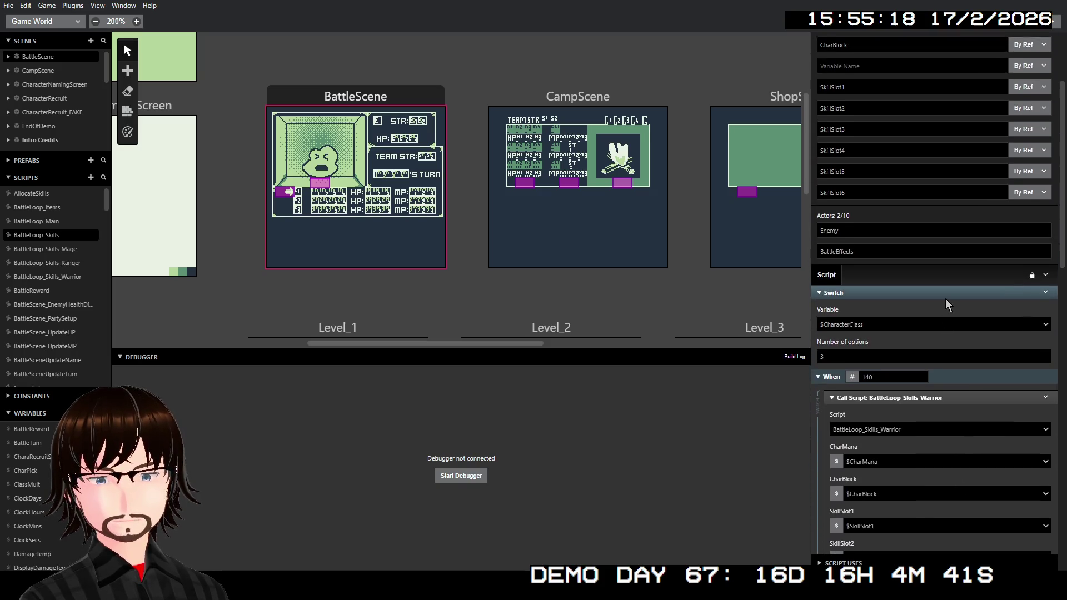
scroll(945, 298, "up", 3)
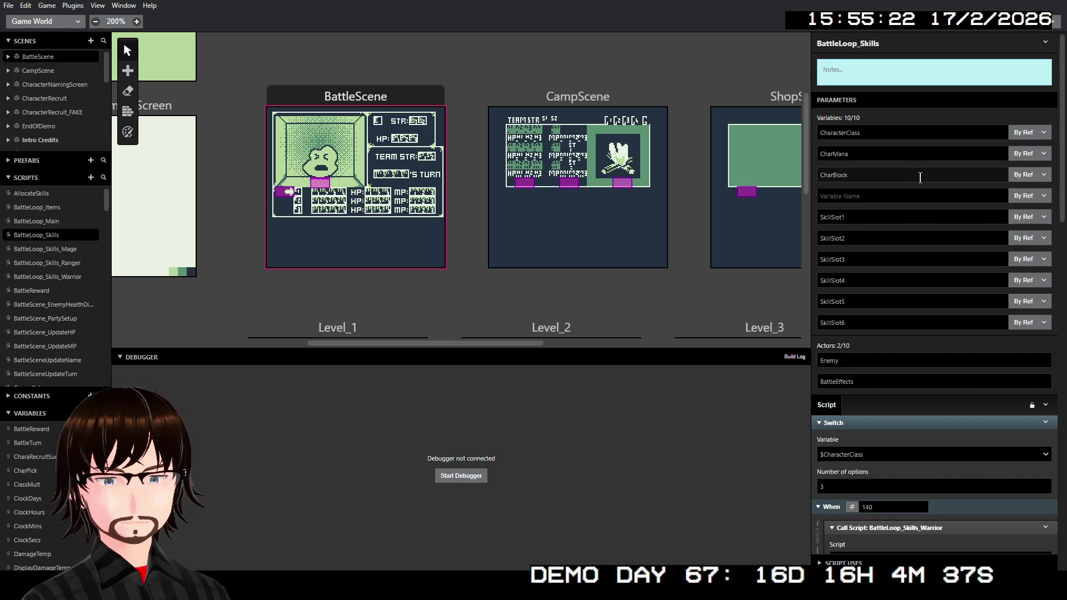
double_click(908, 134)
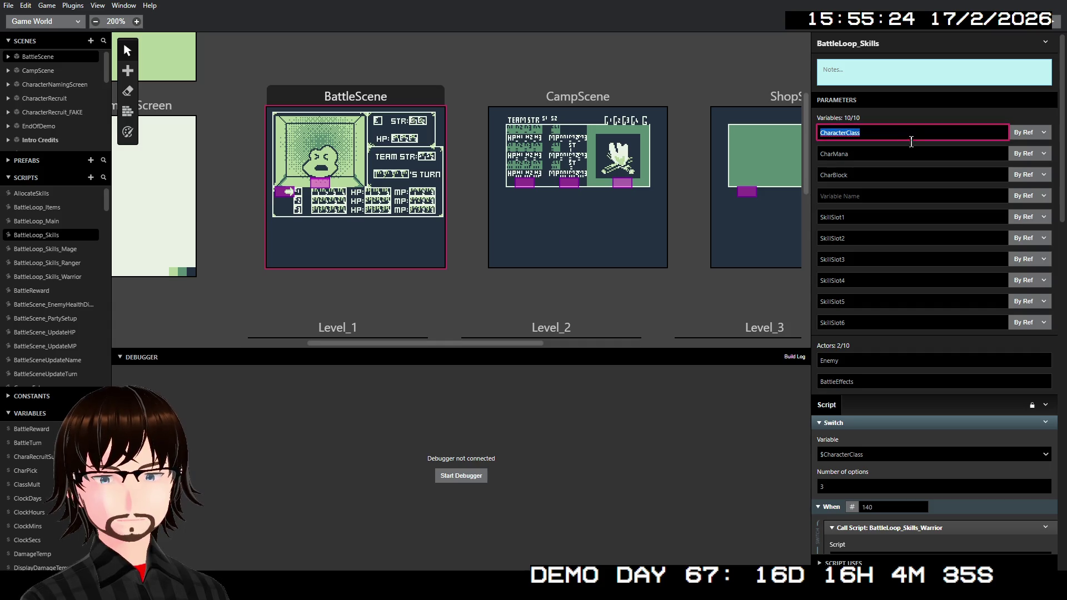
Review the Call Script: BattleLoop_Skills_Ranger fields and focus the empty fourth parameter slot.
scroll(921, 259, "down", 5)
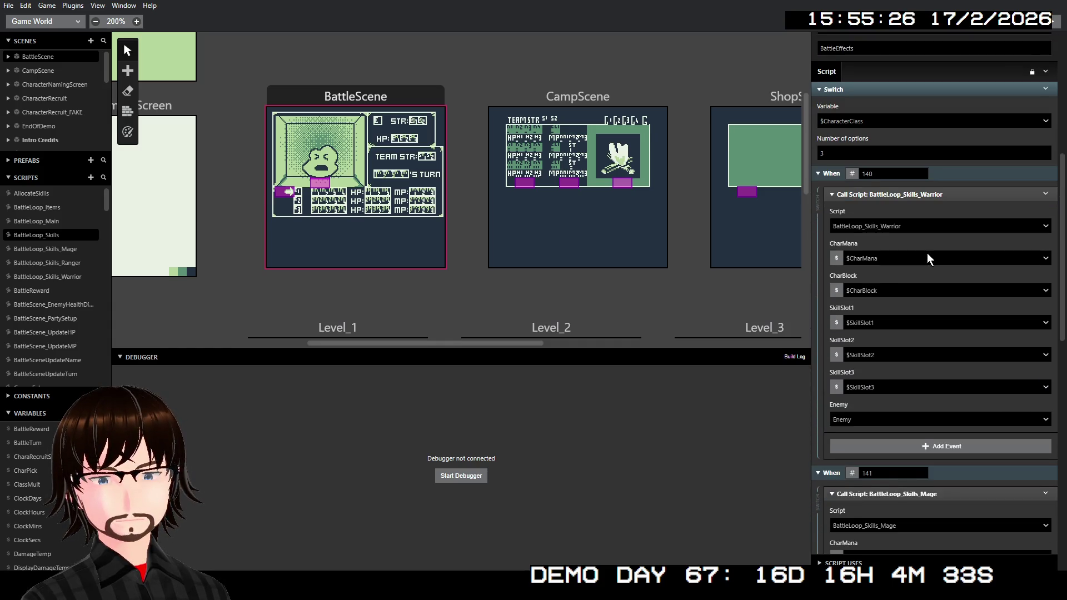
scroll(927, 258, "down", 8)
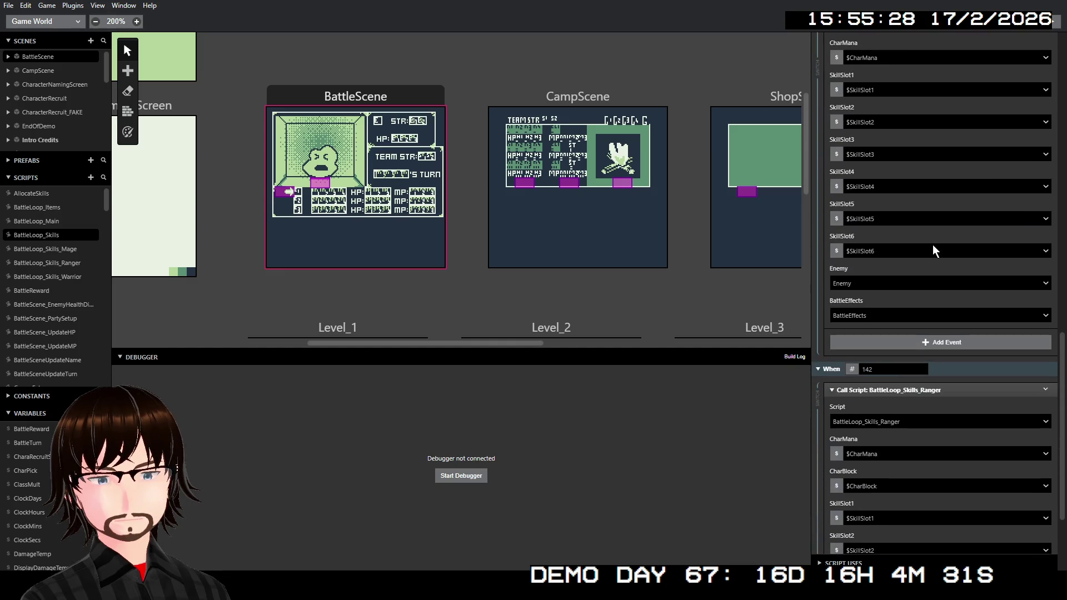
scroll(933, 246, "down", 2)
scroll(933, 247, "up", 1)
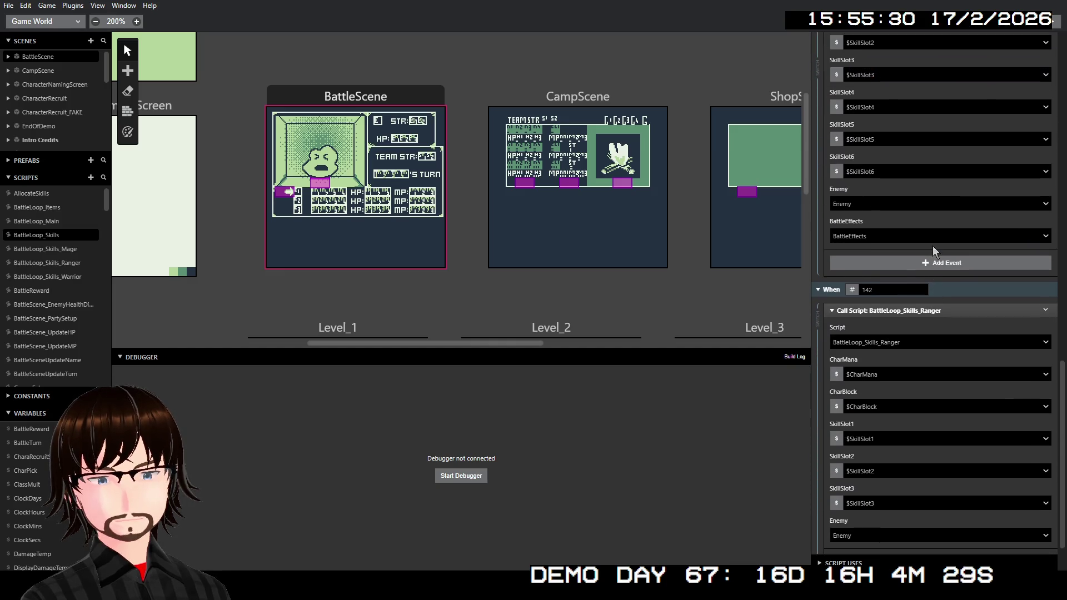
scroll(938, 245, "up", 8)
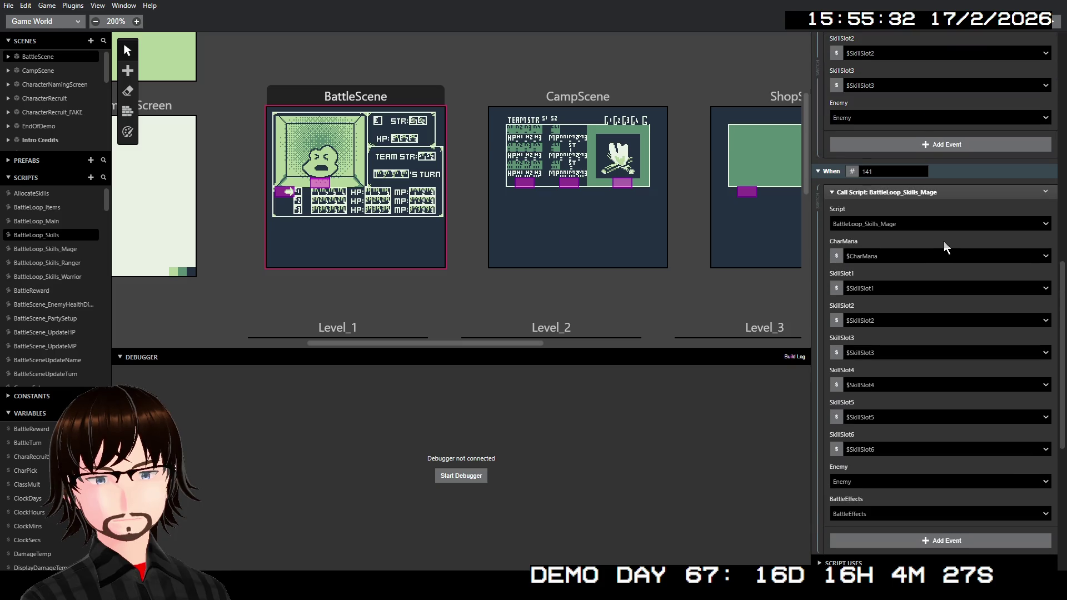
scroll(956, 235, "up", 2)
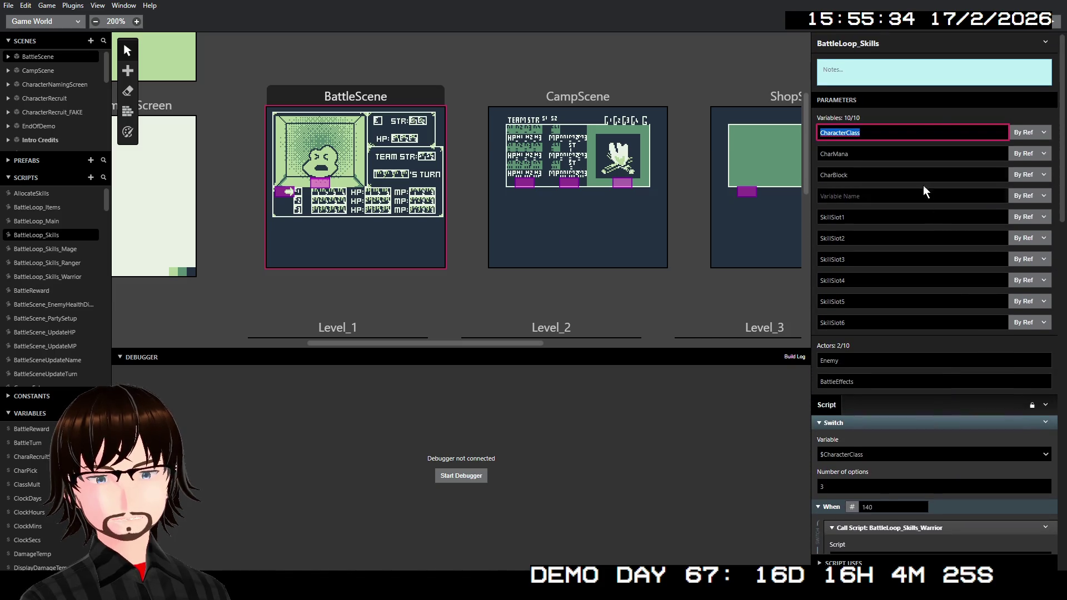
left_click(877, 195)
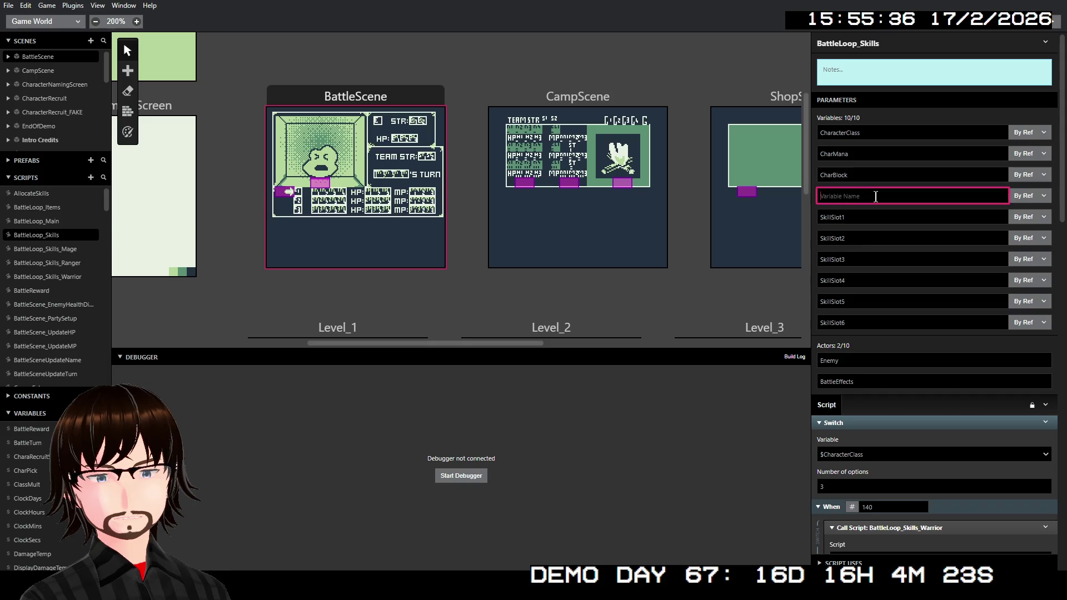
scroll(926, 304, "down", 1)
scroll(926, 303, "down", 4)
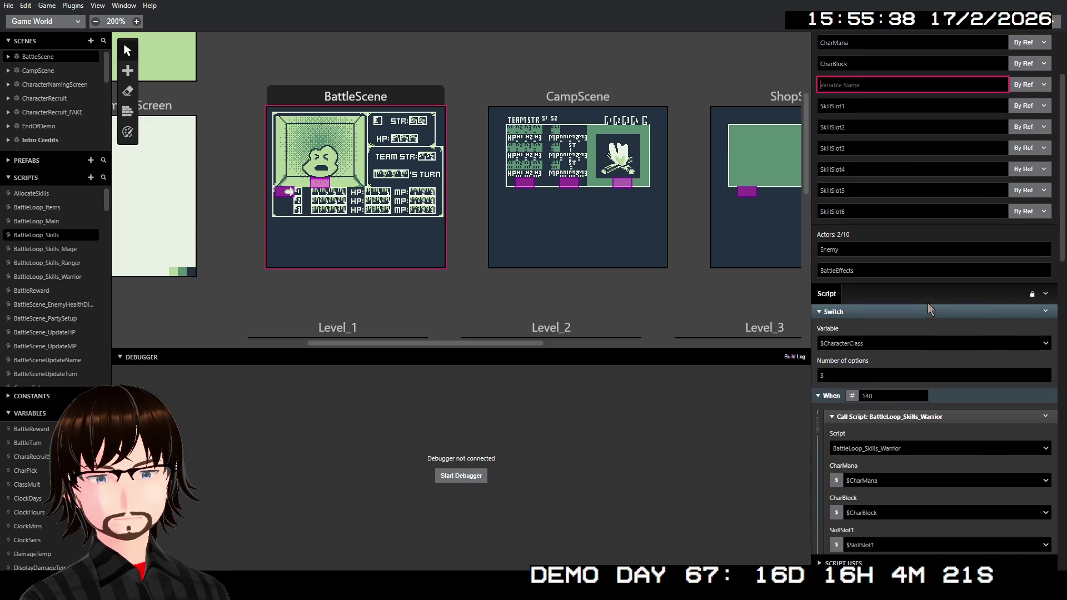
scroll(935, 286, "down", 7)
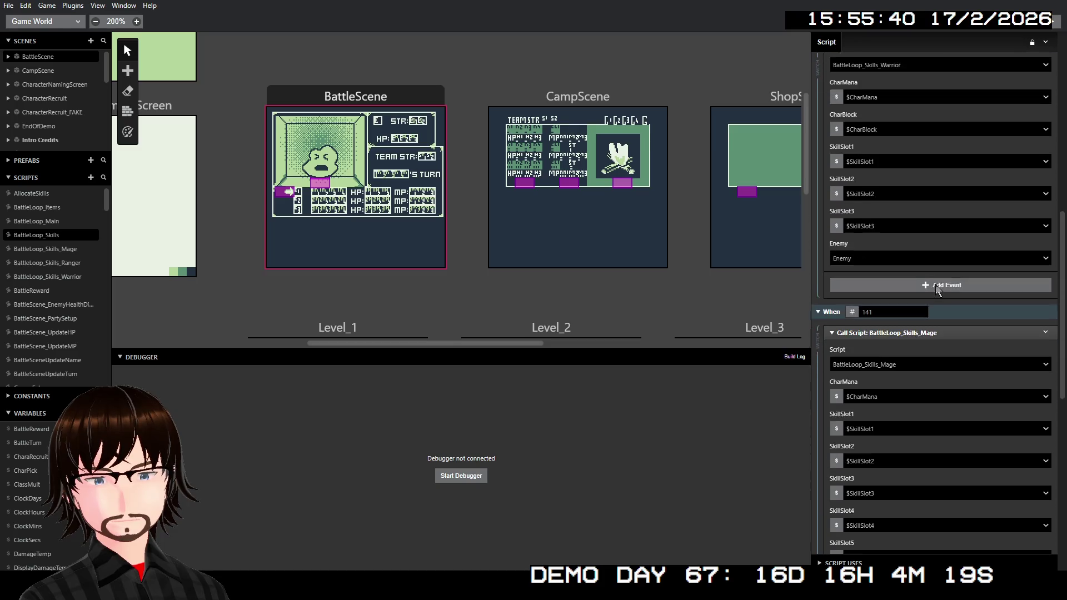
scroll(937, 282, "down", 4)
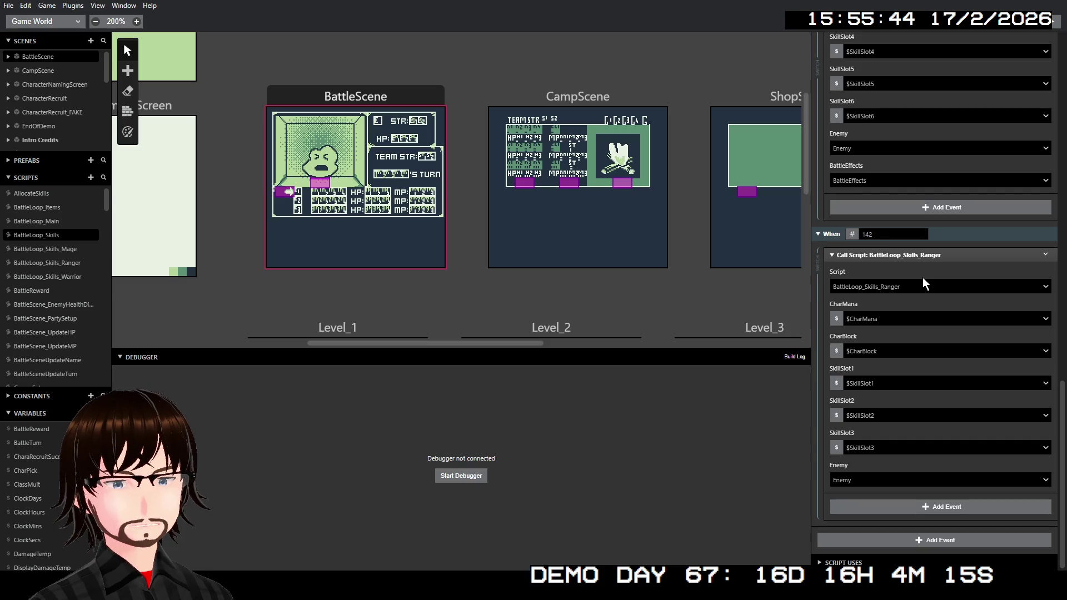
Show BattleScene's On Init events, expand SetBattleTurn and peek at its Random and Seed events.
left_click(395, 100)
scroll(911, 226, "up", 5)
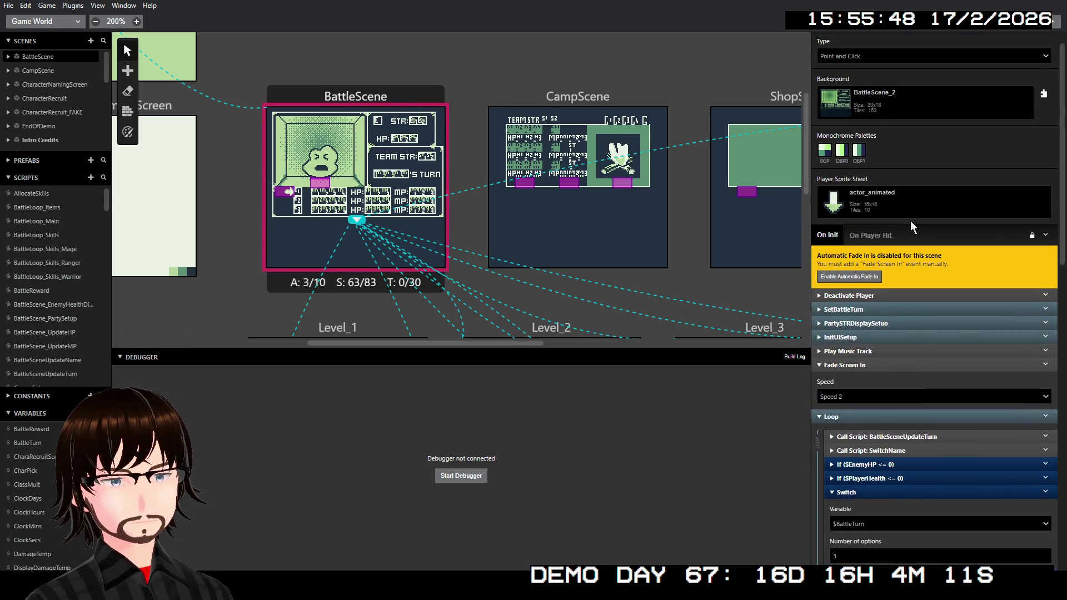
left_click(880, 310)
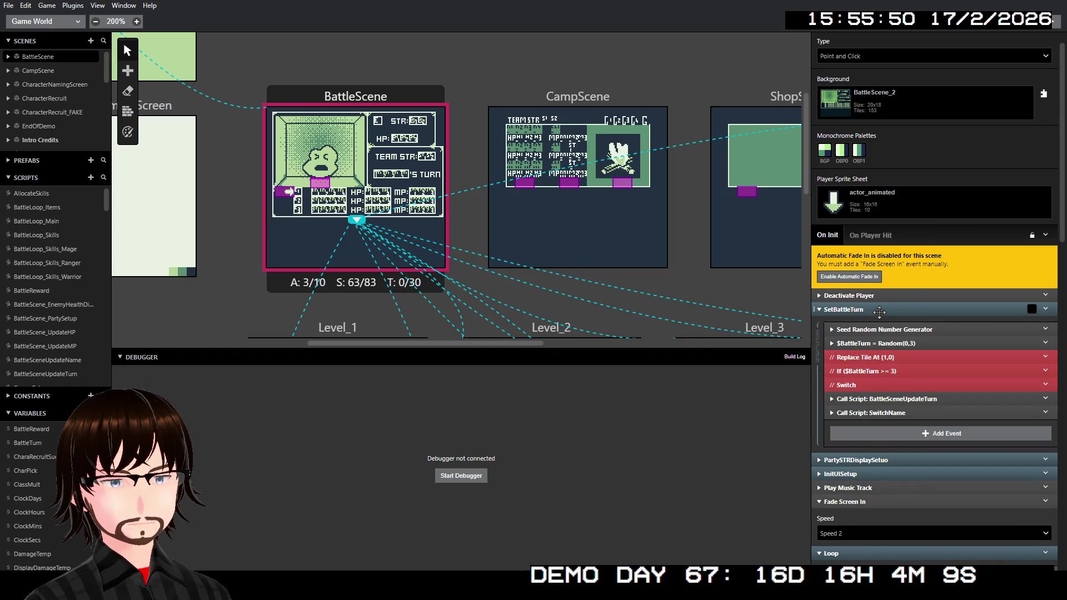
left_click(890, 341)
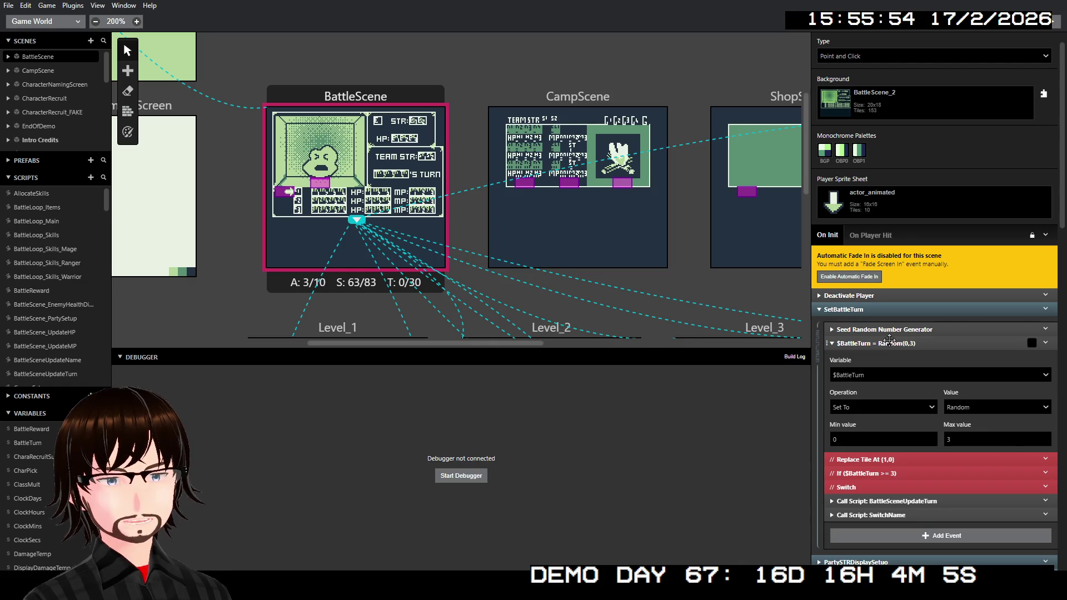
left_click(889, 341)
left_click(890, 328)
left_click(891, 328)
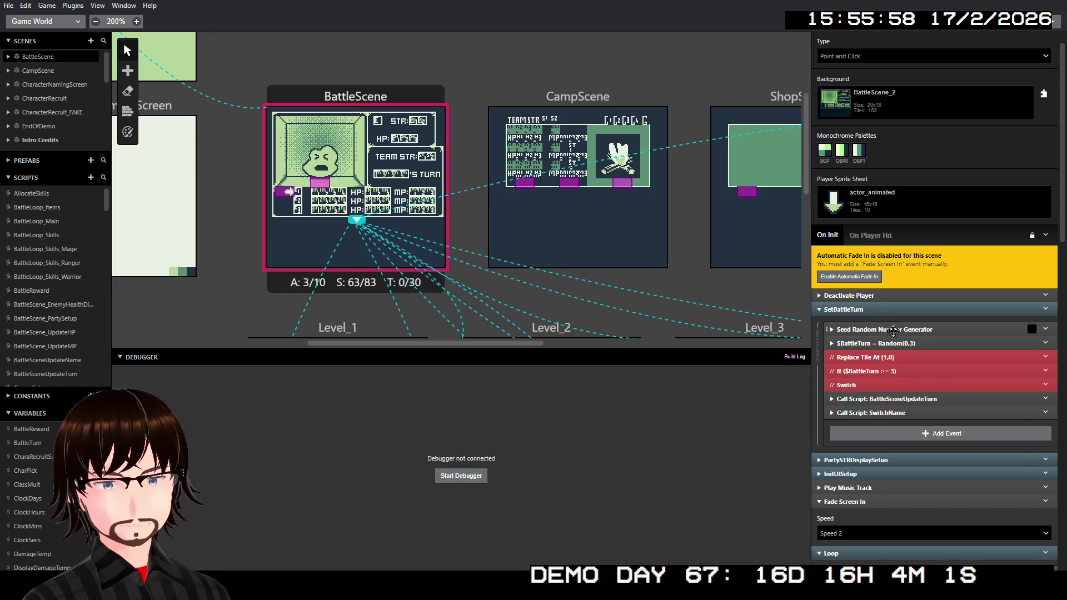
Re-inspect the seed event, the Random(0,3) turn roll and the BattleSceneUpdateTurn call.
left_click(896, 398)
left_click(895, 398)
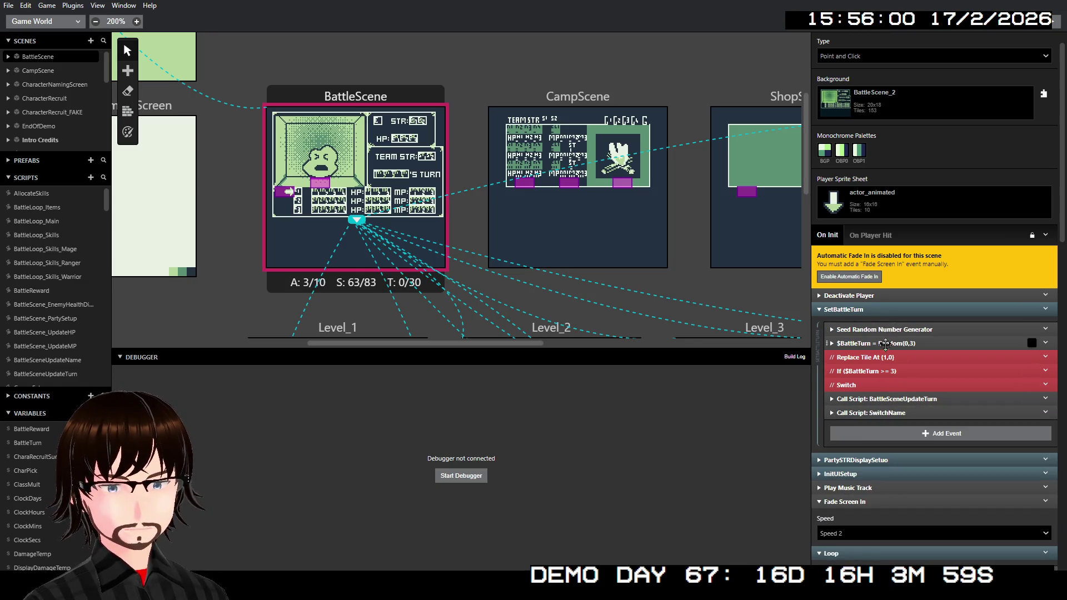
left_click(889, 330)
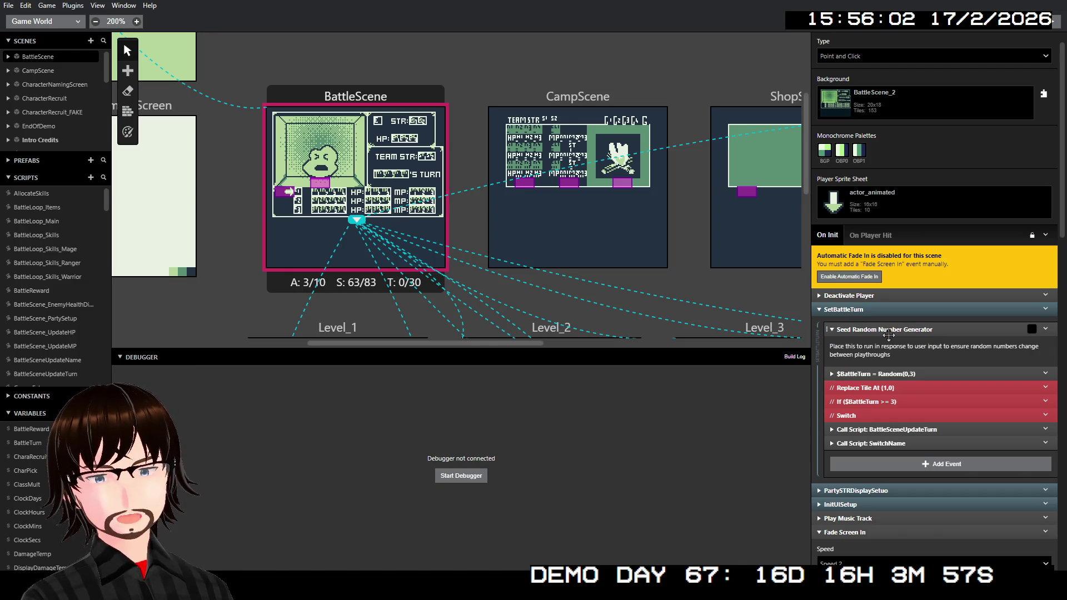
left_click(888, 332)
left_click(903, 343)
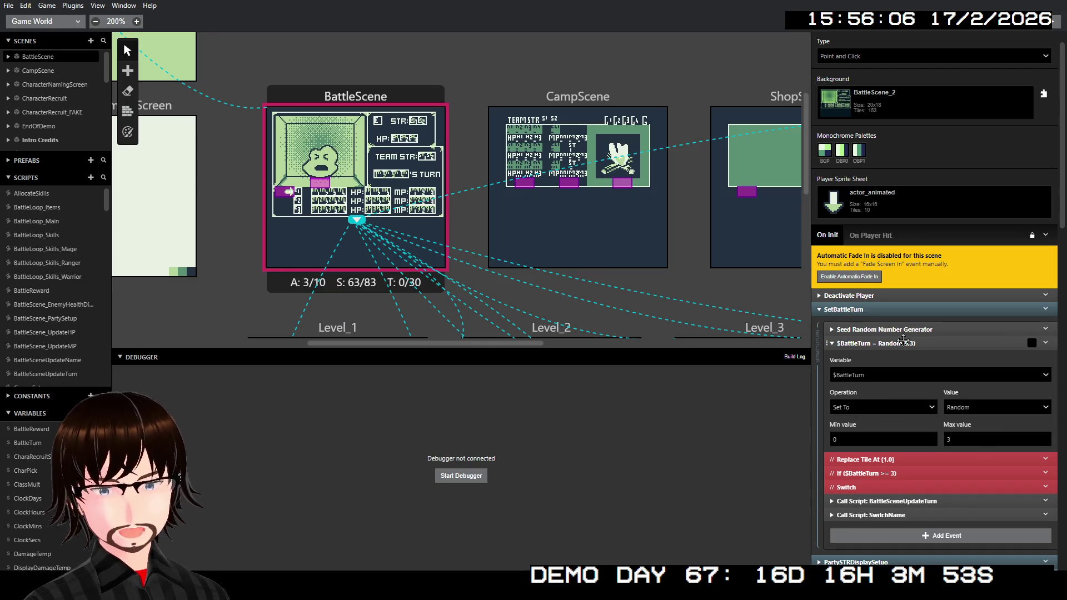
left_click(900, 343)
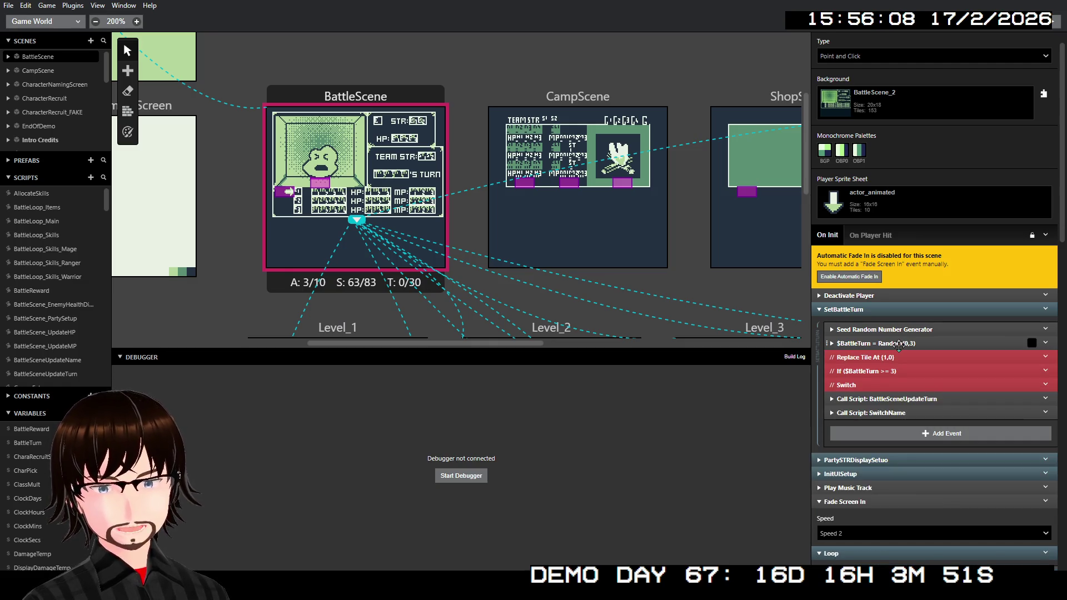
left_click(896, 399)
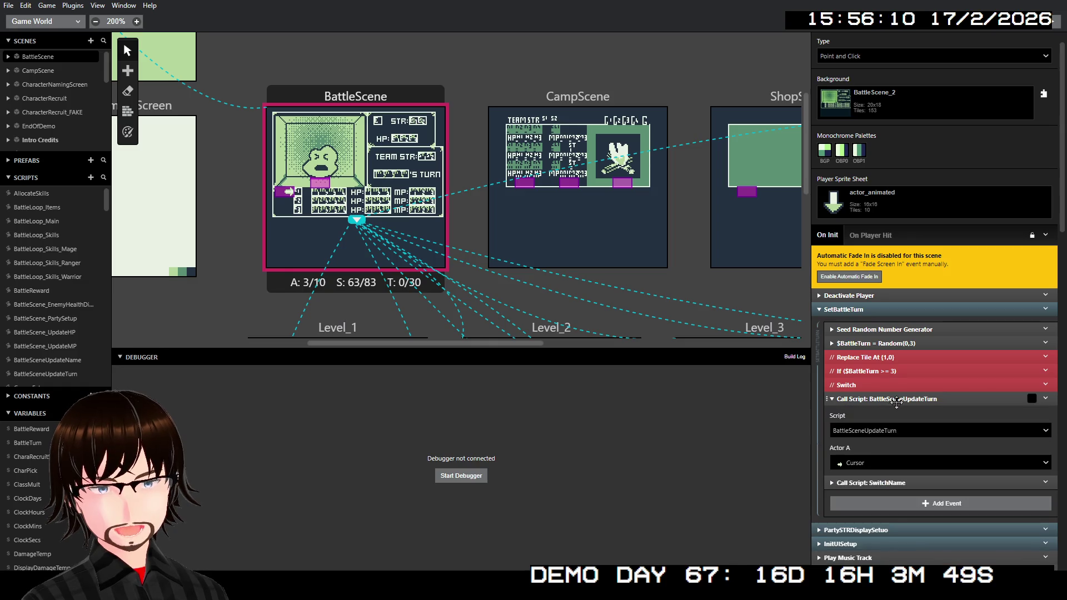
left_click(896, 399)
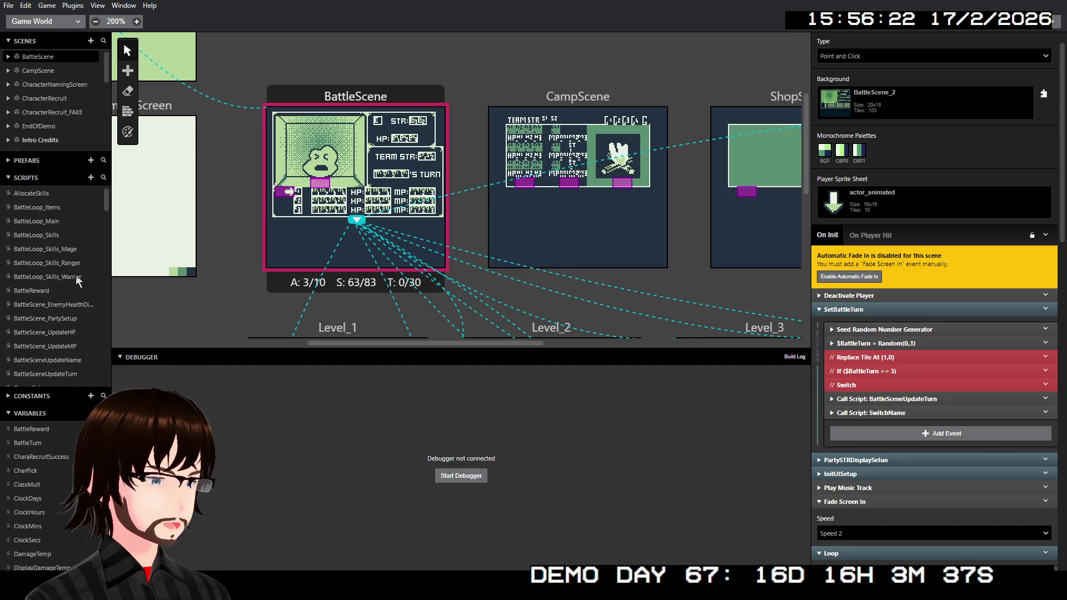
Enable the commented-out BattleLoop_Skills call under When 2 in BattleLoop_Main and expand its parameters.
left_click(56, 221)
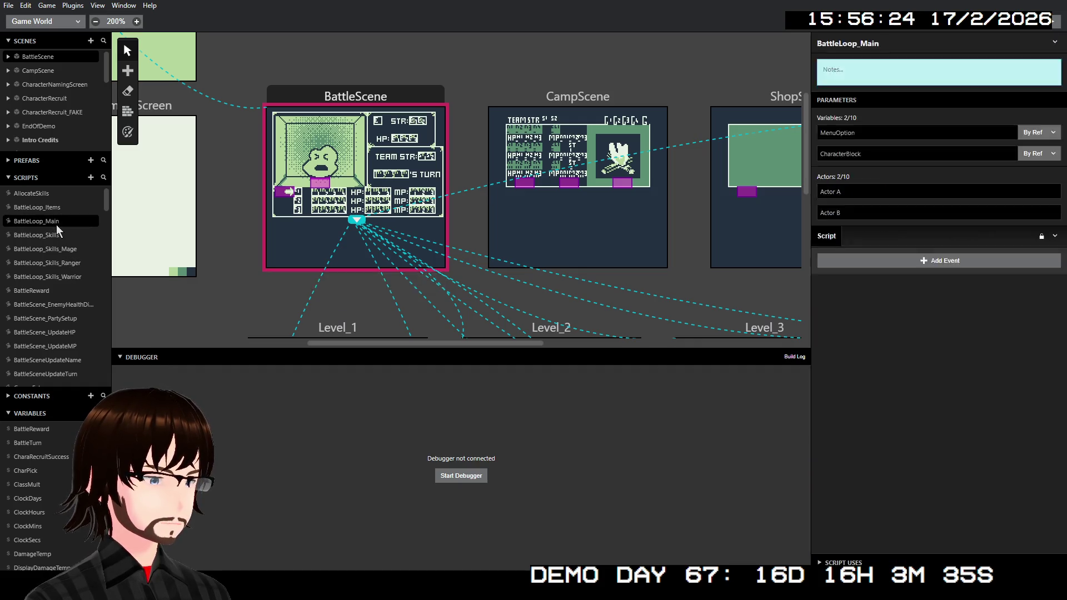
scroll(955, 362, "up", 5)
scroll(949, 351, "down", 7)
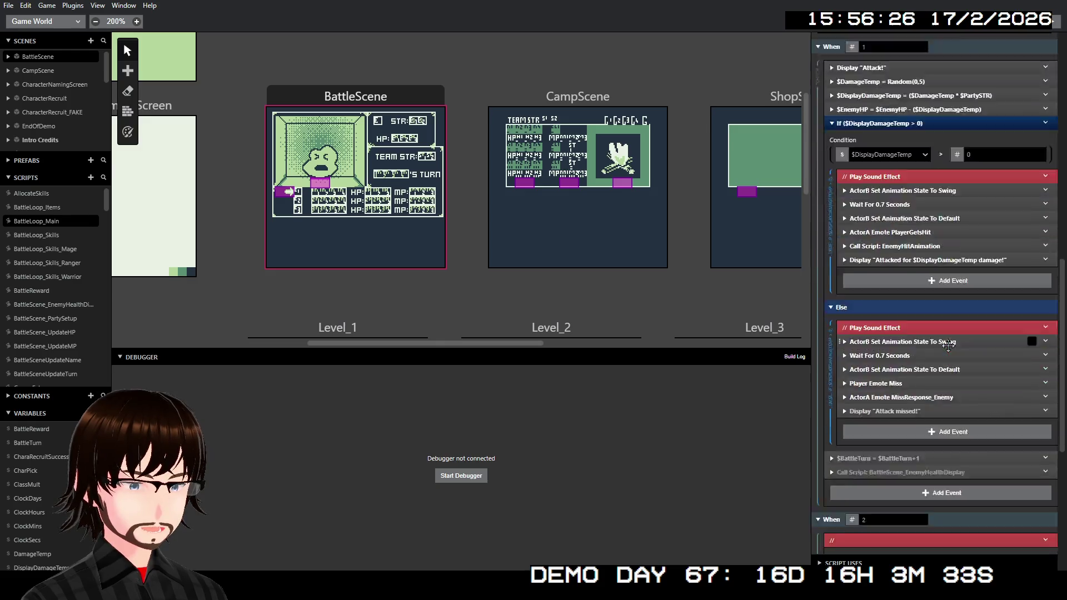
right_click(908, 372)
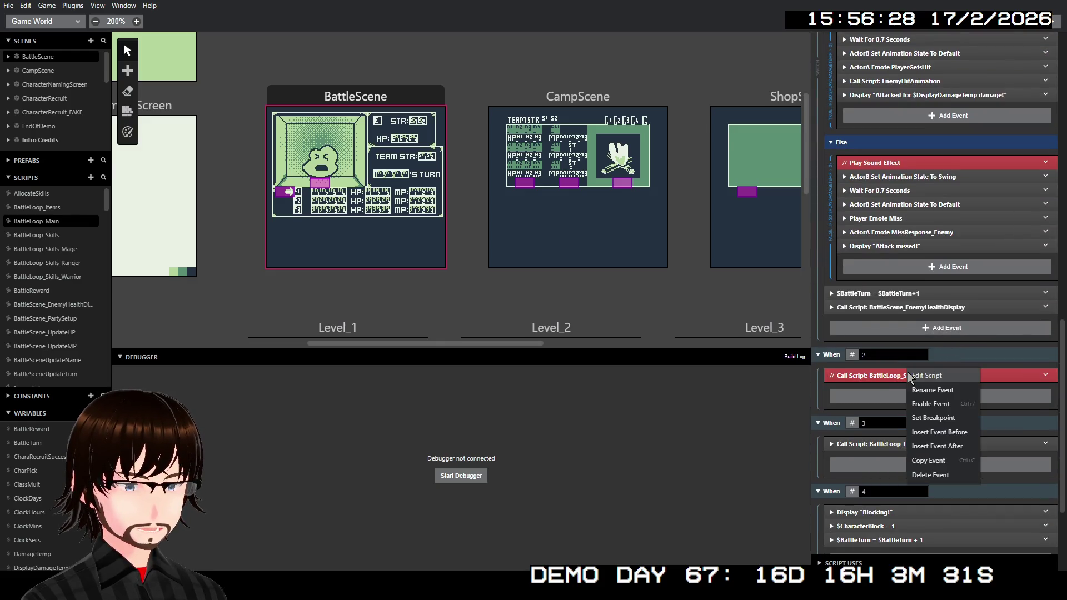
left_click(944, 407)
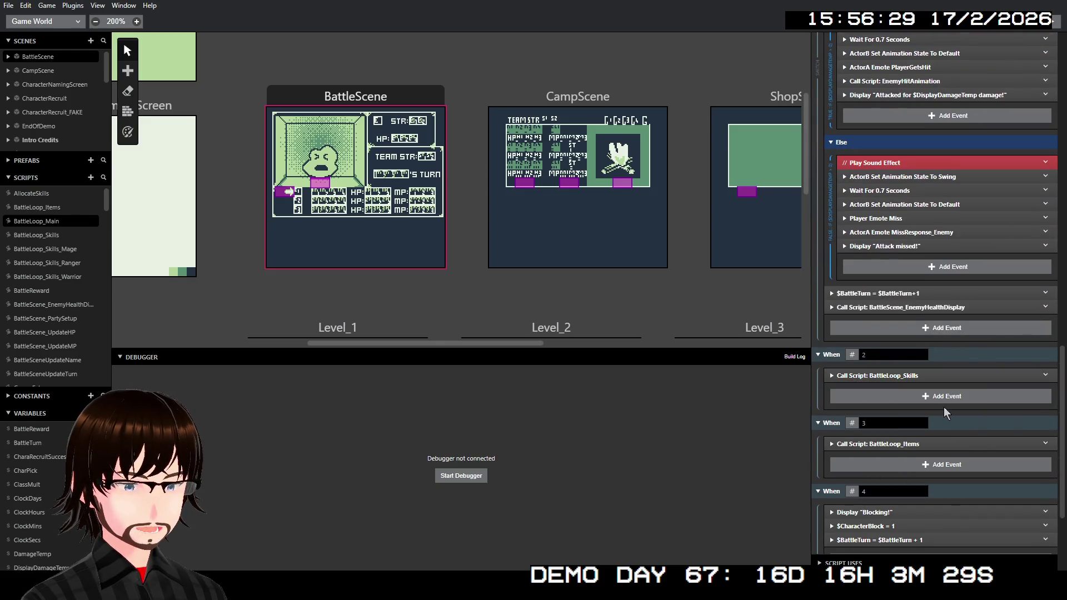
left_click(889, 375)
scroll(889, 379, "down", 1)
scroll(903, 375, "down", 4)
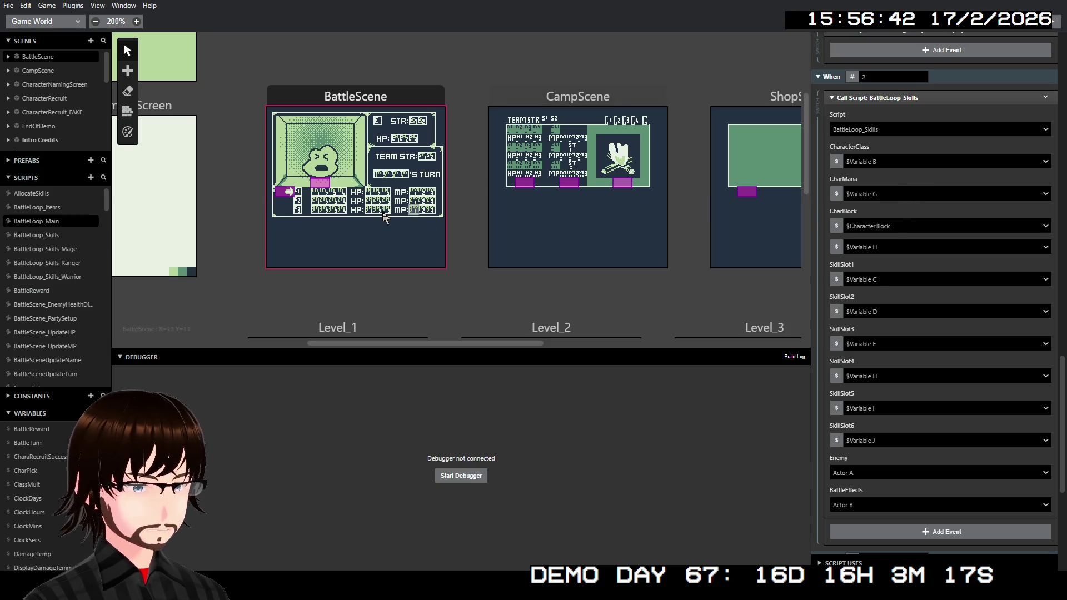
Compare against BattleLoop_Skills' parameter list, then return to BattleLoop_Main.
left_click(54, 235)
scroll(959, 329, "up", 15)
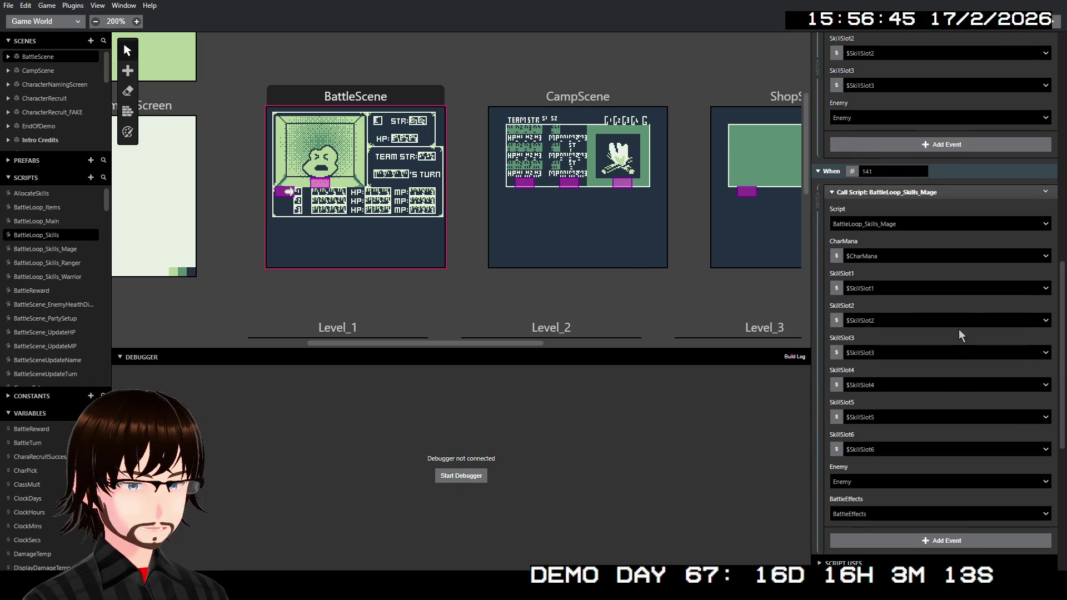
scroll(935, 314, "up", 3)
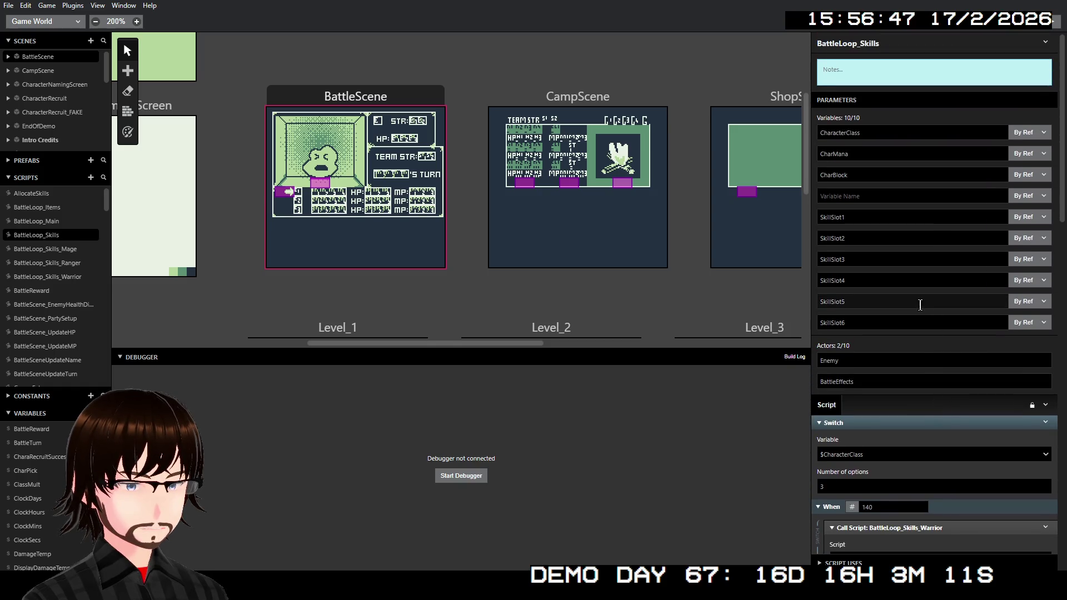
left_click(47, 224)
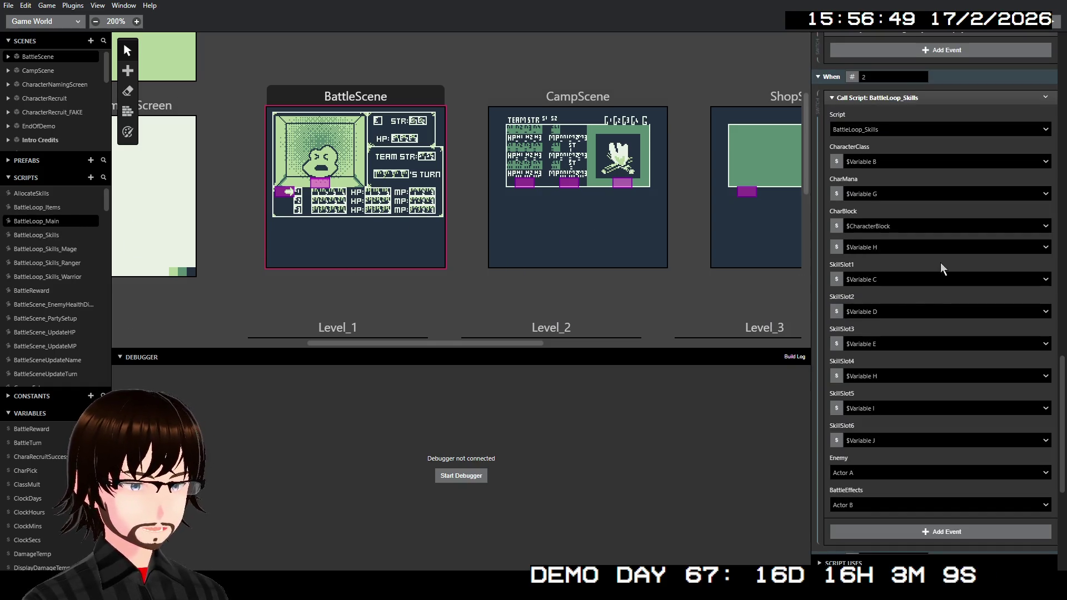
scroll(939, 268, "down", 10)
scroll(926, 270, "up", 10)
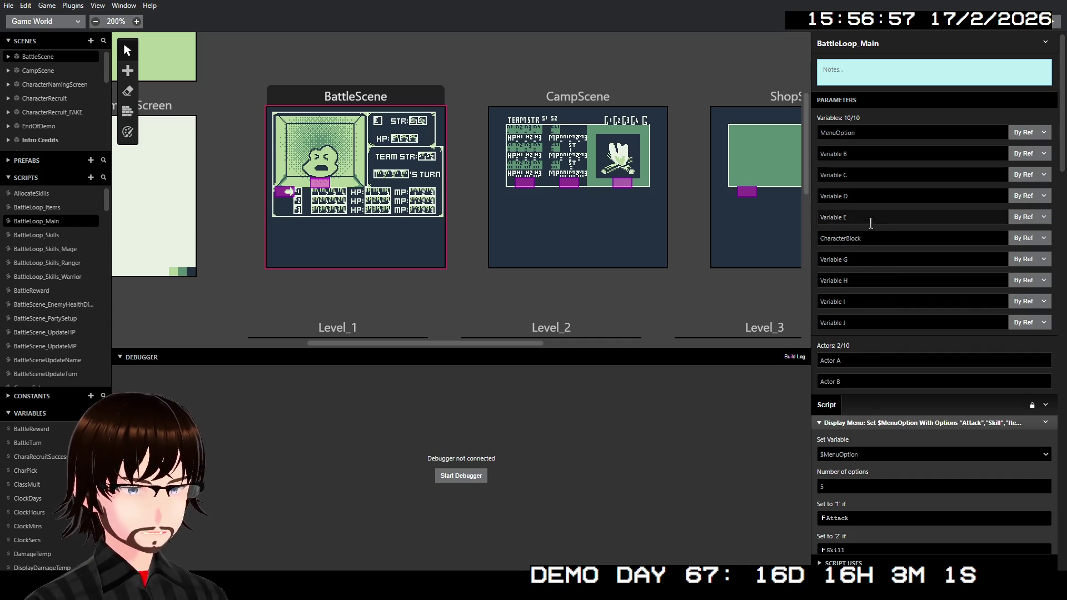
left_click(413, 101)
scroll(916, 315, "down", 15)
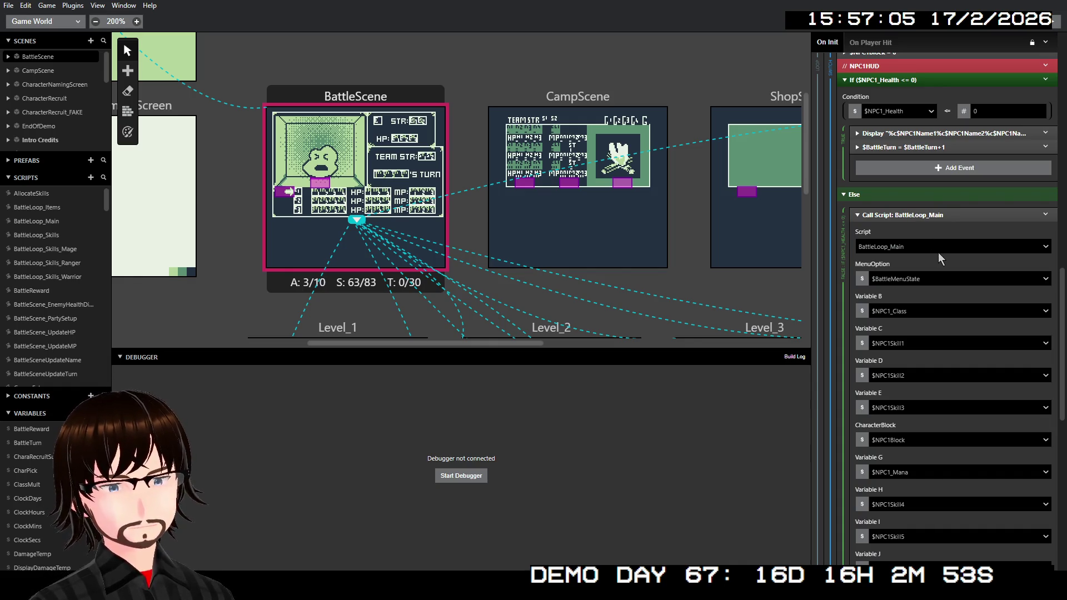
scroll(921, 255, "down", 4)
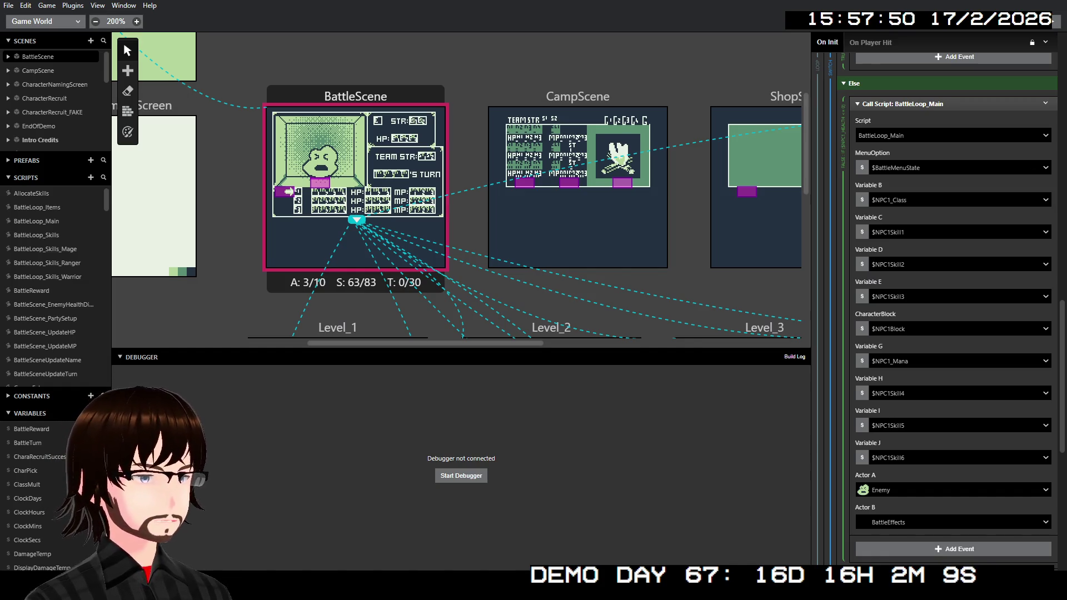
left_click(36, 220)
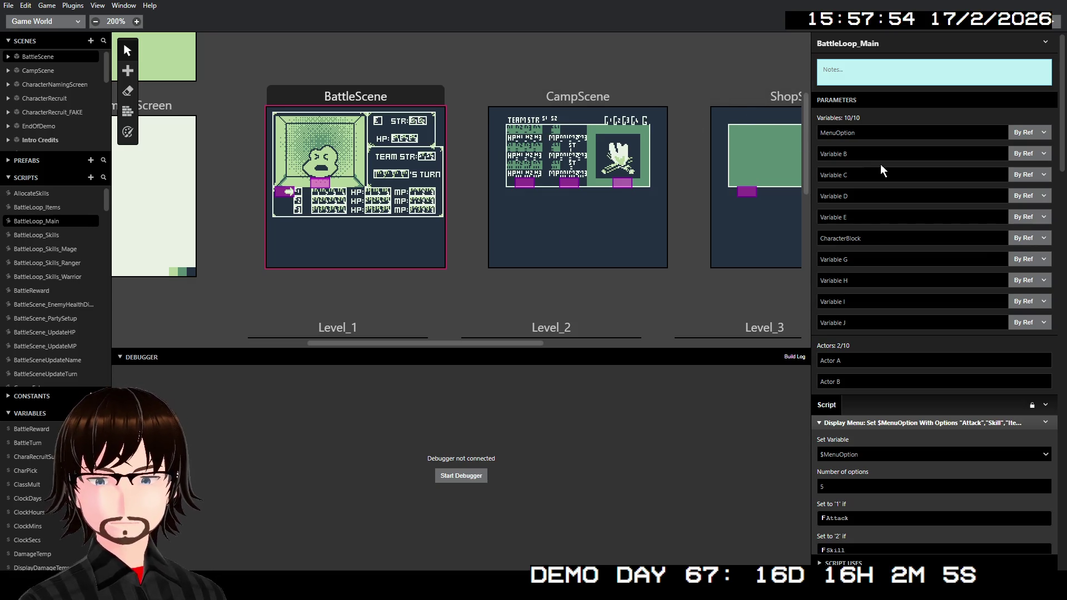
left_click(871, 156)
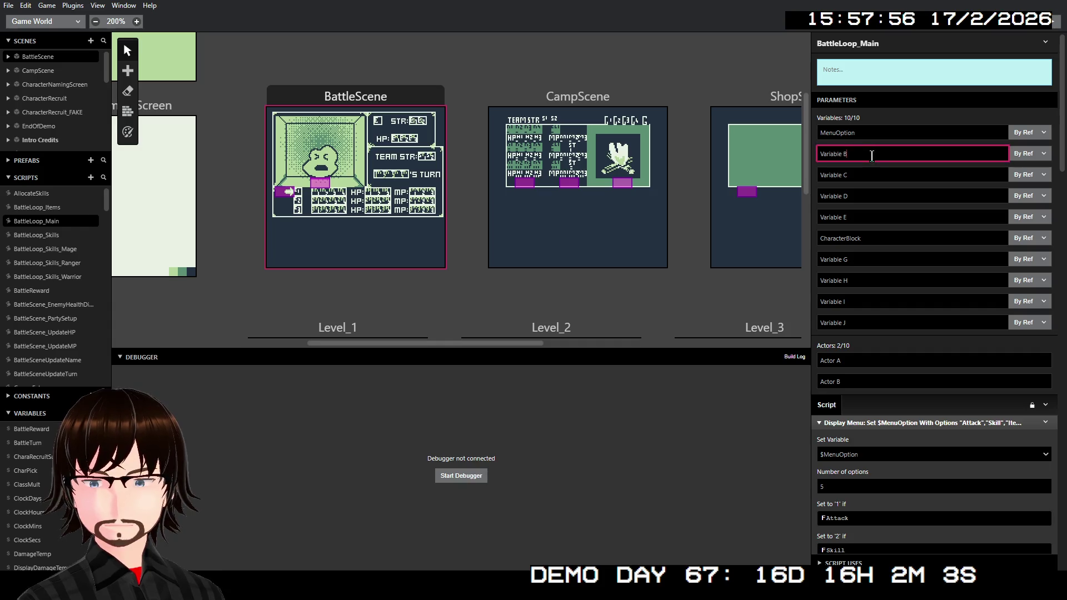
Rename the first placeholder parameters to CharacterClass, CharacterSkill1 and CharacterSkill2.
key("BackSpace")
key("BackSpace")
key("BackSpace")
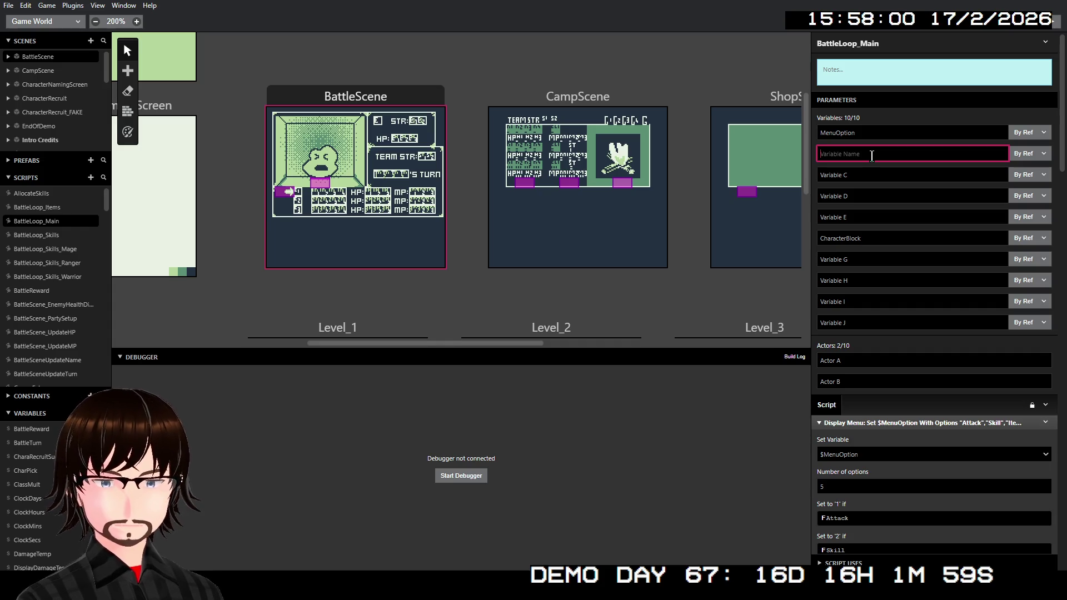
type("CharacterClass")
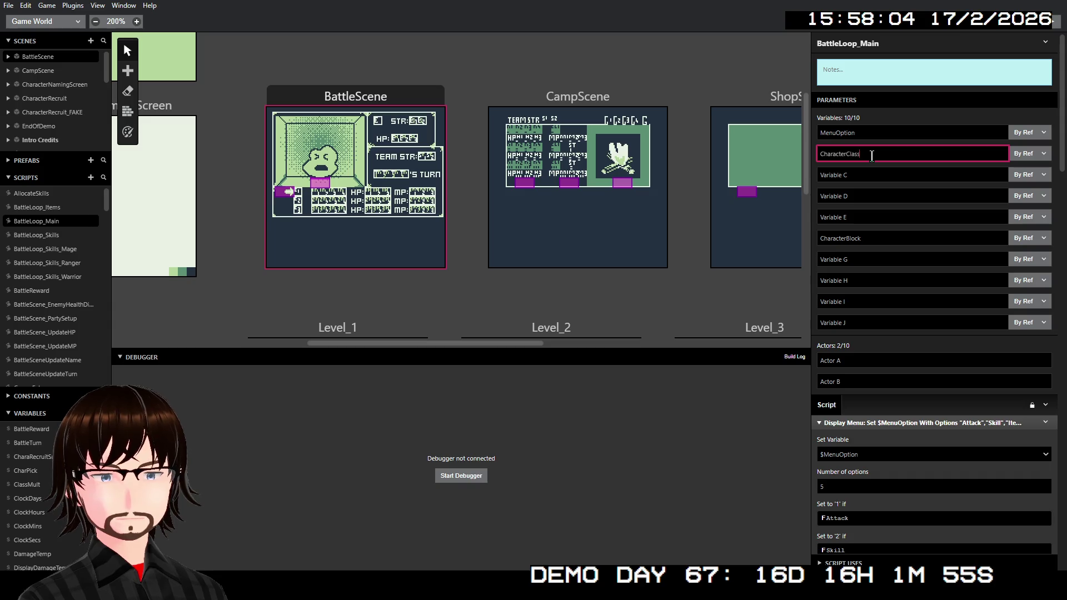
key("Tab")
key("Tab")
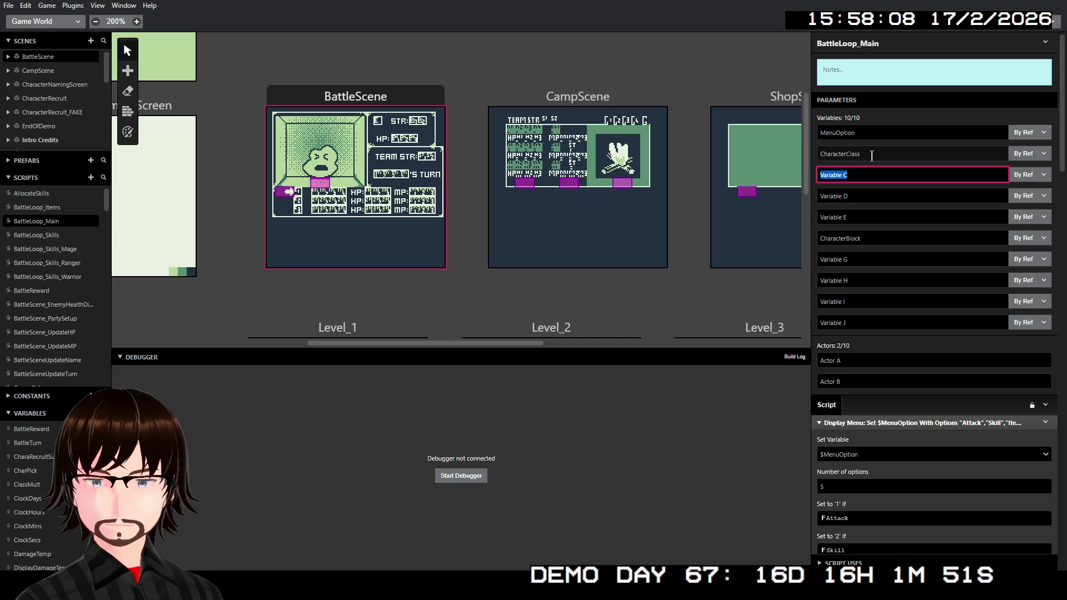
type("Char")
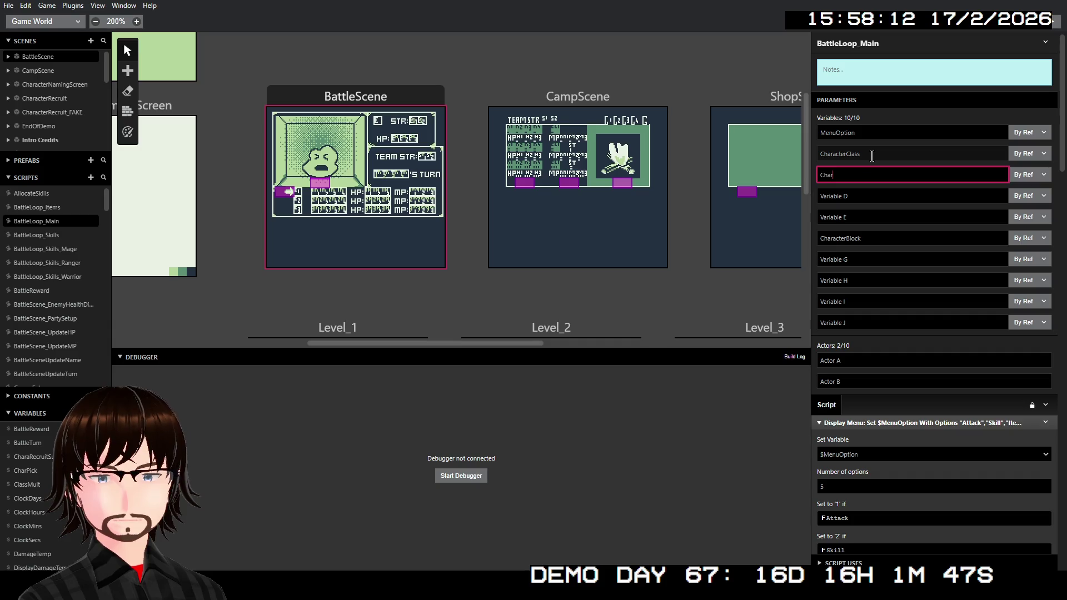
type("acterSkill1")
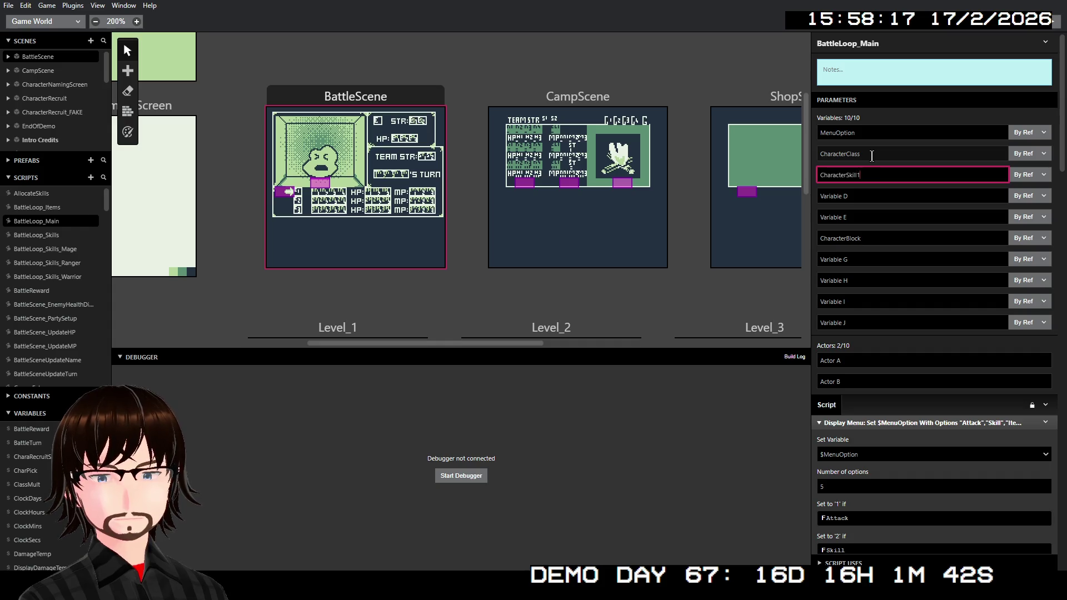
key("Tab")
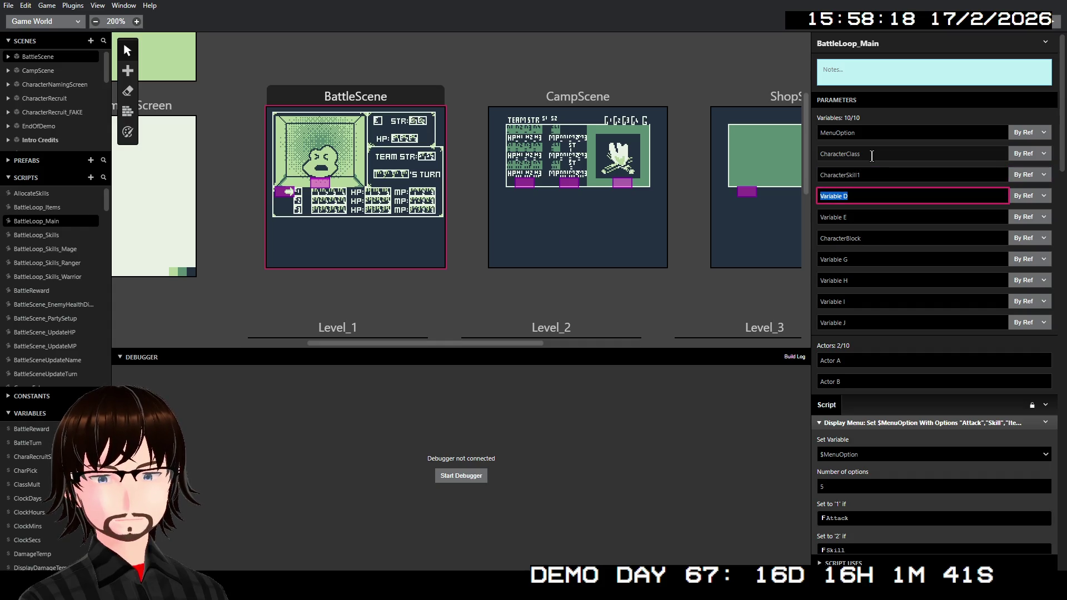
type("C")
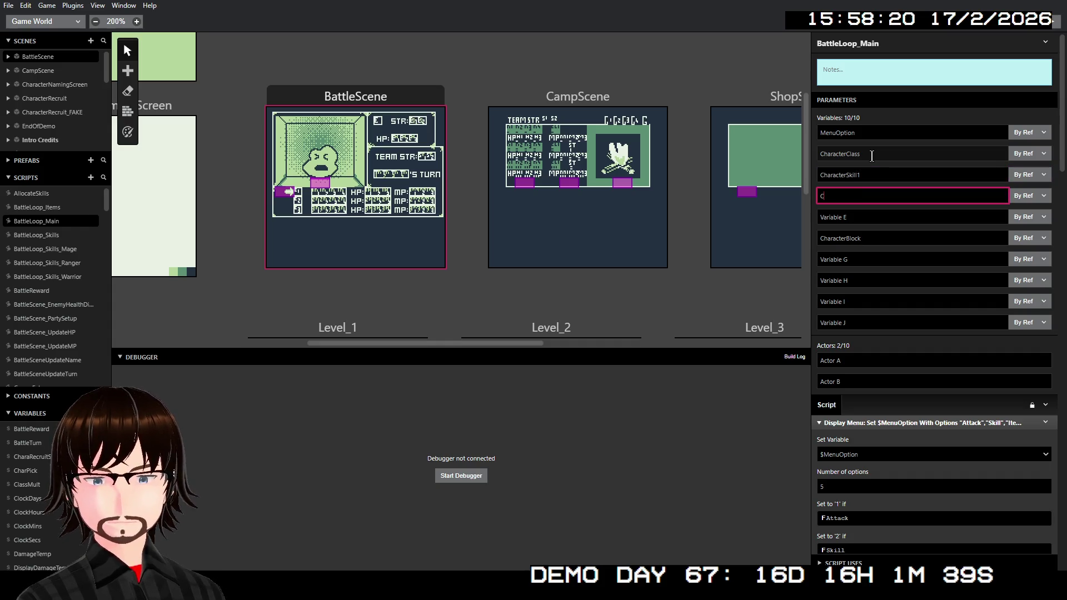
type("haracterSki")
key("Tab")
key("Tab")
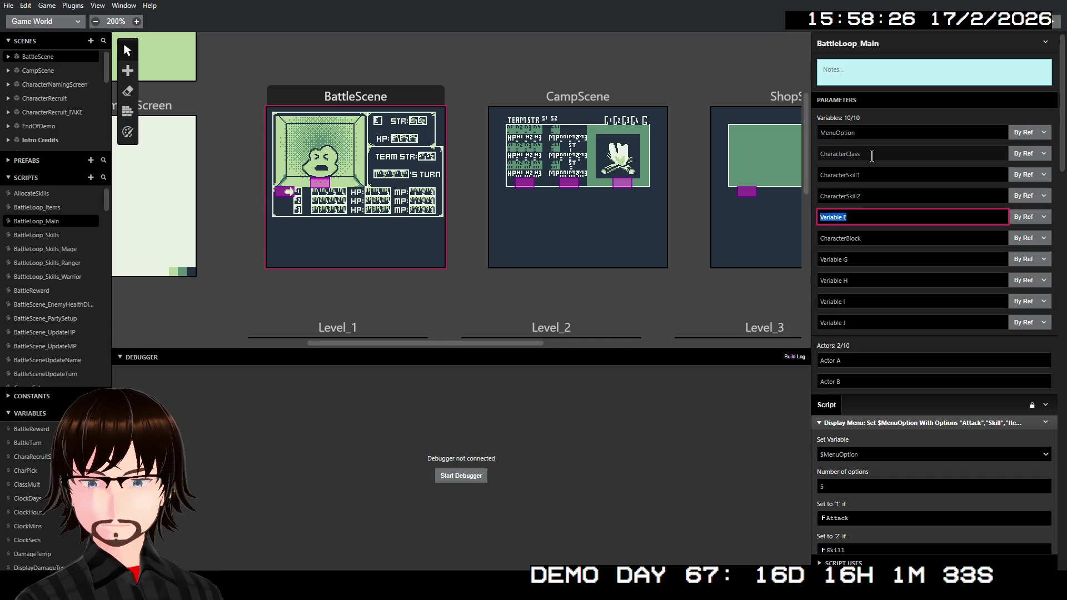
Name the next parameters CharacterSkill3, then, past CharacterBlock, CharacterSkill4 and CharacterSkill5.
type("CharacterSkill")
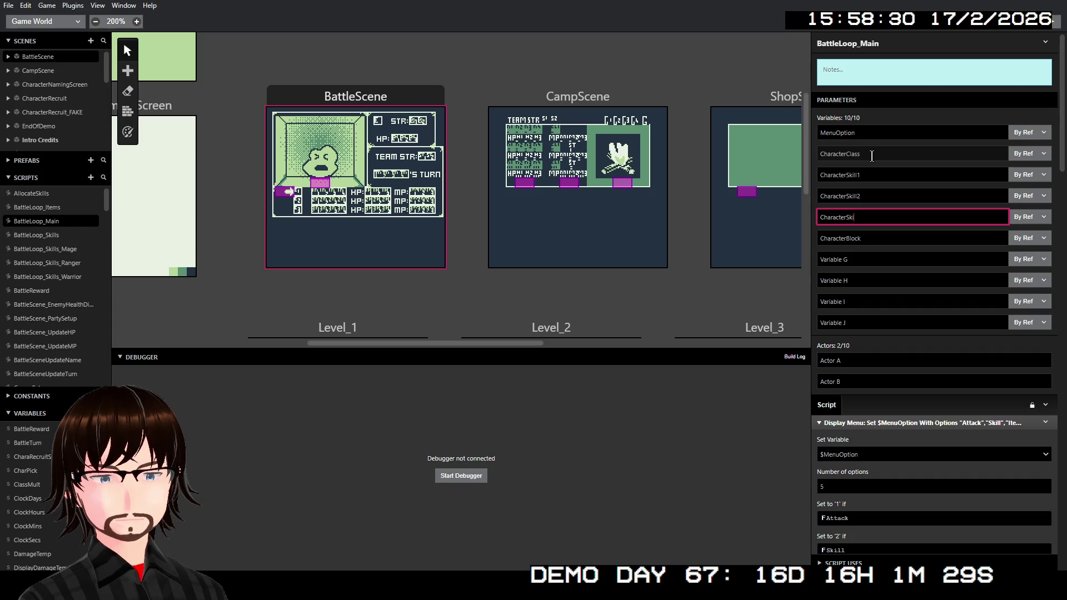
type("3")
key("Tab")
key("Tab")
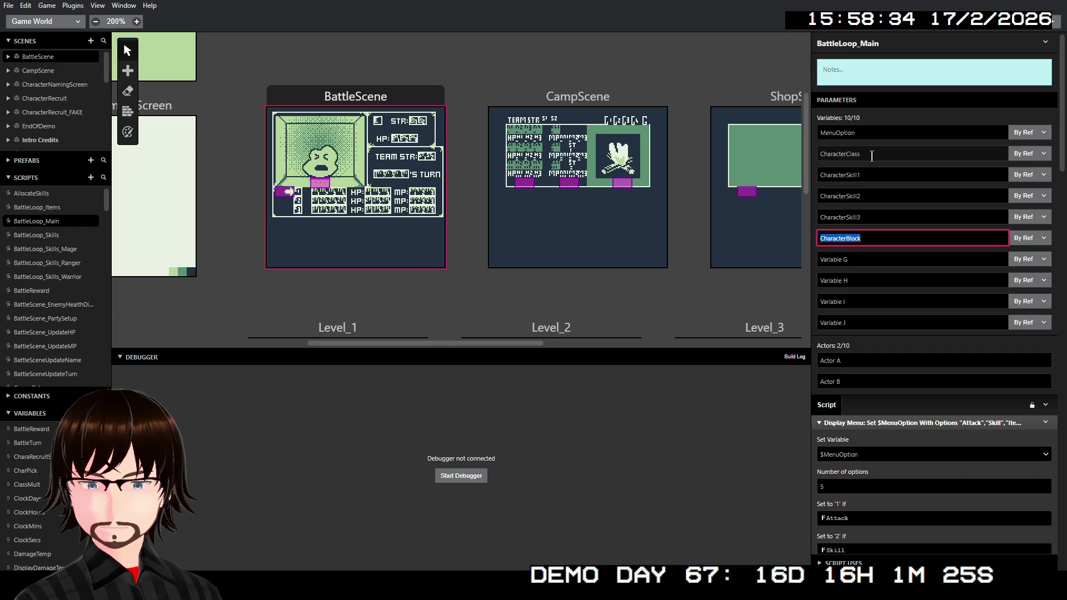
key("Tab")
key("Tab")
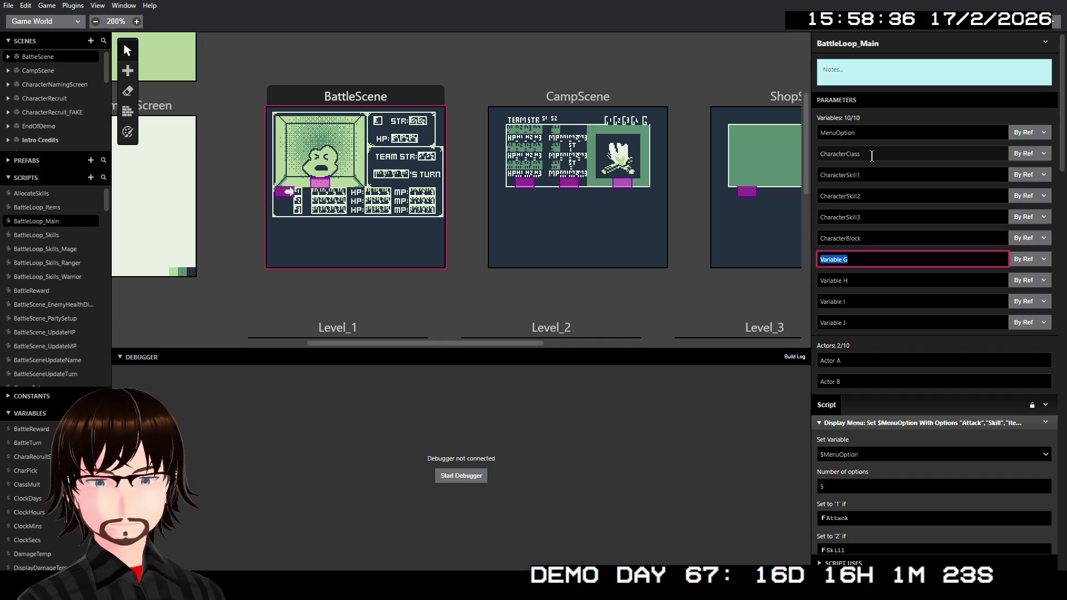
type("Ch")
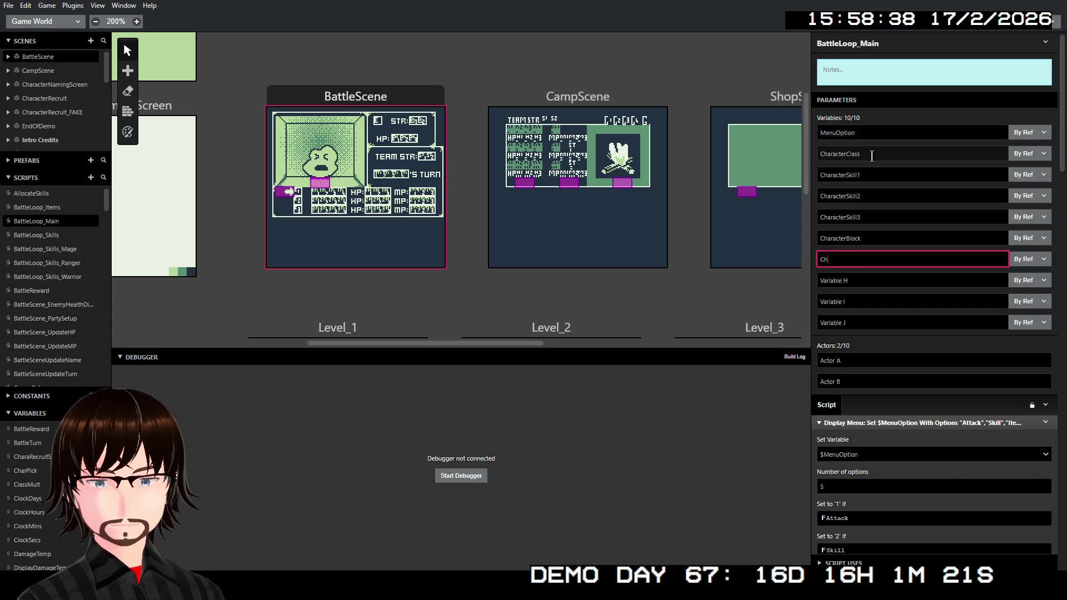
type("aracterS")
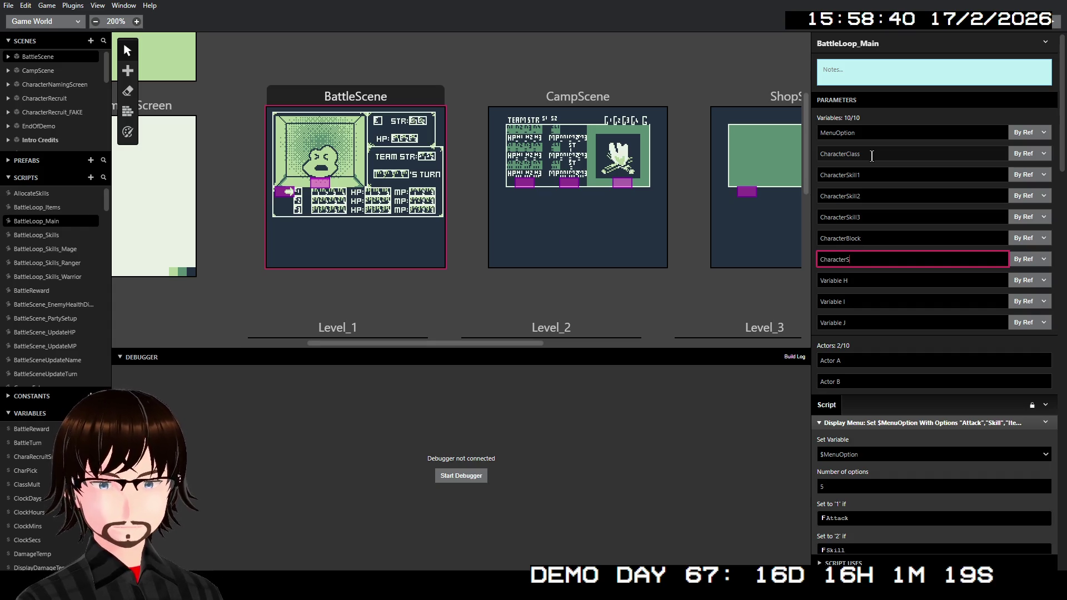
type("kill4")
key("Tab")
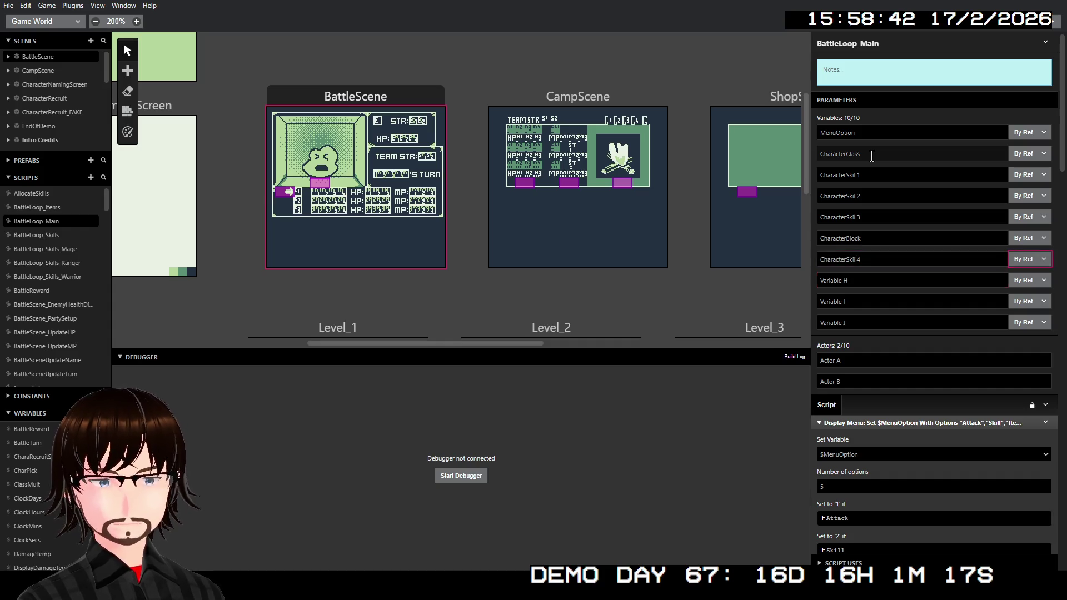
type("C")
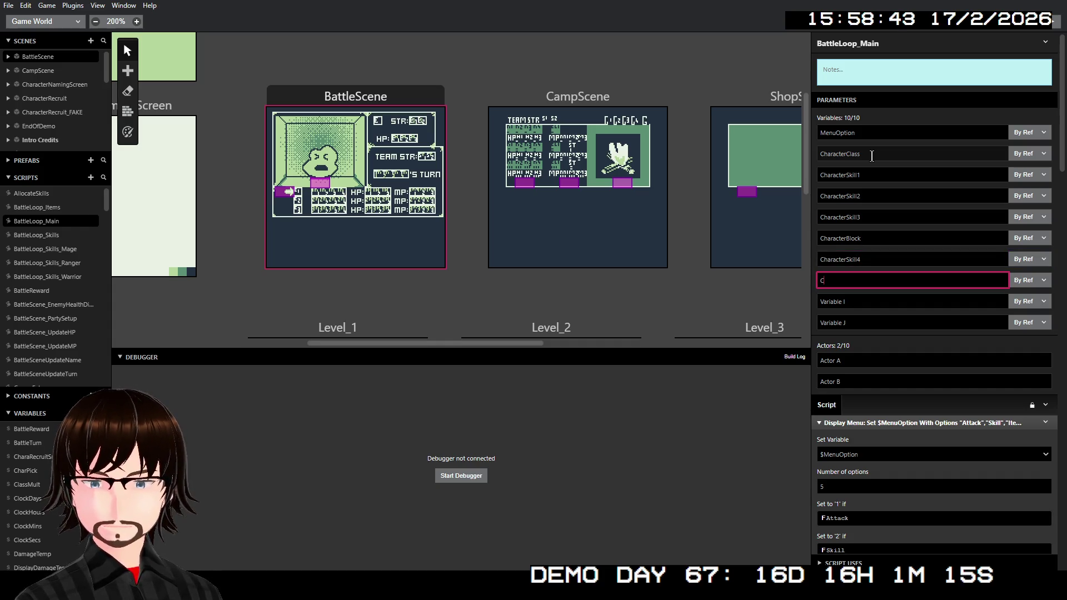
type("haracter")
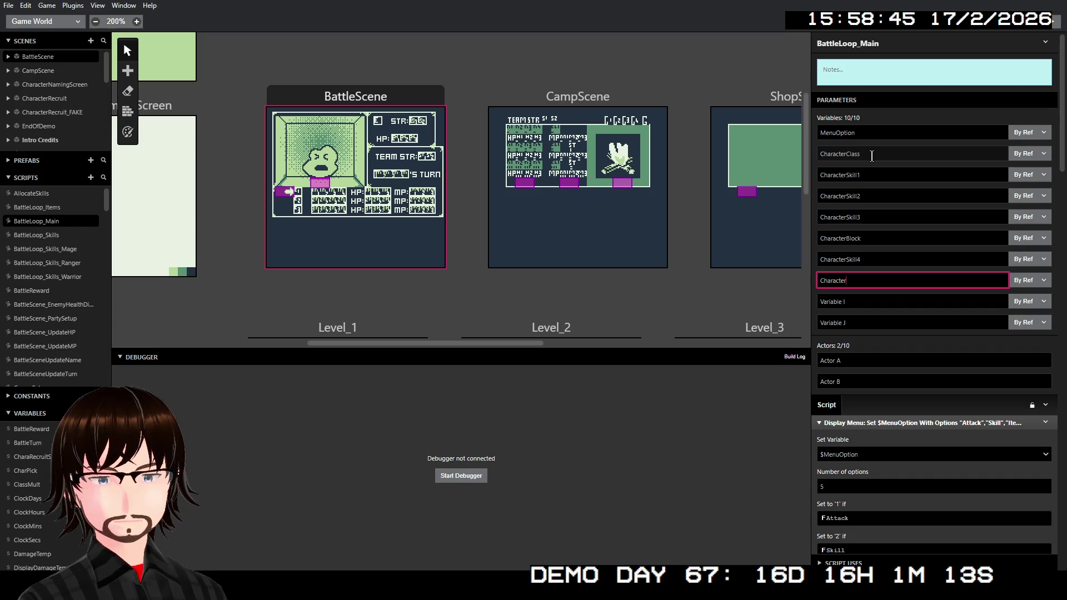
type("Skill5")
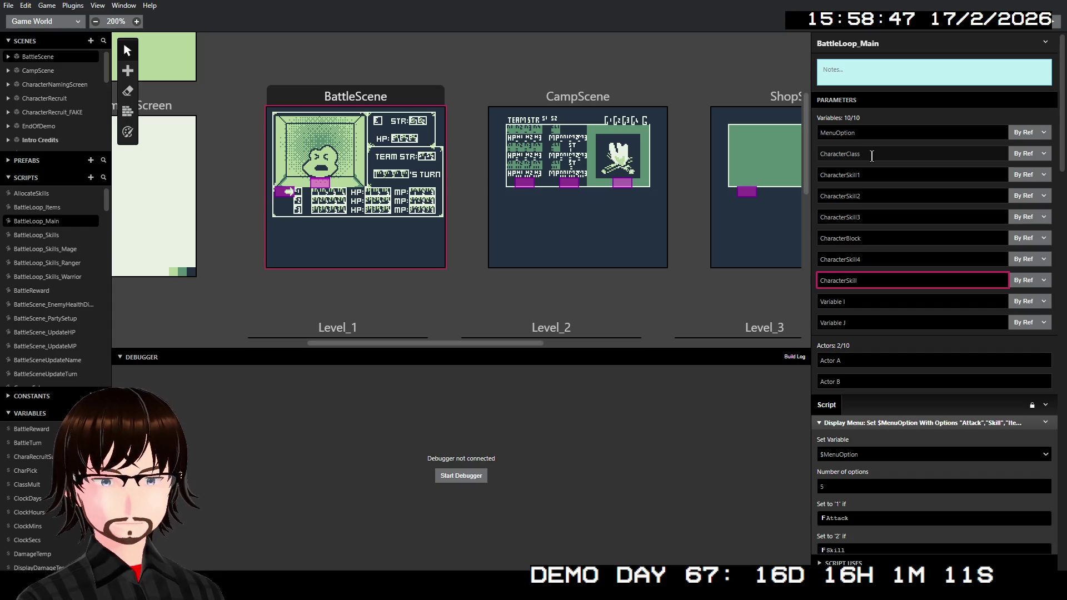
key("Tab")
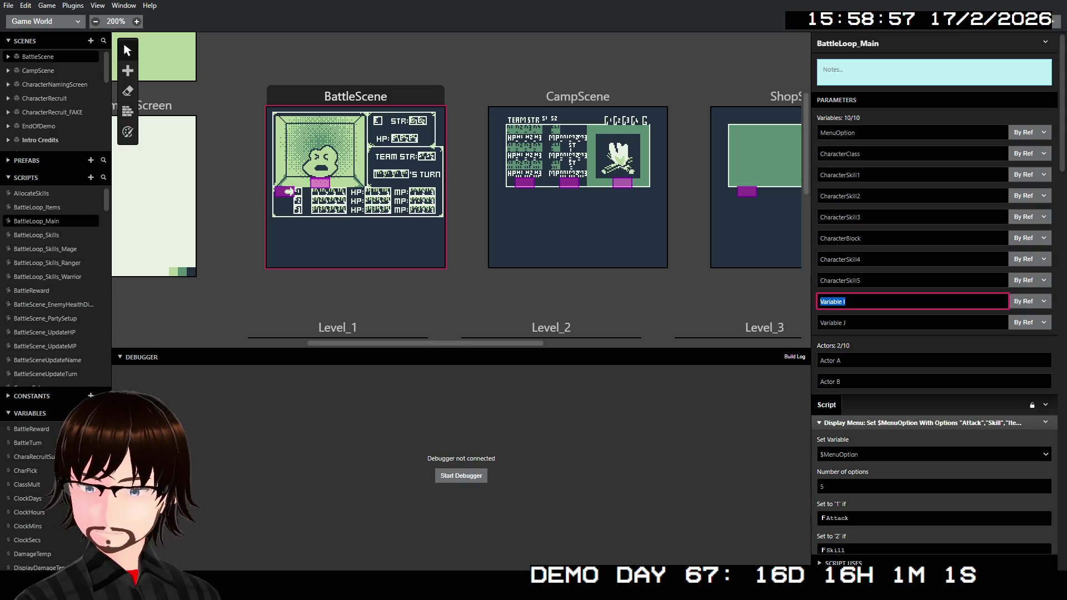
Rename the parameter after CharacterBlock to CharacterMana.
left_click(870, 239)
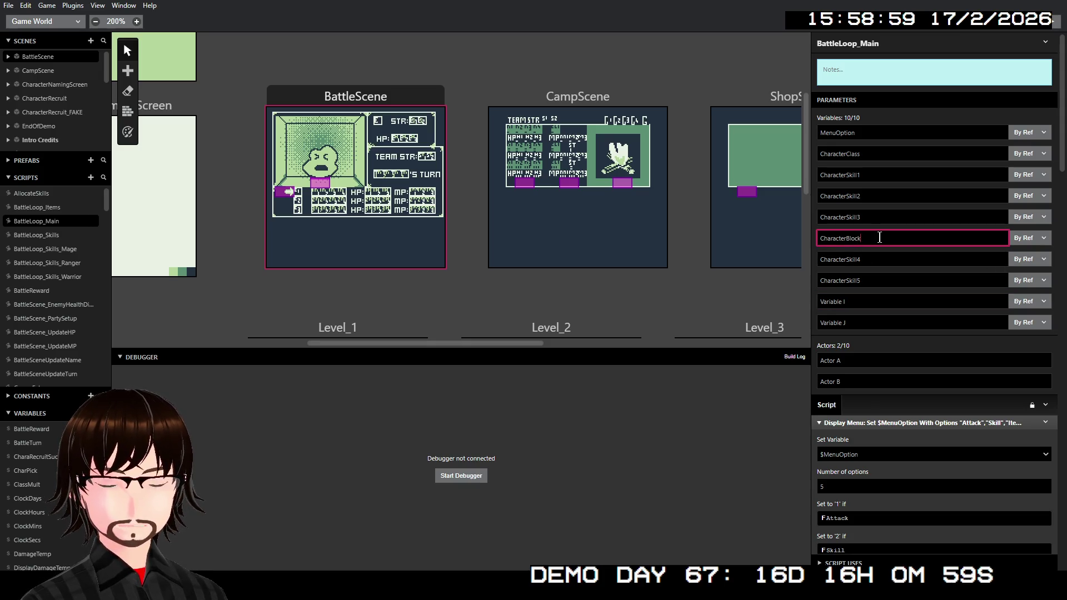
double_click(873, 259)
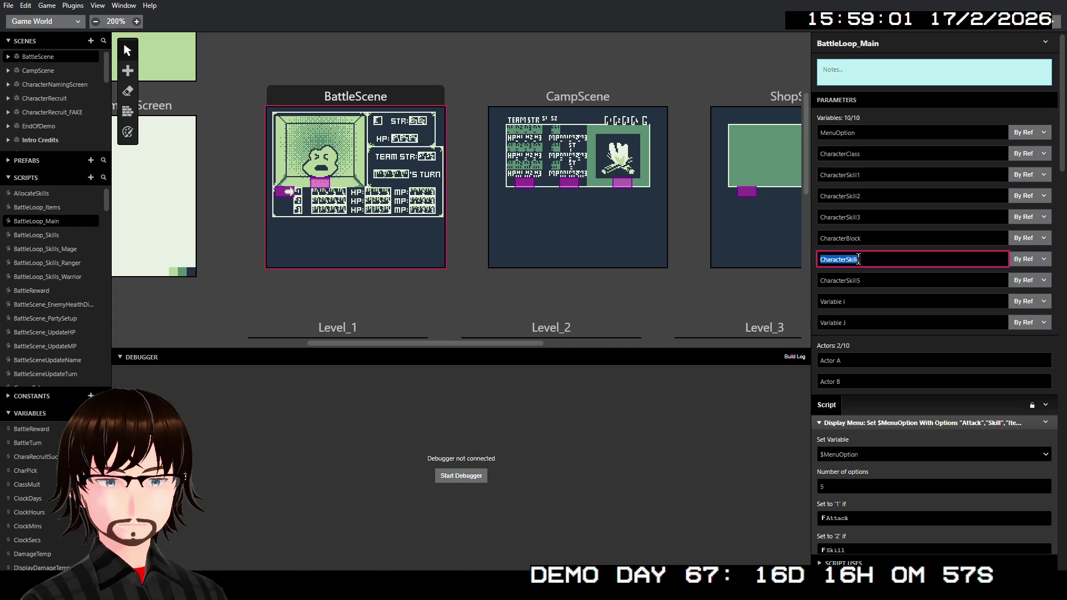
left_click(871, 257)
type("M")
left_click(889, 301)
Renumber the following skill parameters to CharacterSkill4, CharacterSkill5 and CharacterSkill6.
left_click(861, 282)
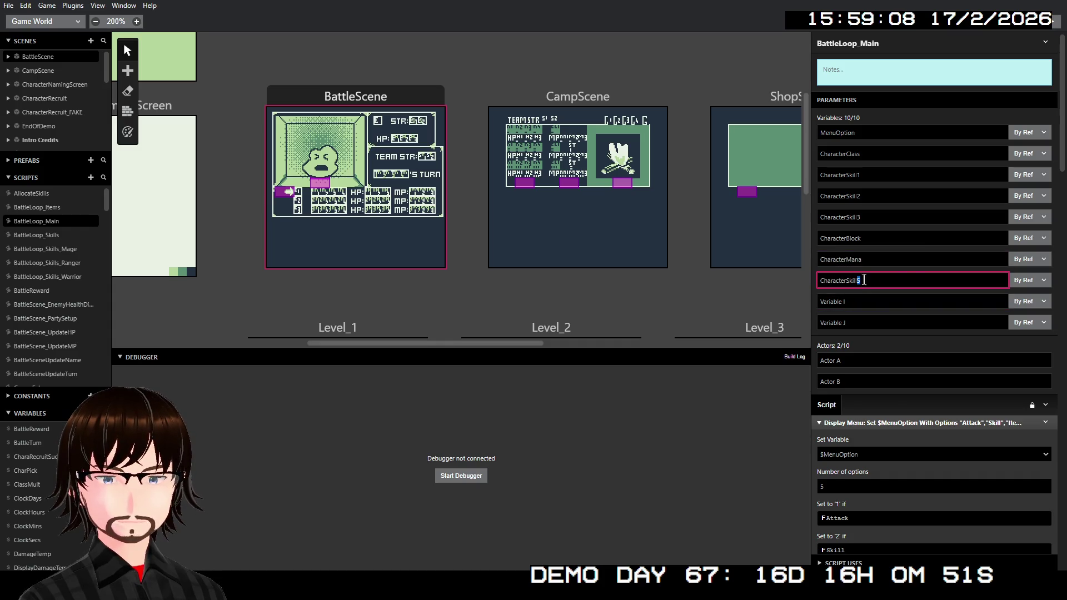
type("4")
left_click(865, 301)
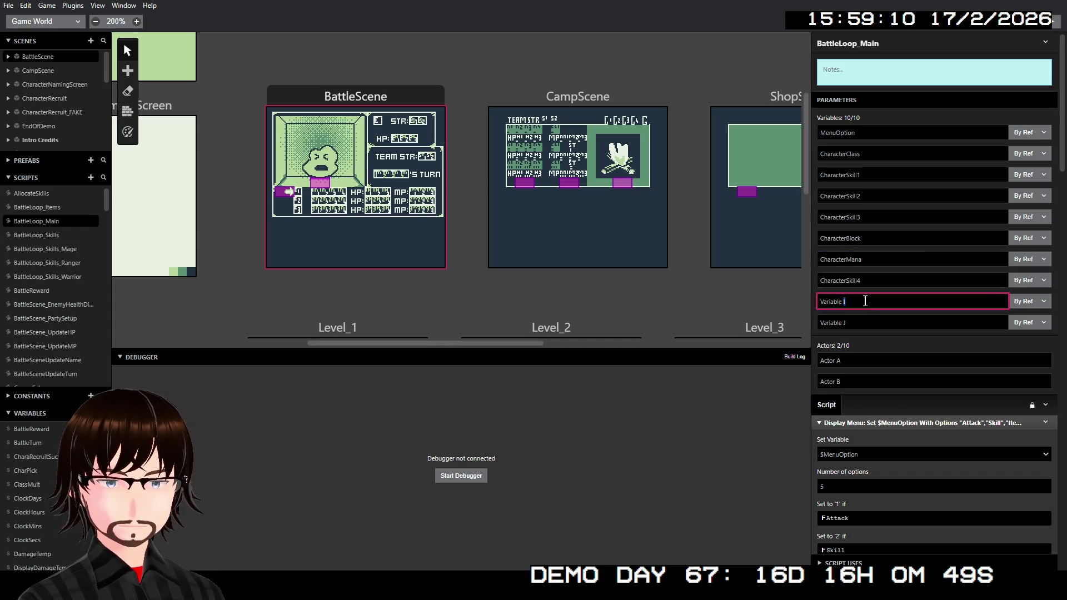
triple_click(865, 301)
type("Charac")
type("Skill5")
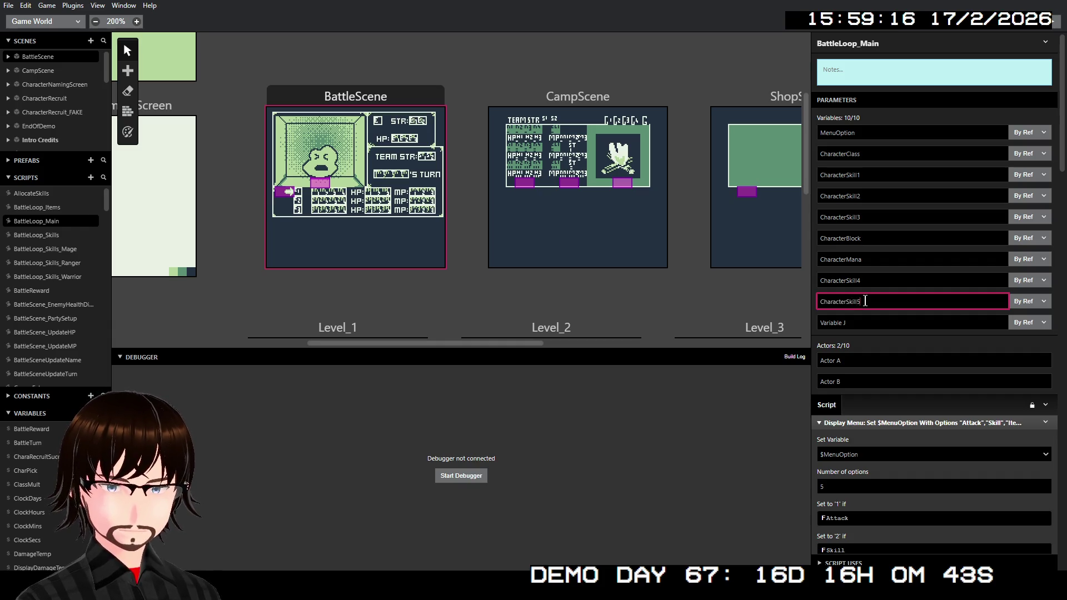
key("Tab")
type("CharacterS")
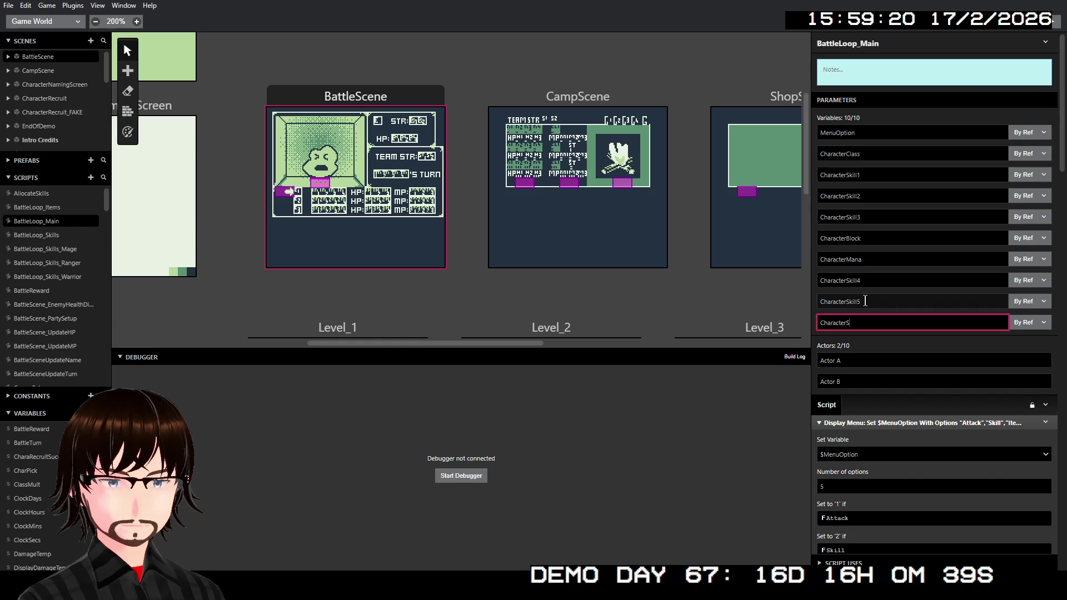
type("kill6")
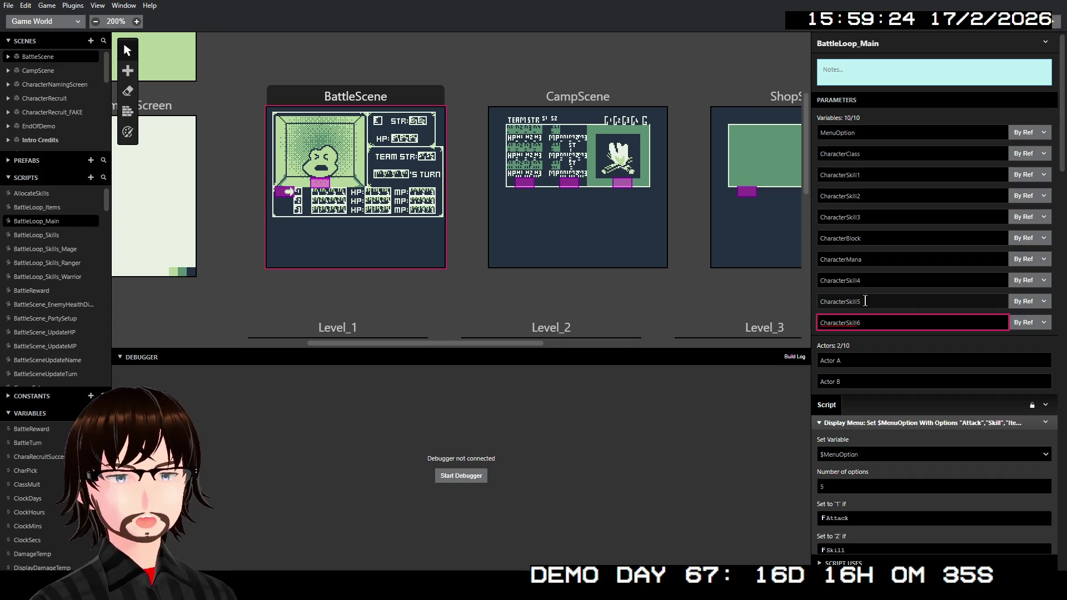
left_click(904, 345)
Rename the actor slots Actor A to Enemy and Actor B to BattleEffects.
left_click(879, 360)
key("ctrl+a")
type("Ene")
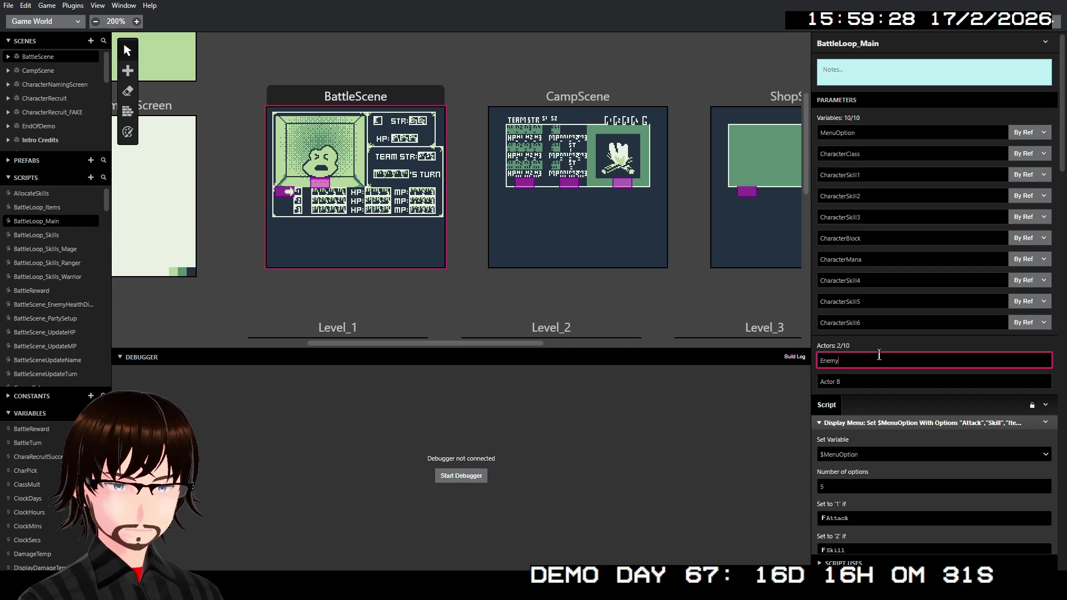
key("Tab")
type("Battle")
type("Effe")
type("cyt")
key("BackSpace")
key("BackSpace")
Finish the BattleEffects actor name and scroll through BattleLoop_Main's events.
type("ts")
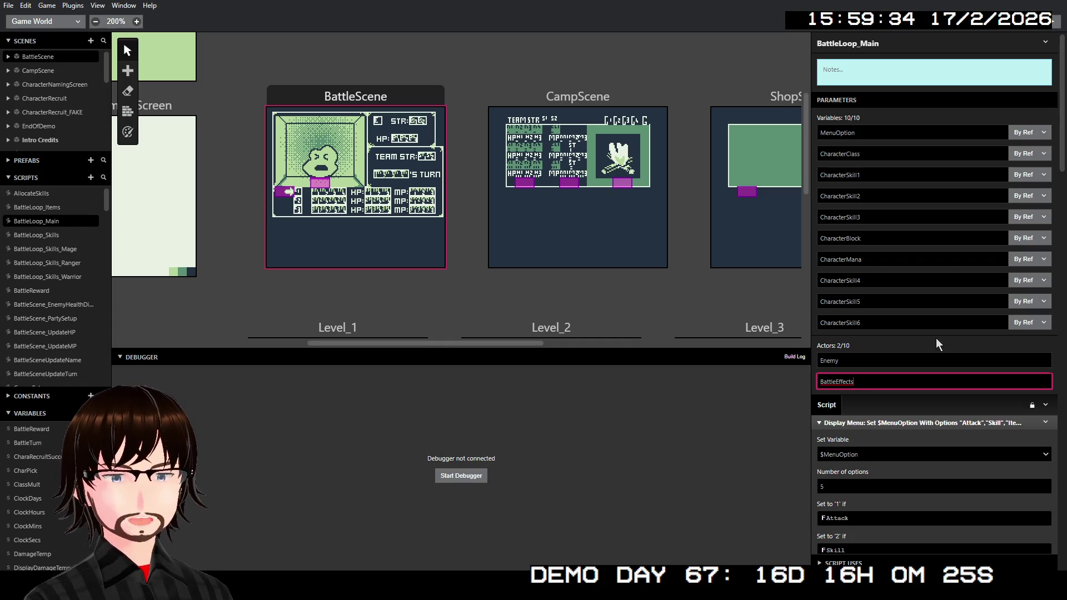
left_click(936, 338)
scroll(936, 356, "down", 5)
scroll(935, 370, "down", 4)
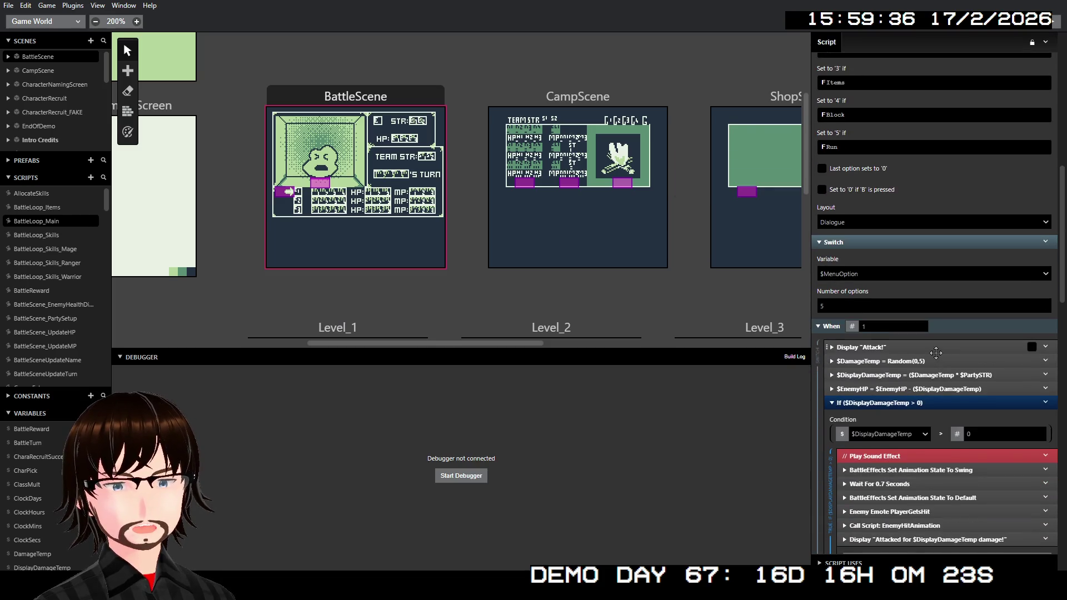
scroll(935, 353, "up", 1)
scroll(882, 328, "up", 5)
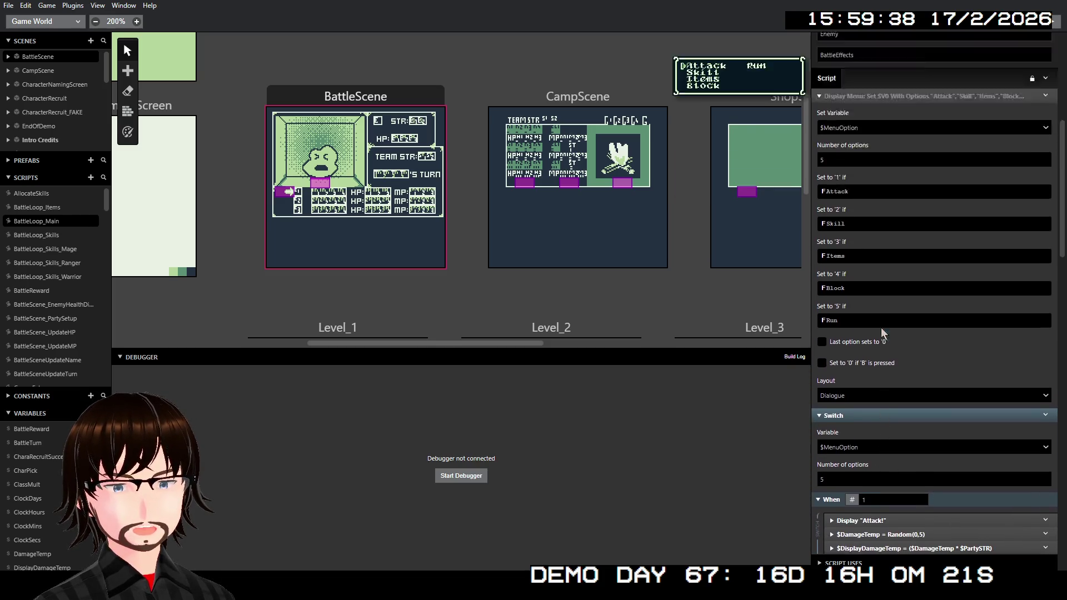
scroll(925, 268, "up", 3)
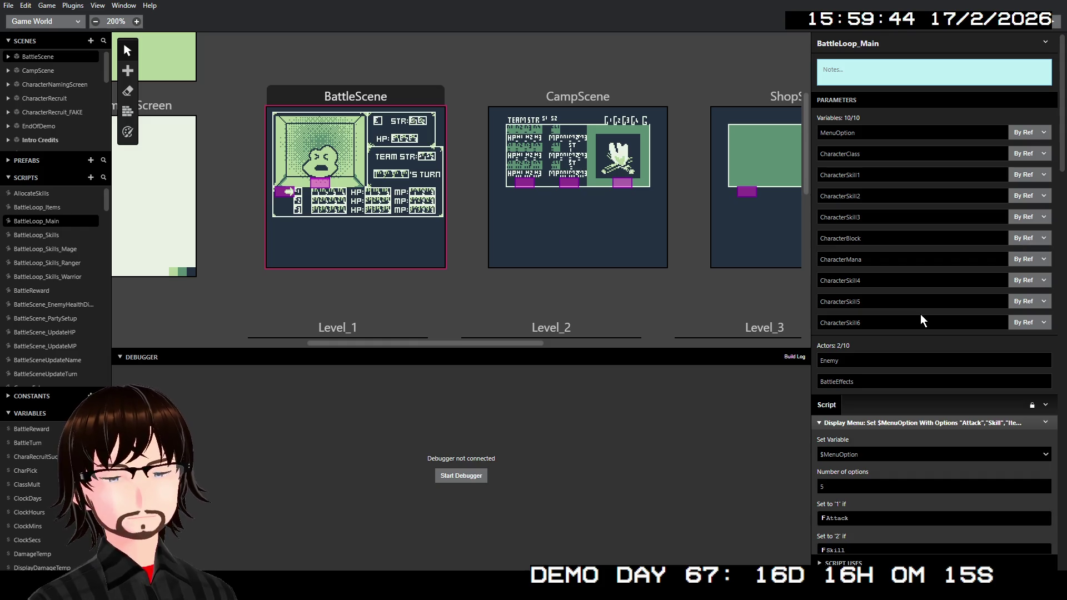
Check BattleScene's Call Script into BattleLoop_Main, revisit BattleLoop_Main, then open BattleLoop_Skills.
left_click(394, 95)
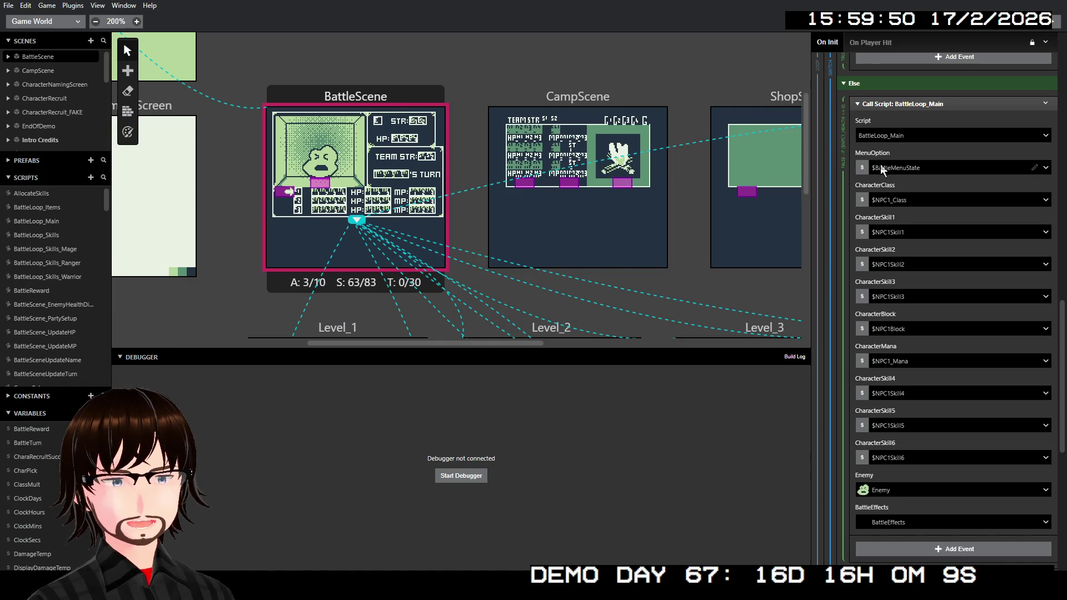
left_click(60, 218)
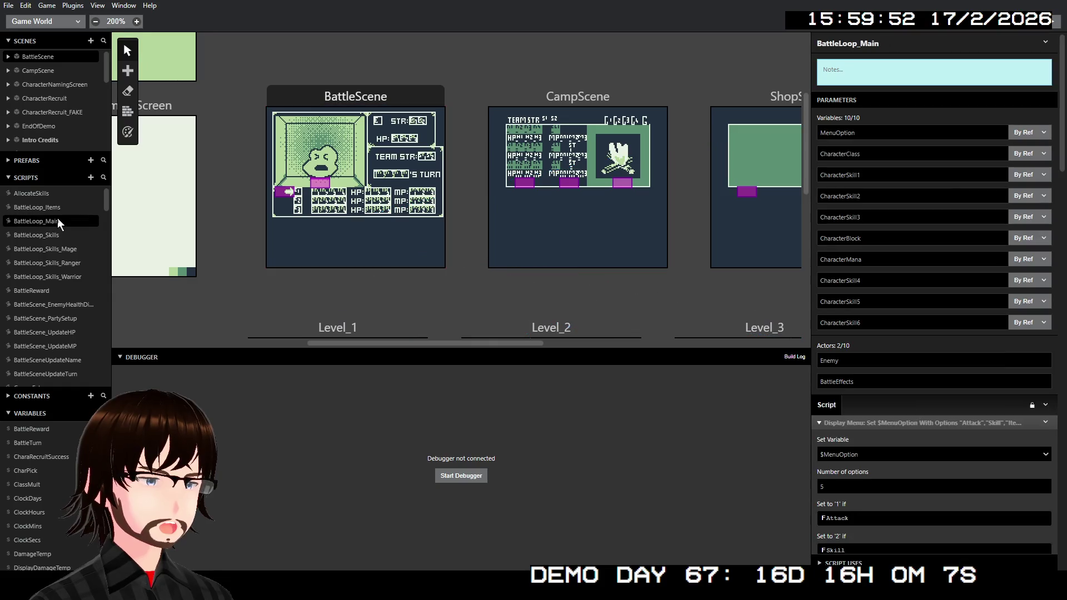
scroll(954, 215, "down", 5)
scroll(953, 220, "down", 10)
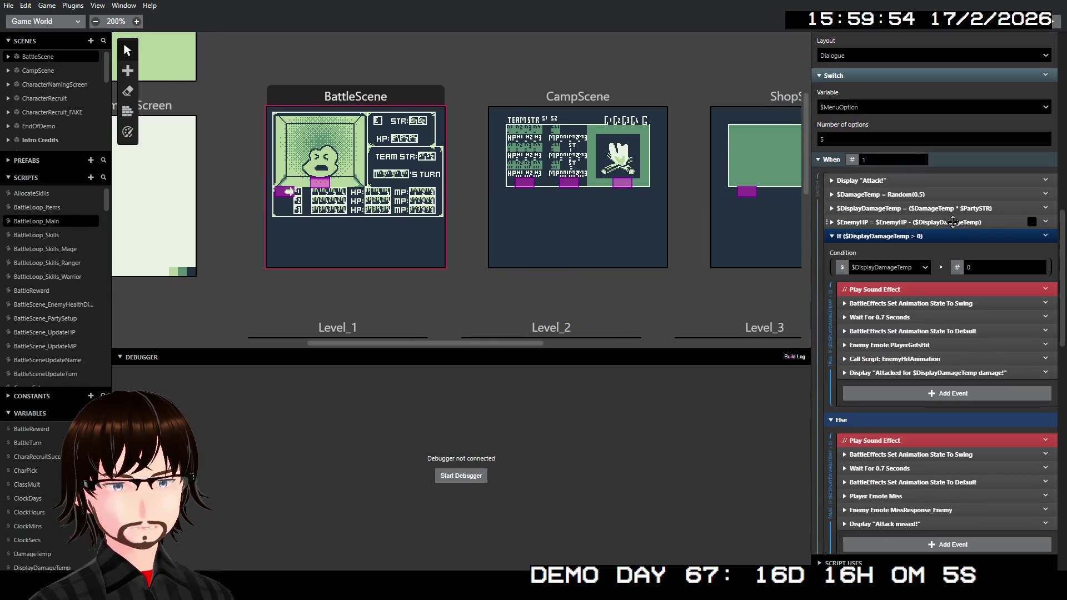
scroll(946, 306, "down", 3)
scroll(946, 306, "down", 6)
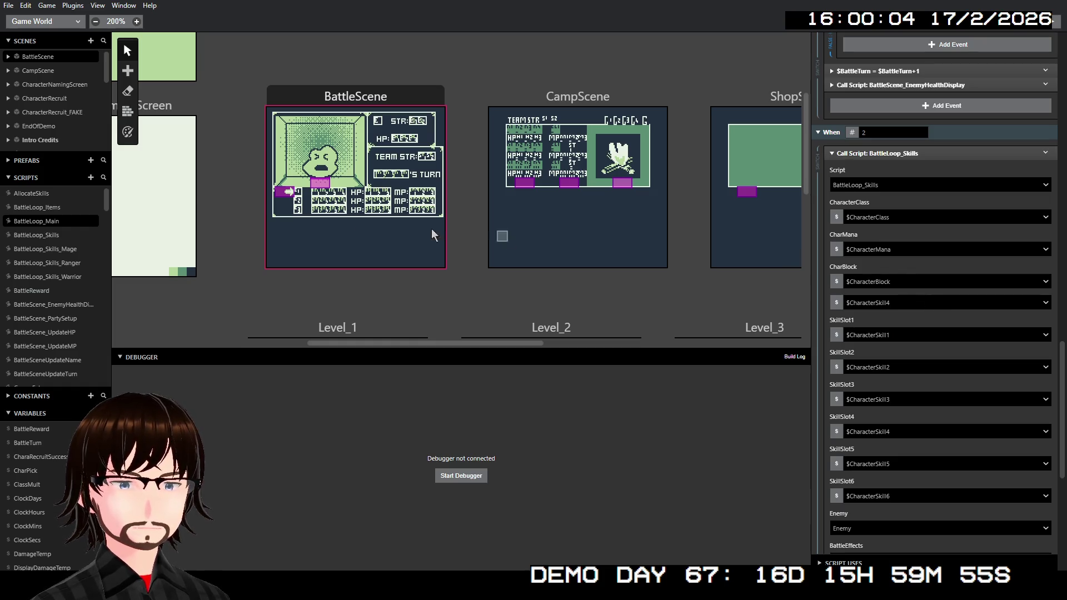
left_click(57, 234)
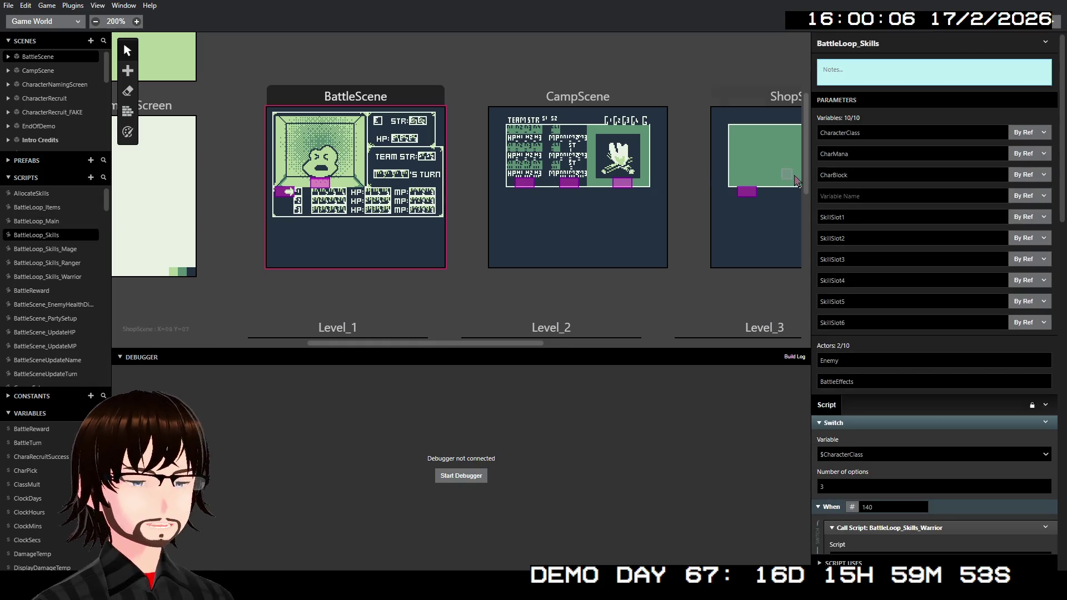
Name the empty parameter after CharBlock 'Nep' and scroll through the Switch event.
left_click(870, 195)
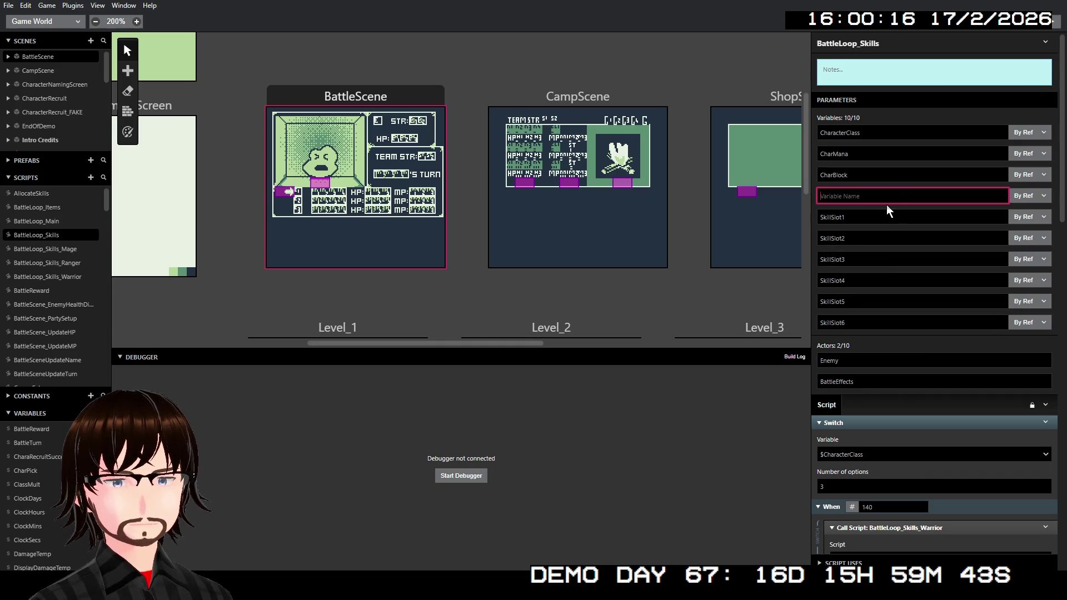
type("Nep")
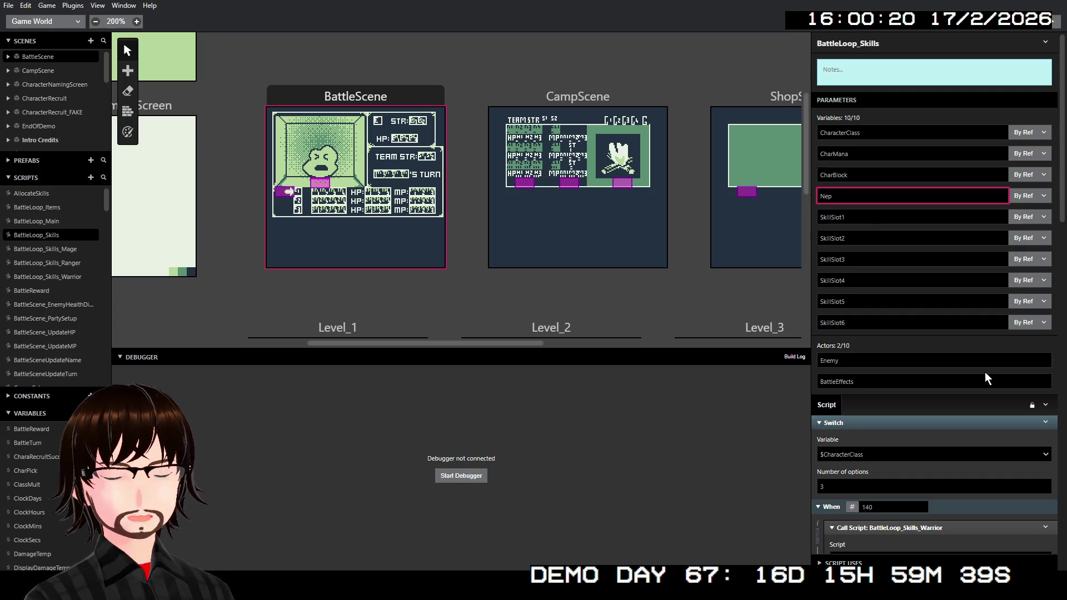
left_click(971, 352)
scroll(970, 367, "down", 10)
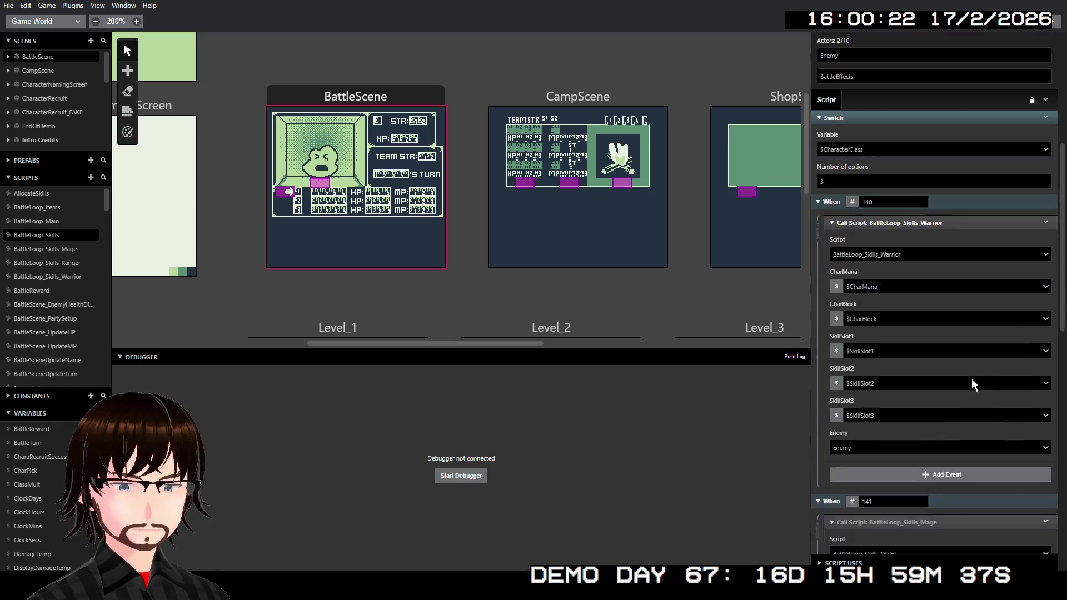
scroll(973, 339, "down", 8)
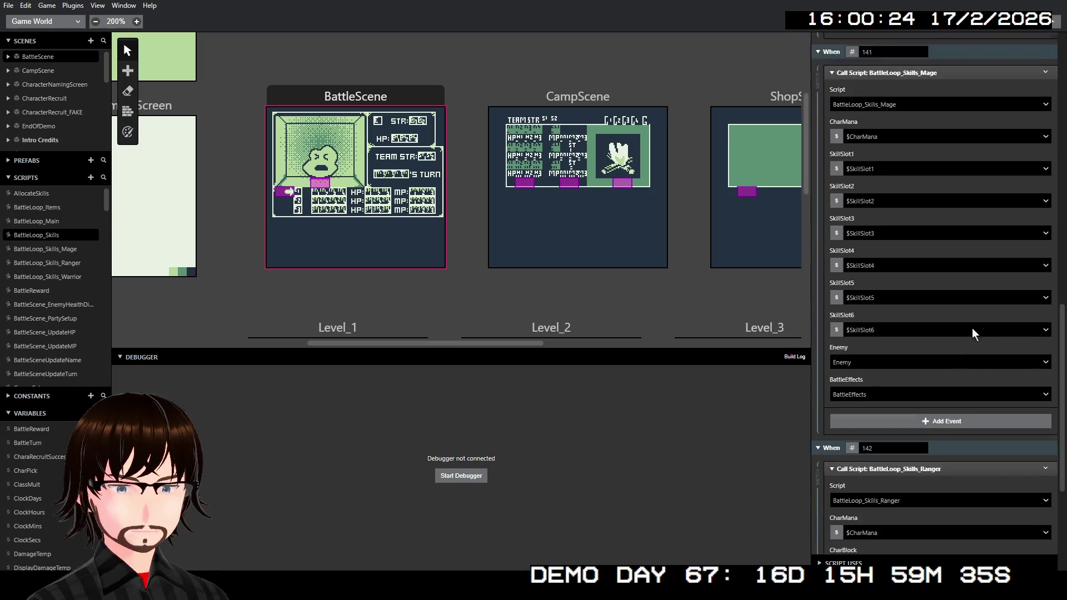
scroll(965, 345, "up", 15)
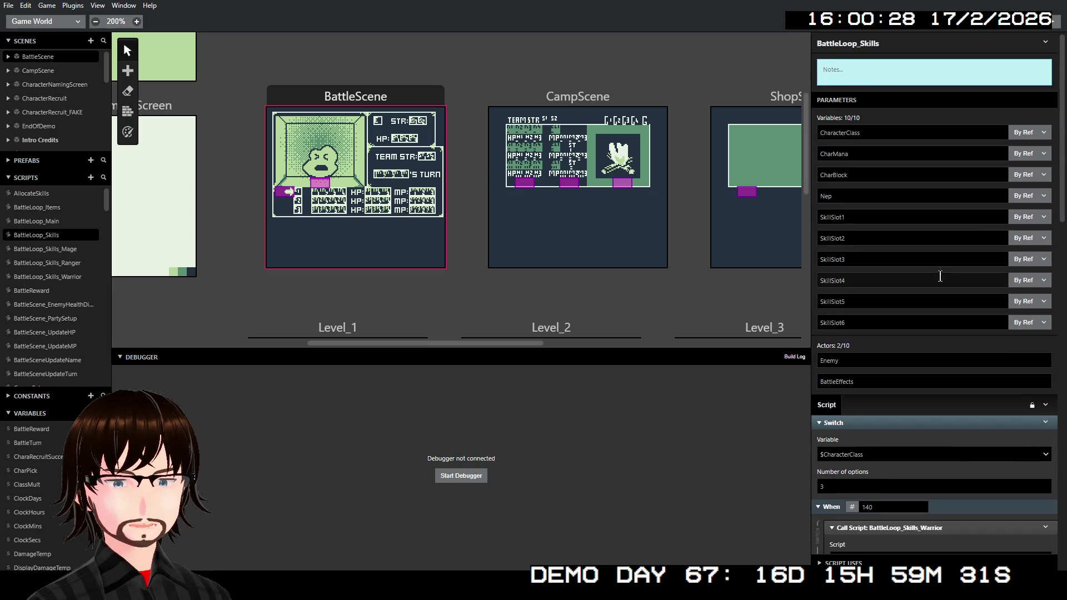
scroll(926, 194, "down", 5)
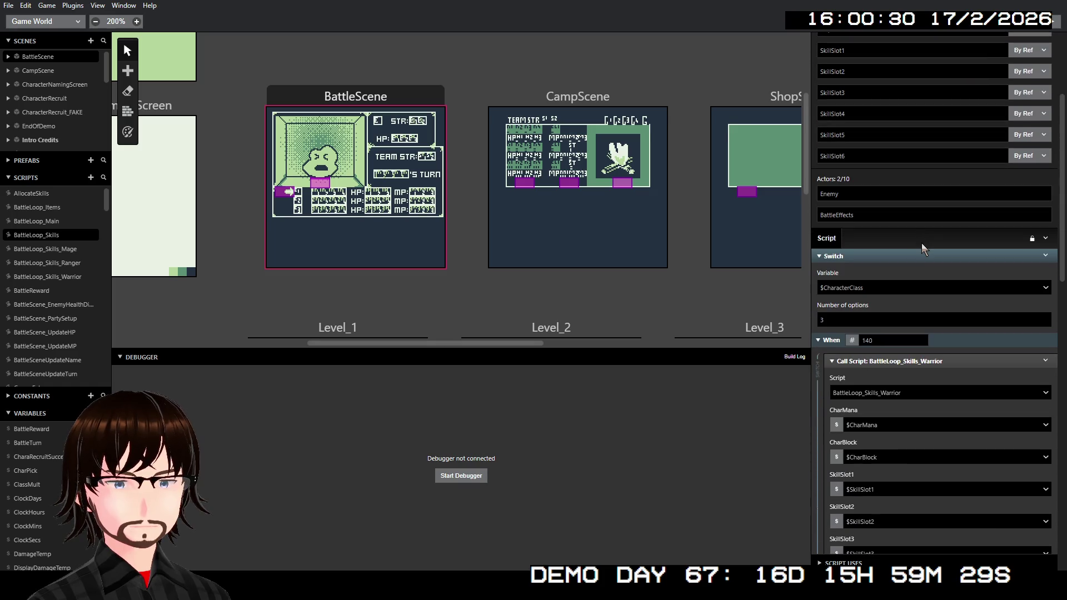
scroll(934, 229, "down", 5)
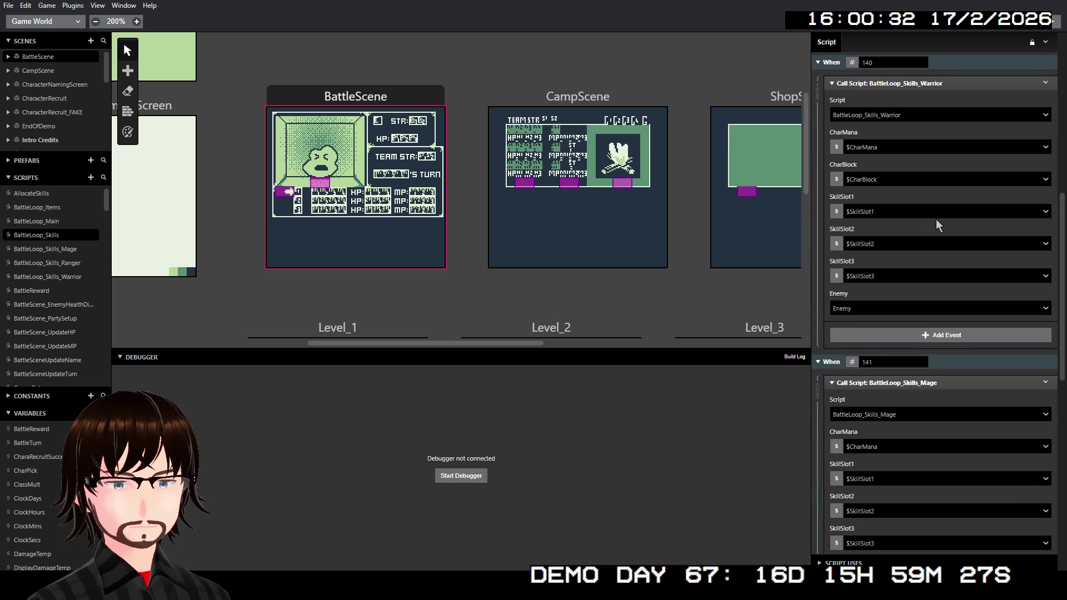
scroll(936, 218, "up", 10)
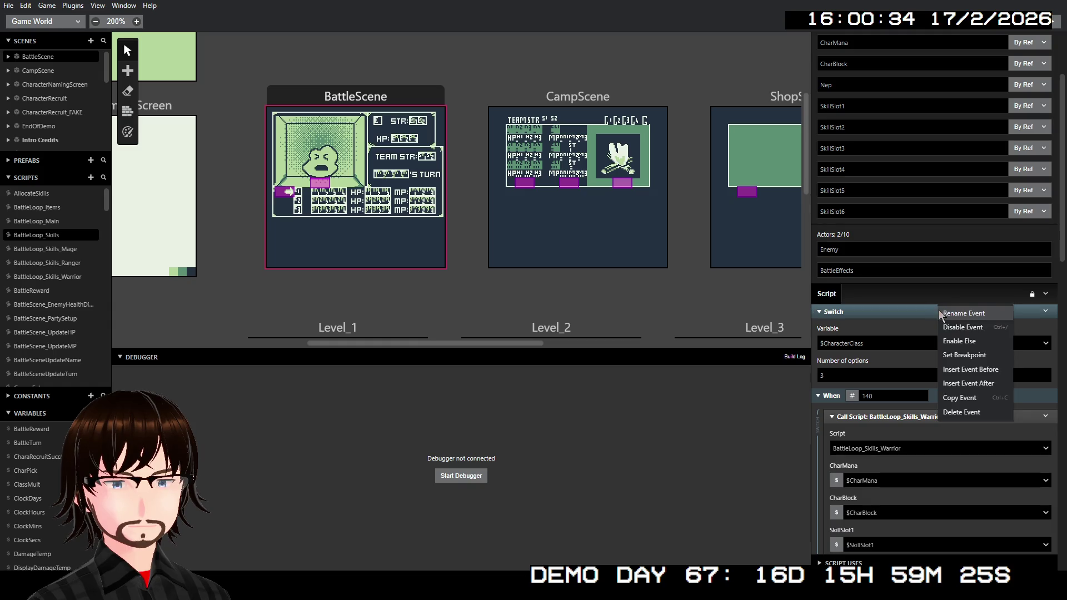
Delete the CharacterClass Switch event with its Warrior, Mage and Ranger calls.
right_click(940, 311)
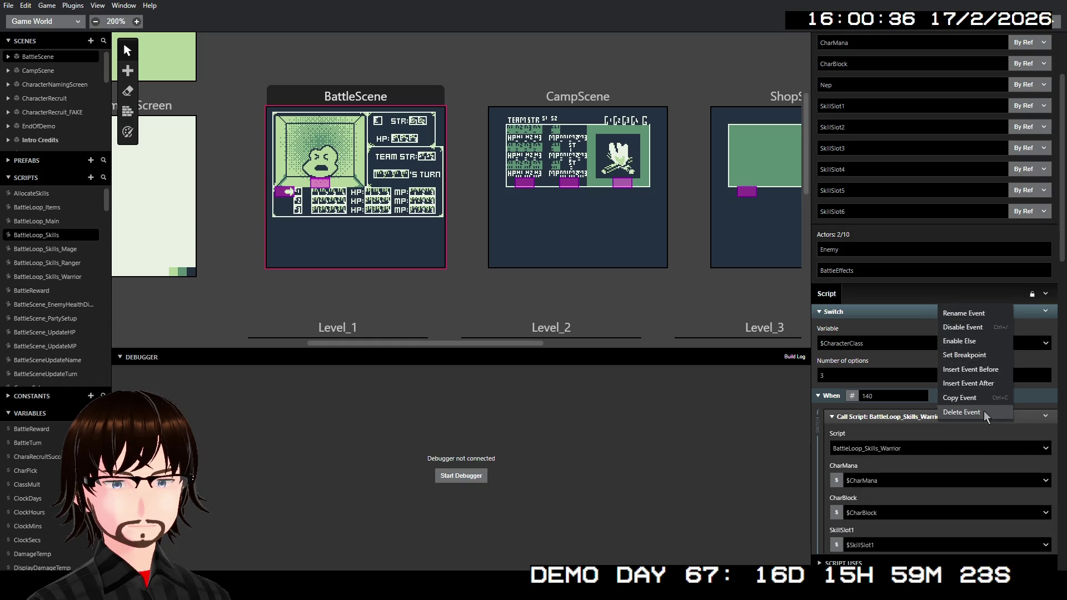
left_click(918, 298)
scroll(949, 322, "down", 10)
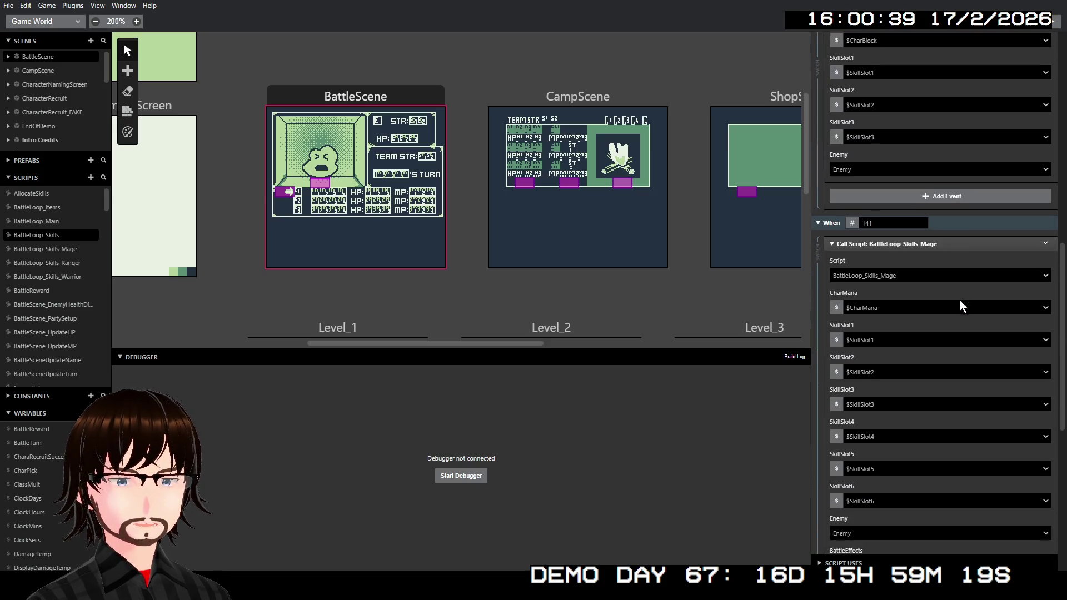
scroll(962, 298, "up", 10)
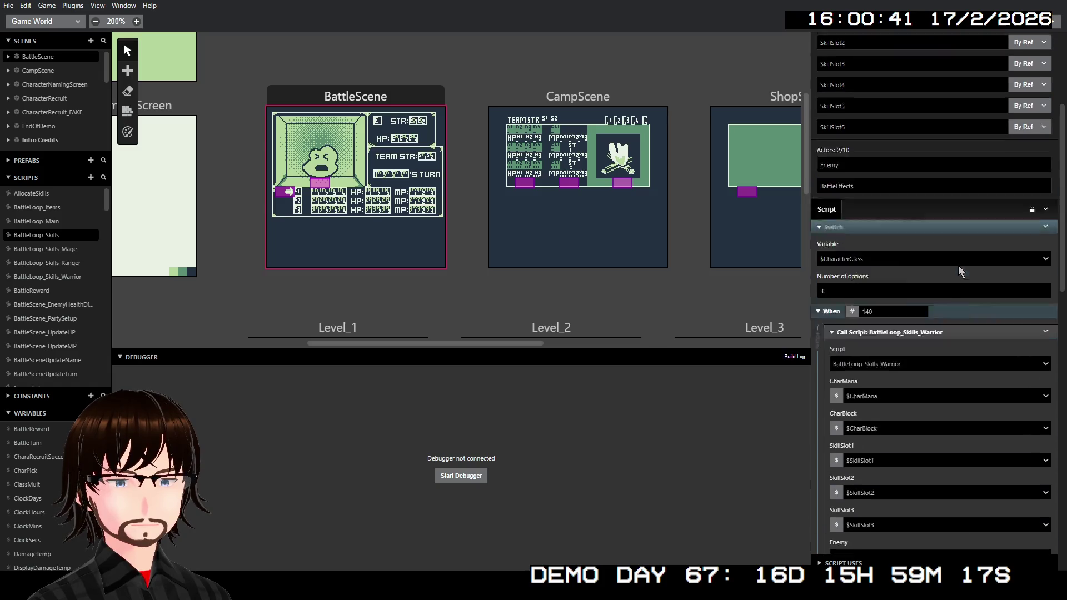
right_click(944, 262)
left_click(969, 366)
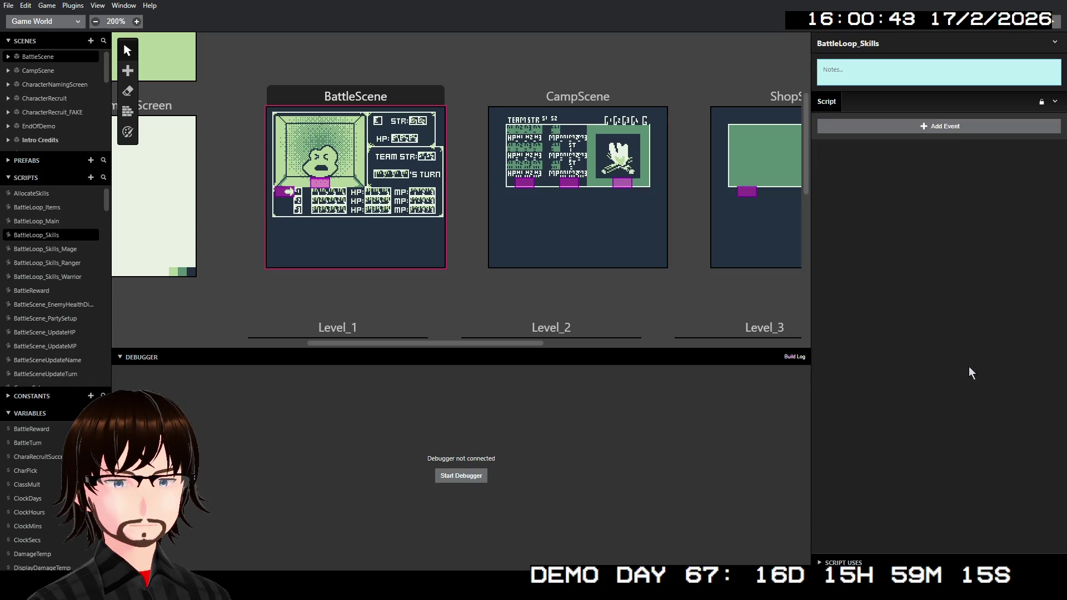
Add a Switch event and rename its Variable A parameter to CharacterClass.
left_click(961, 128)
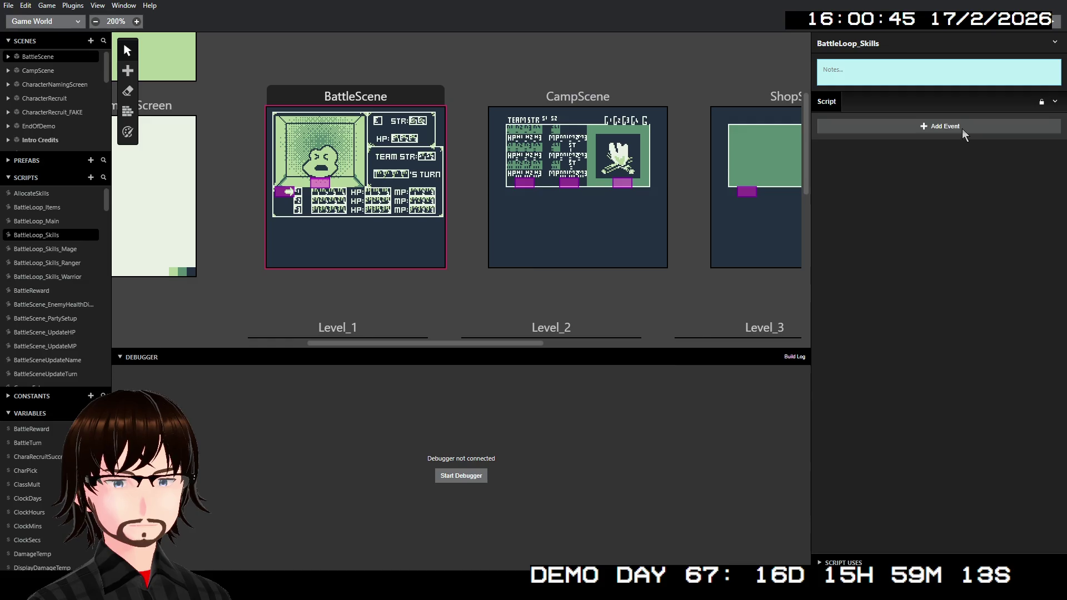
type("Sw")
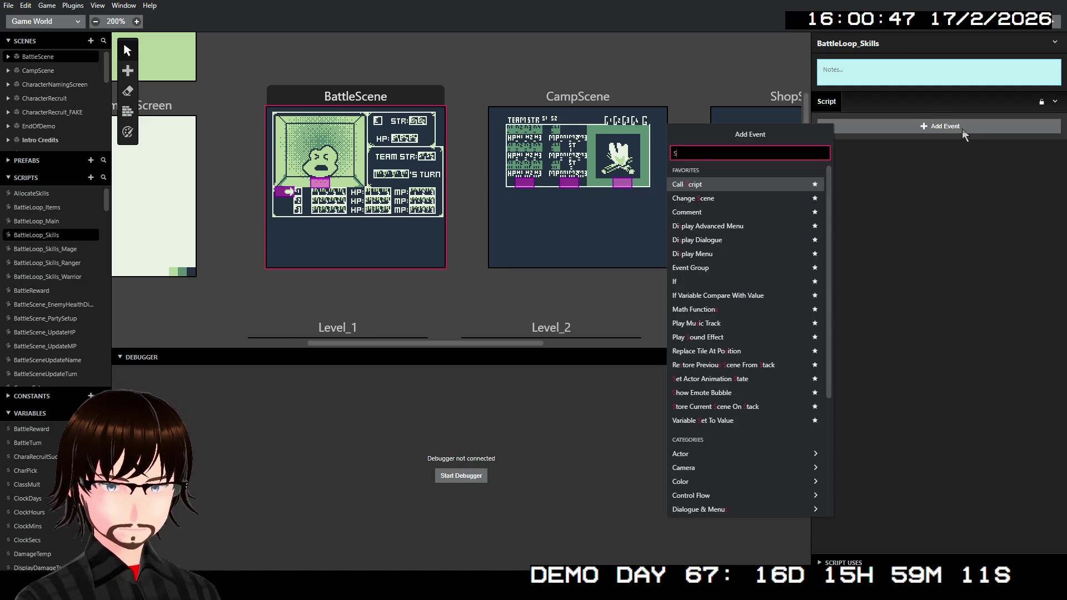
key("Return")
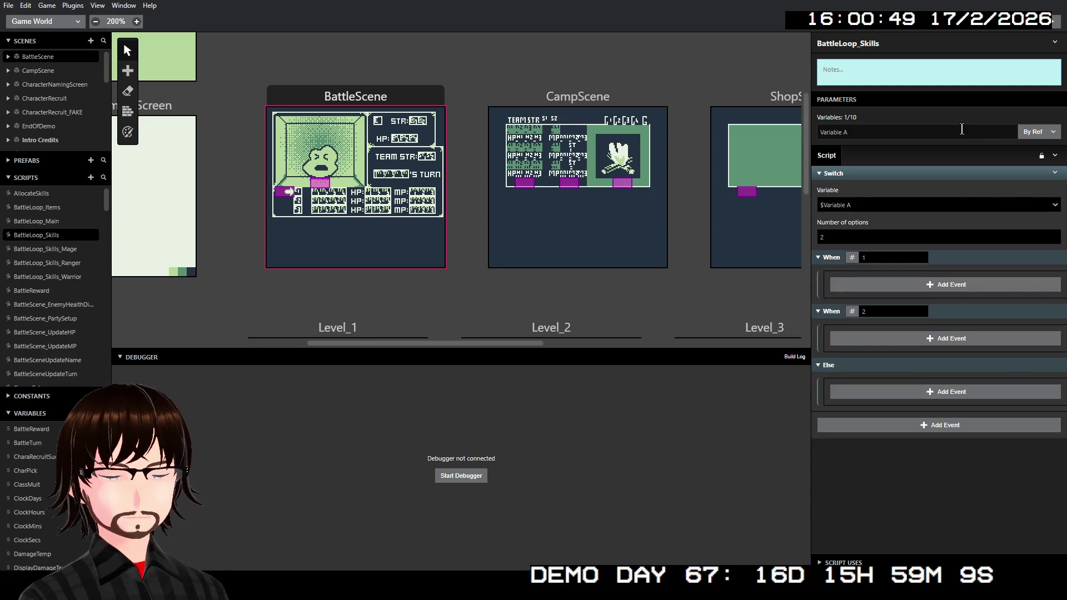
left_click(856, 203)
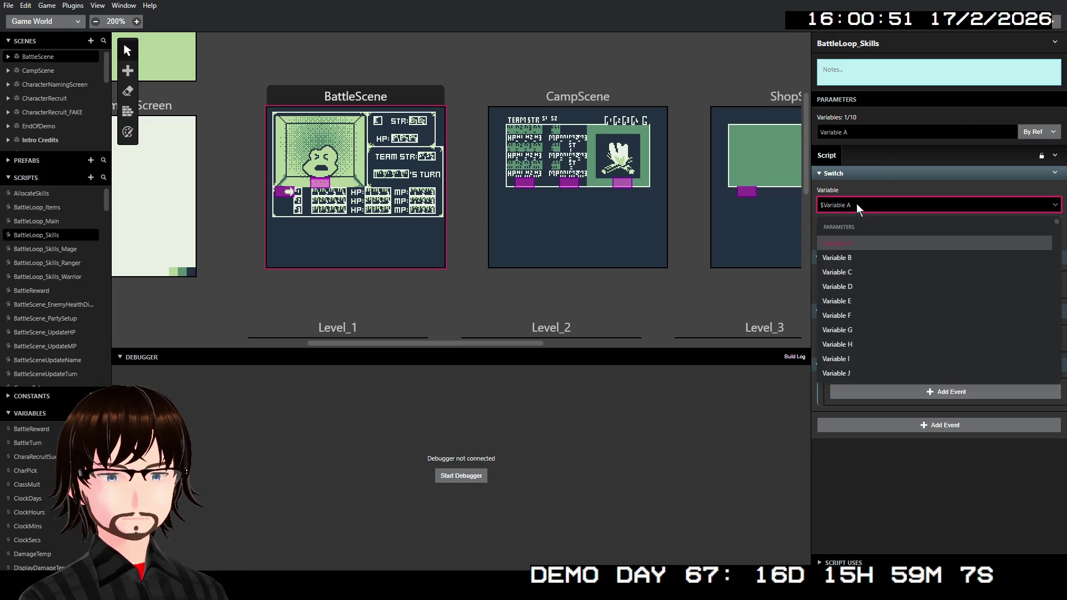
left_click(865, 131)
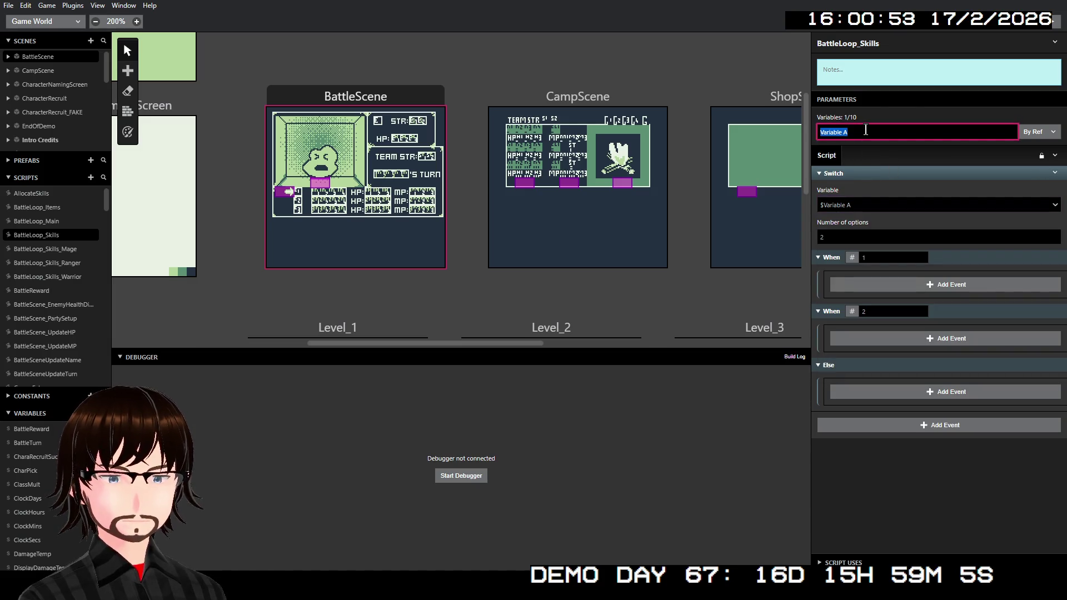
type("CharacterCla")
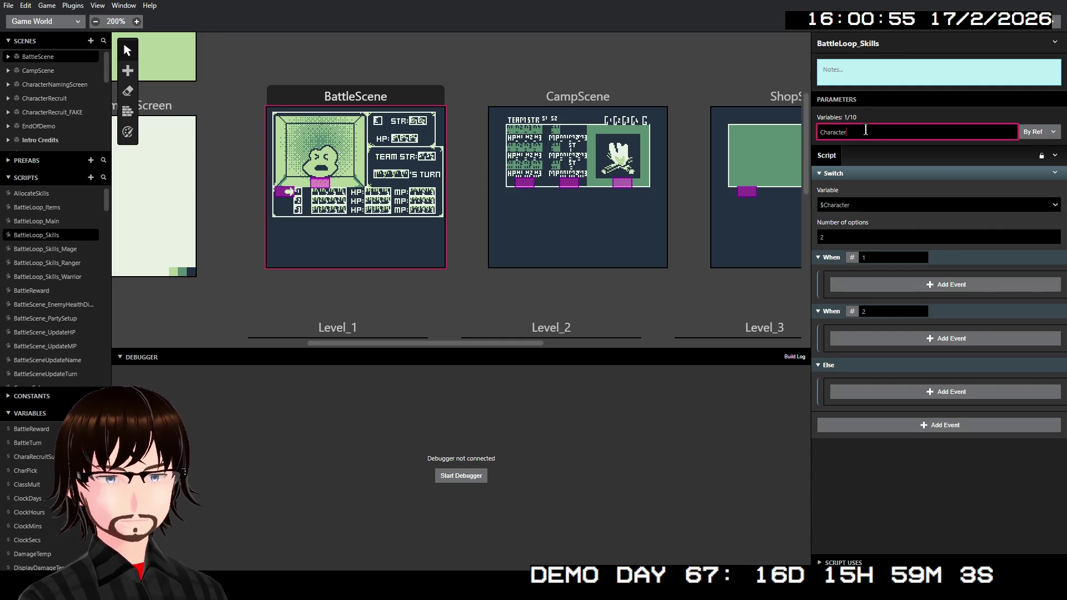
type("ss")
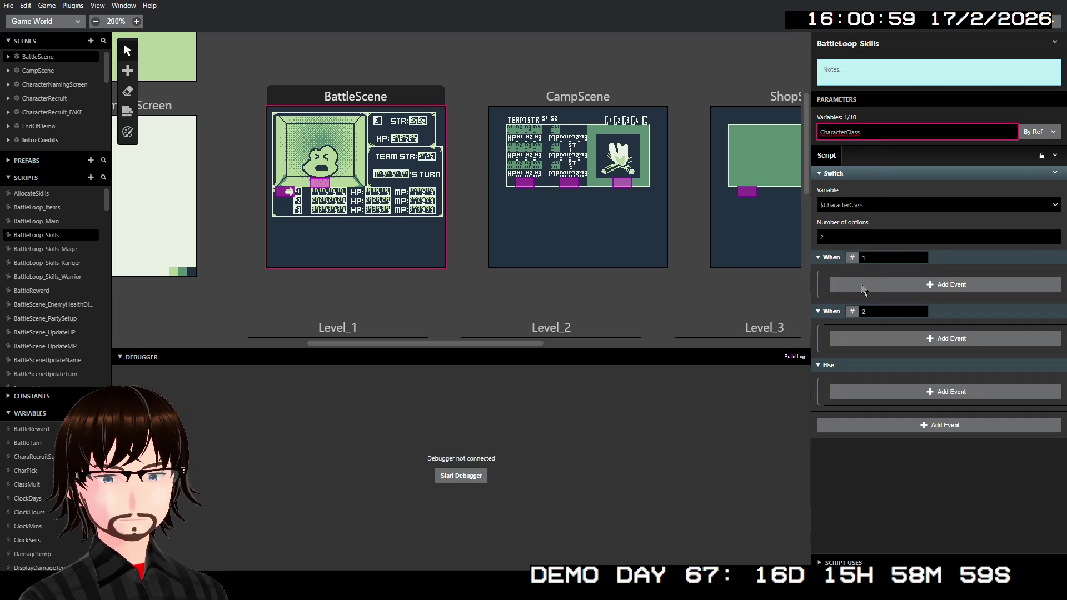
Set the switch to three cases with values 140, 141 and 142.
double_click(880, 258)
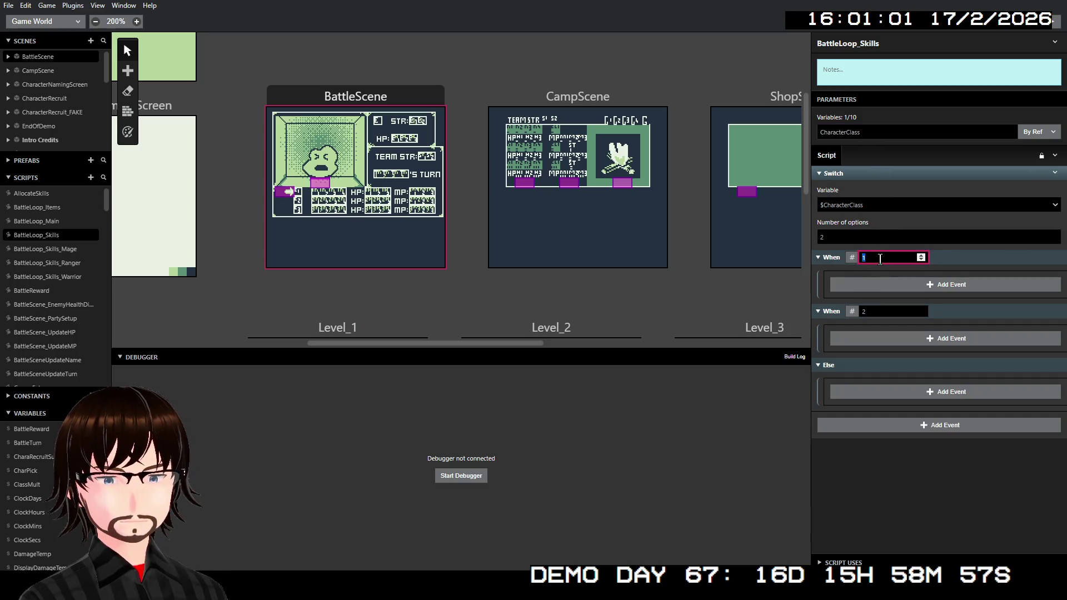
type("140")
double_click(870, 311)
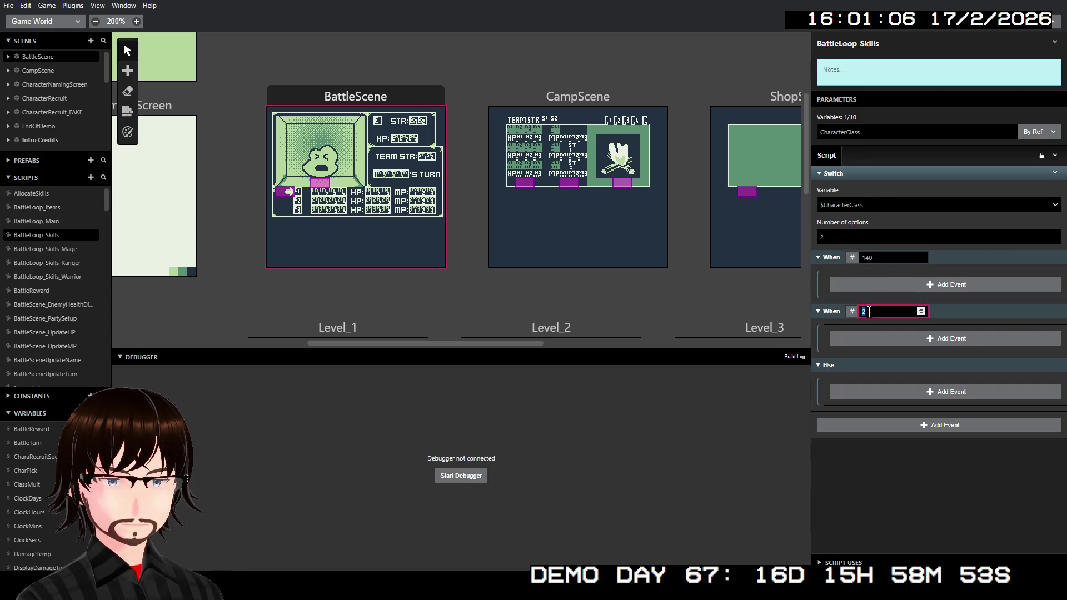
type("141")
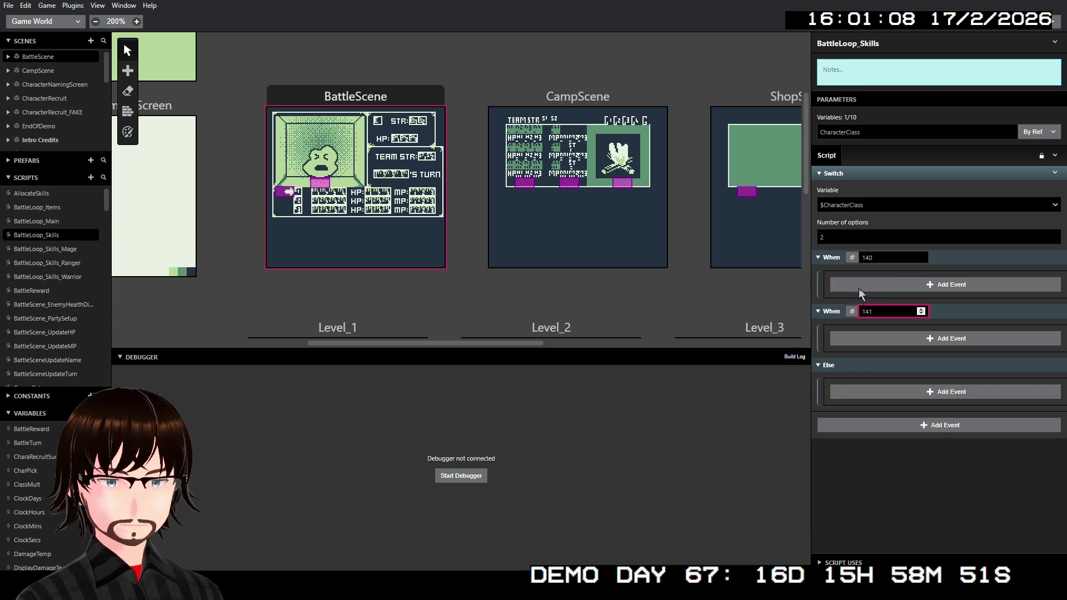
double_click(854, 238)
type("3")
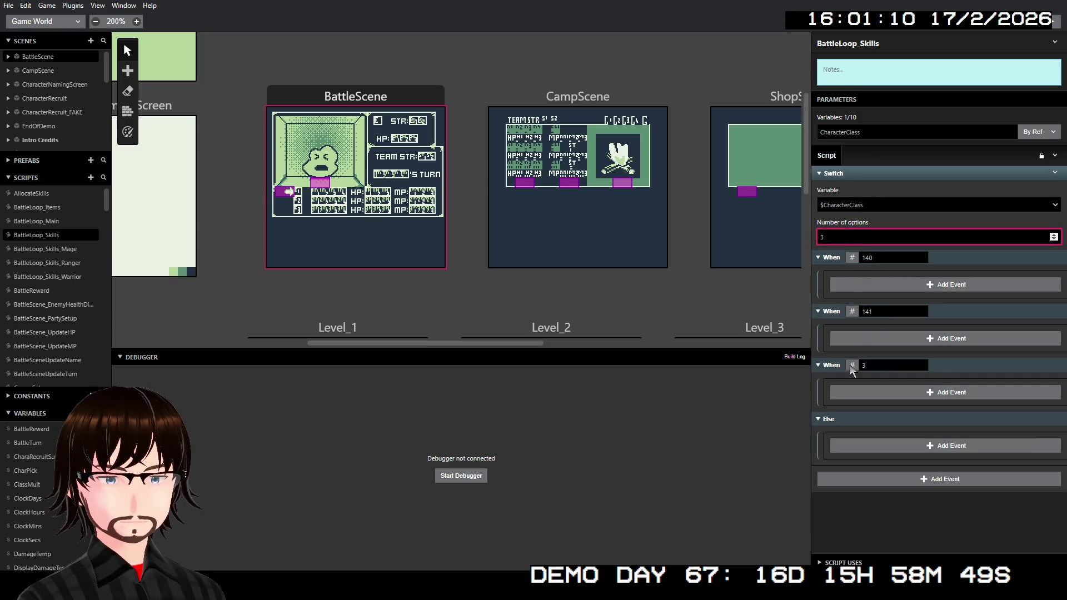
left_click(875, 366)
type("2")
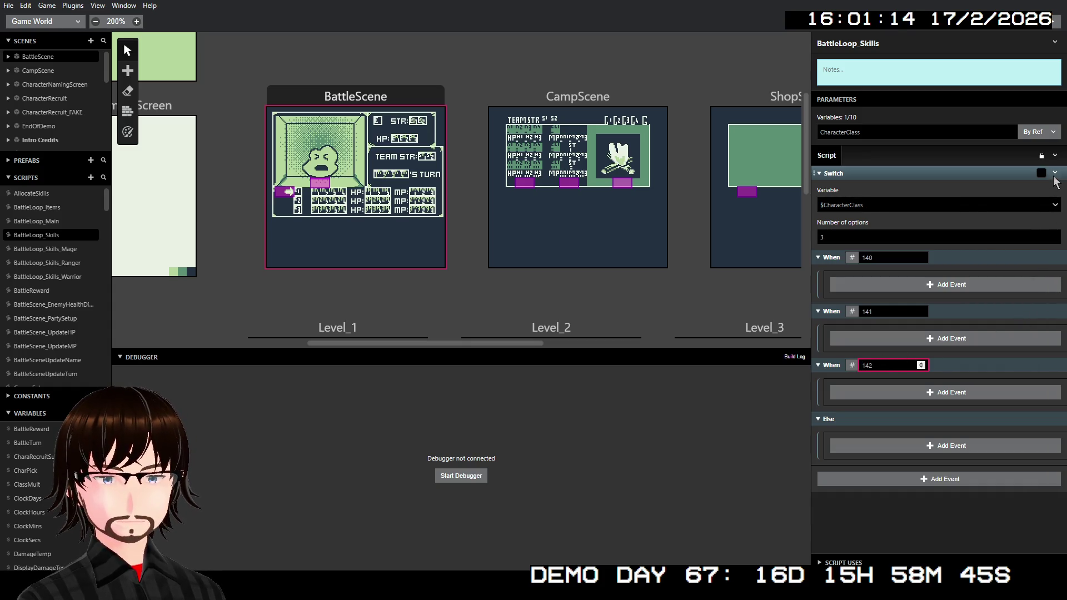
Disable the switch's Else branch.
left_click(1054, 174)
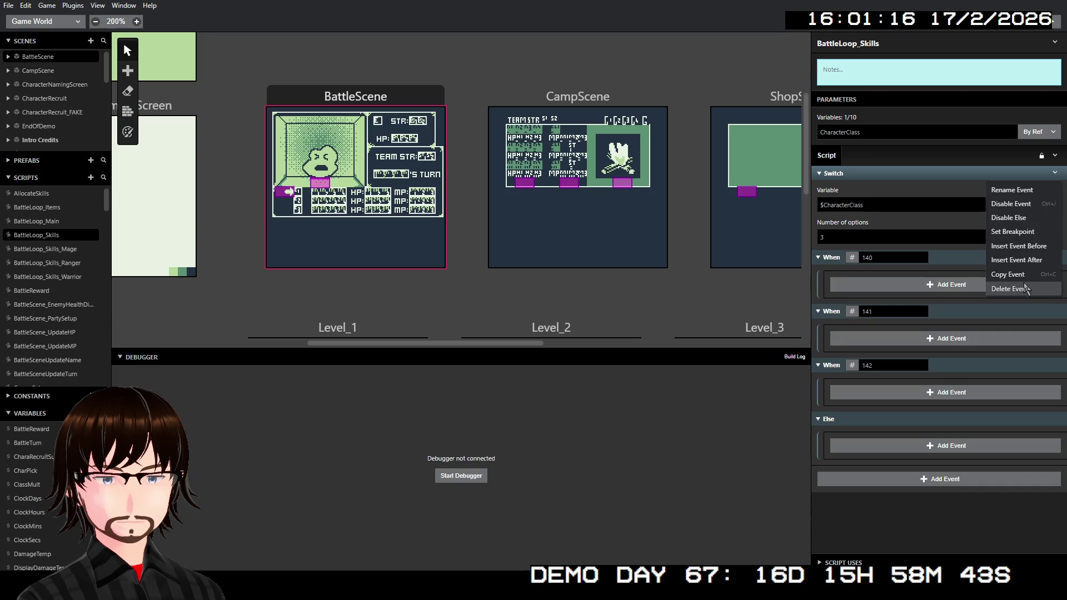
left_click(1023, 218)
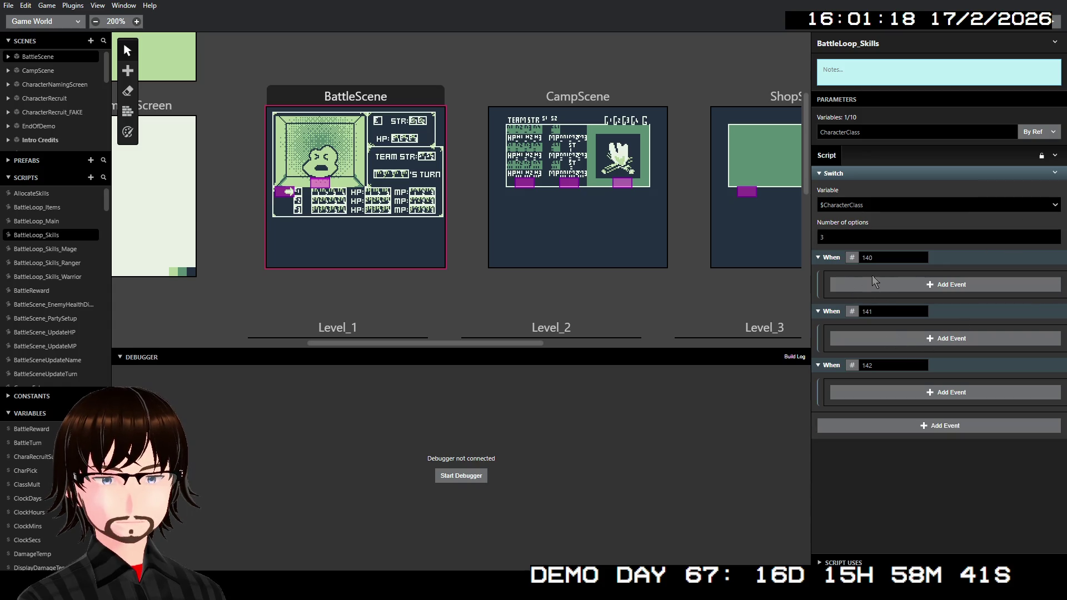
left_click(884, 284)
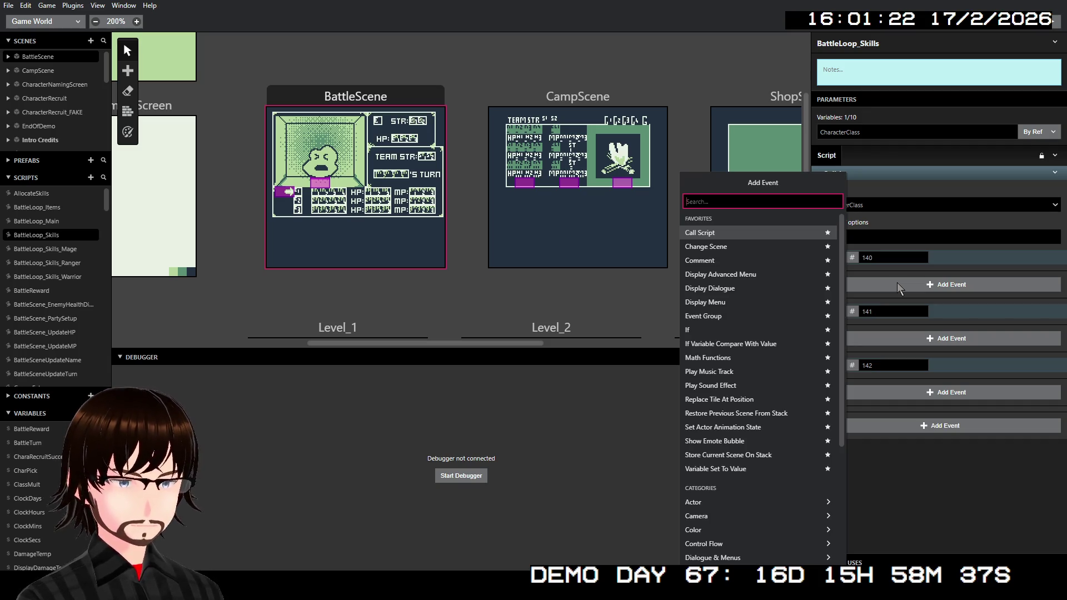
Under case 140, call BattleLoop_Skills_Warrior, passing new Variables B and C as CharMana and CharBlock.
left_click(790, 236)
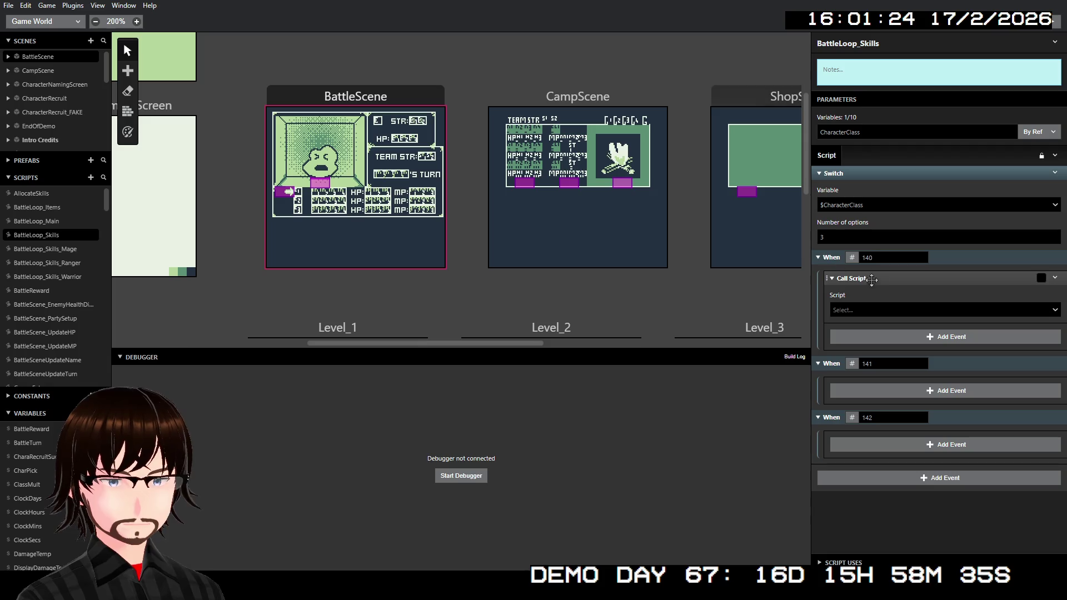
left_click(892, 306)
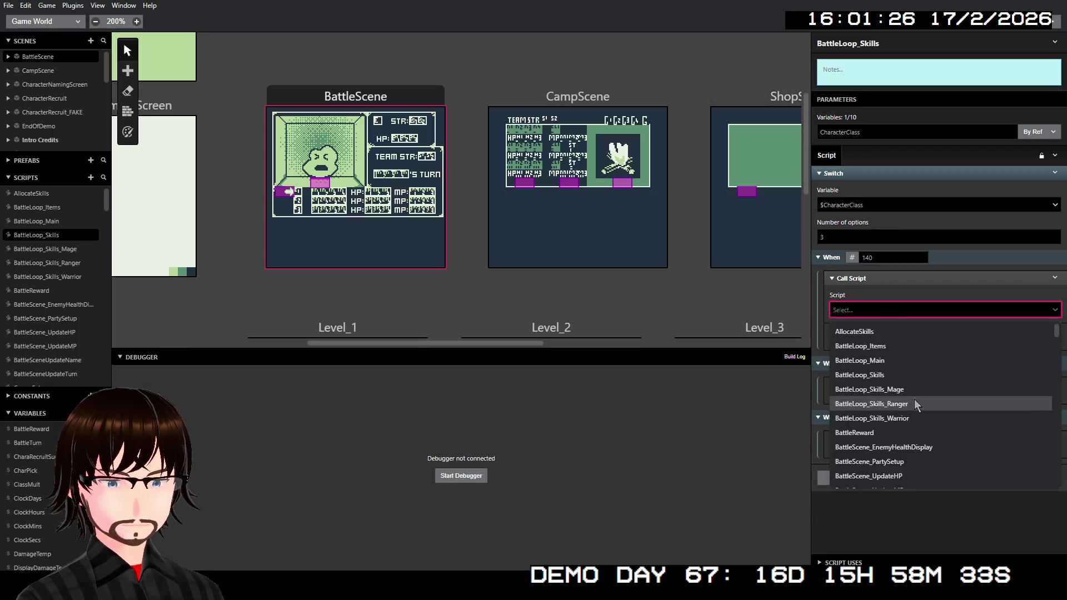
left_click(916, 417)
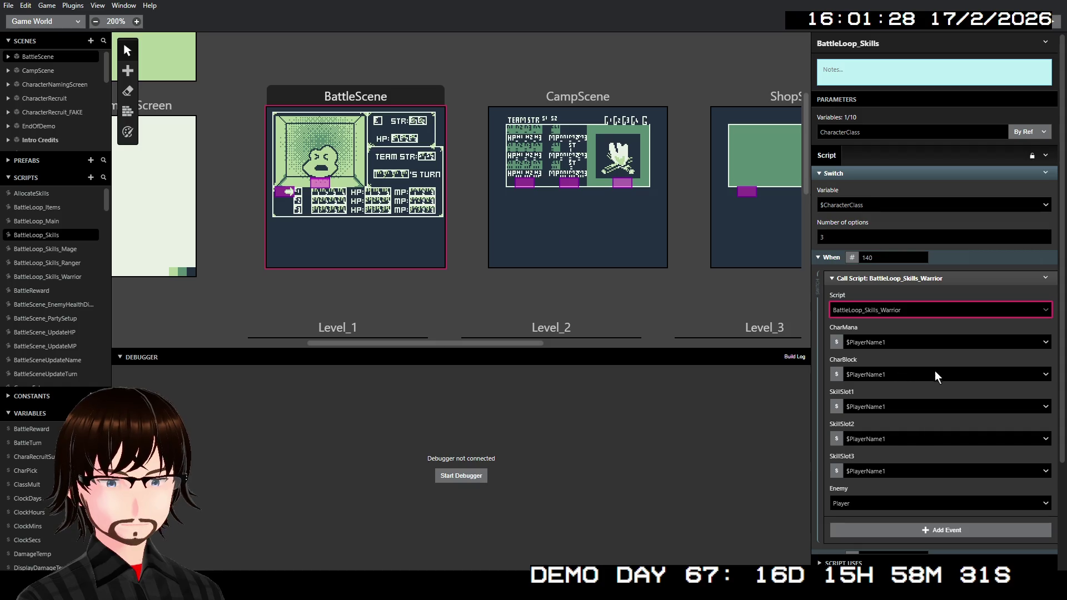
left_click(905, 337)
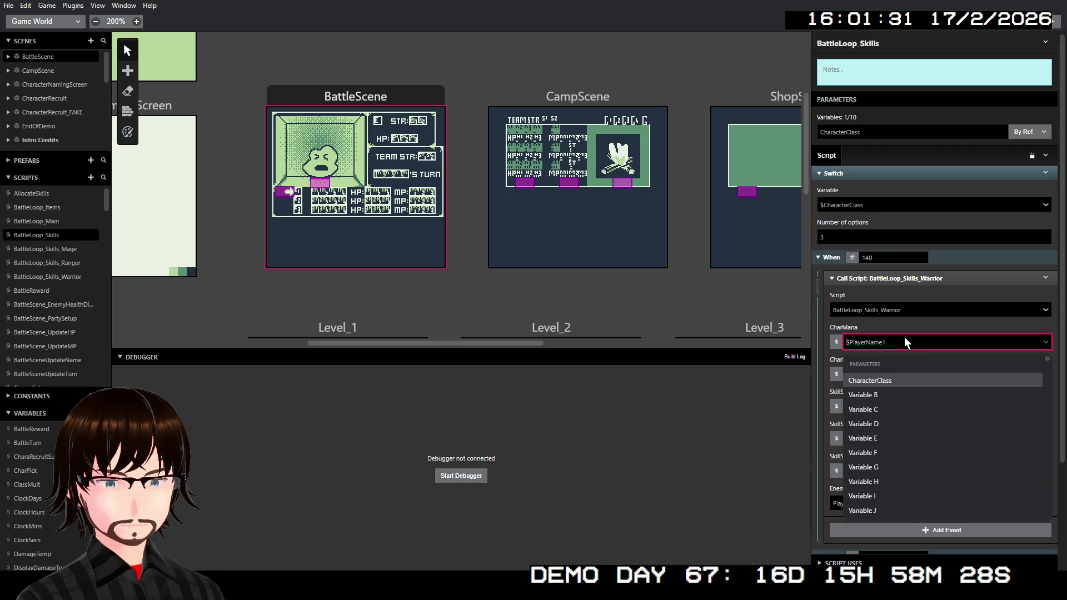
left_click(898, 394)
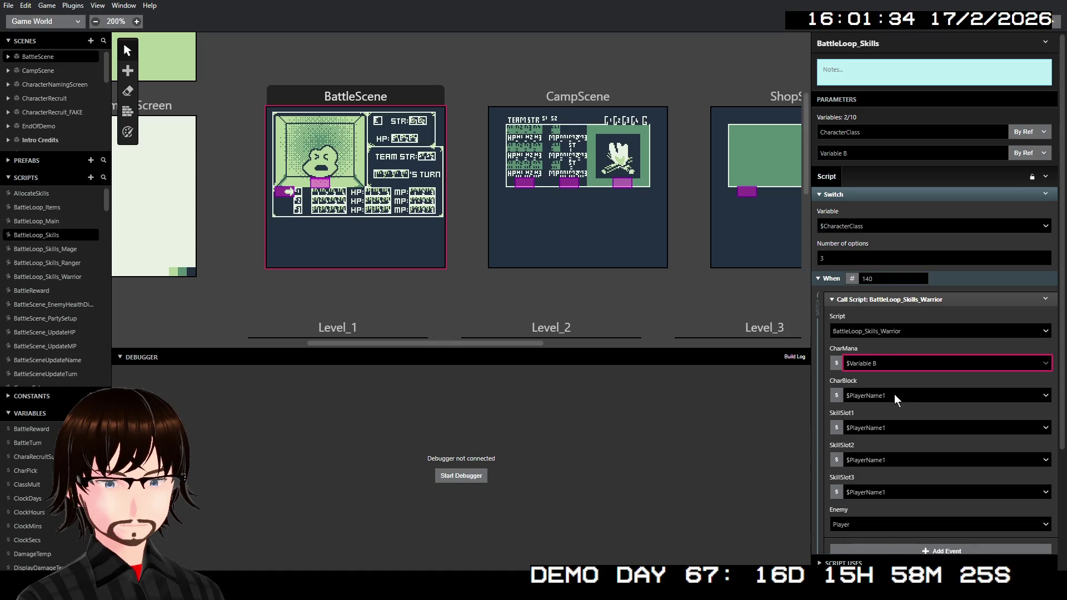
left_click(895, 395)
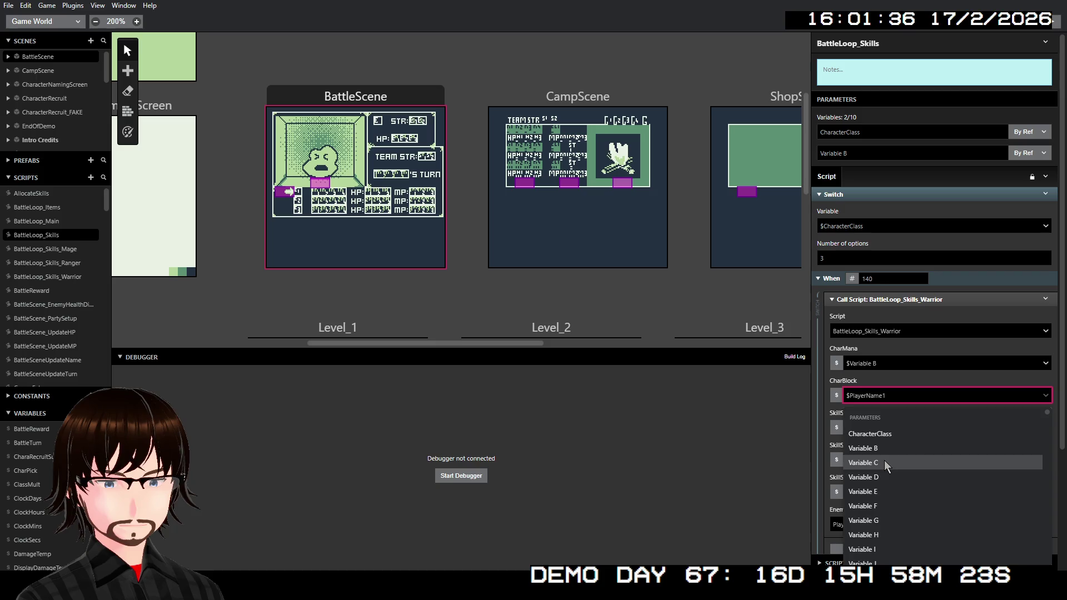
left_click(884, 462)
Pass Variables D, E and F as SkillSlot1, SkillSlot2 and SkillSlot3.
scroll(927, 423, "down", 1)
scroll(926, 419, "down", 1)
left_click(898, 392)
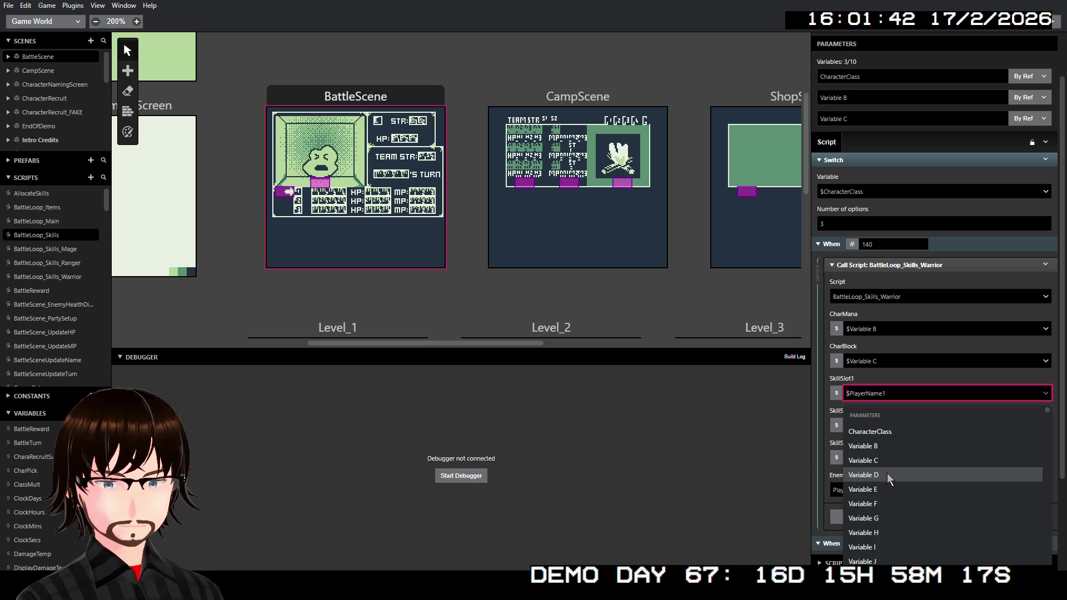
left_click(887, 472)
left_click(889, 449)
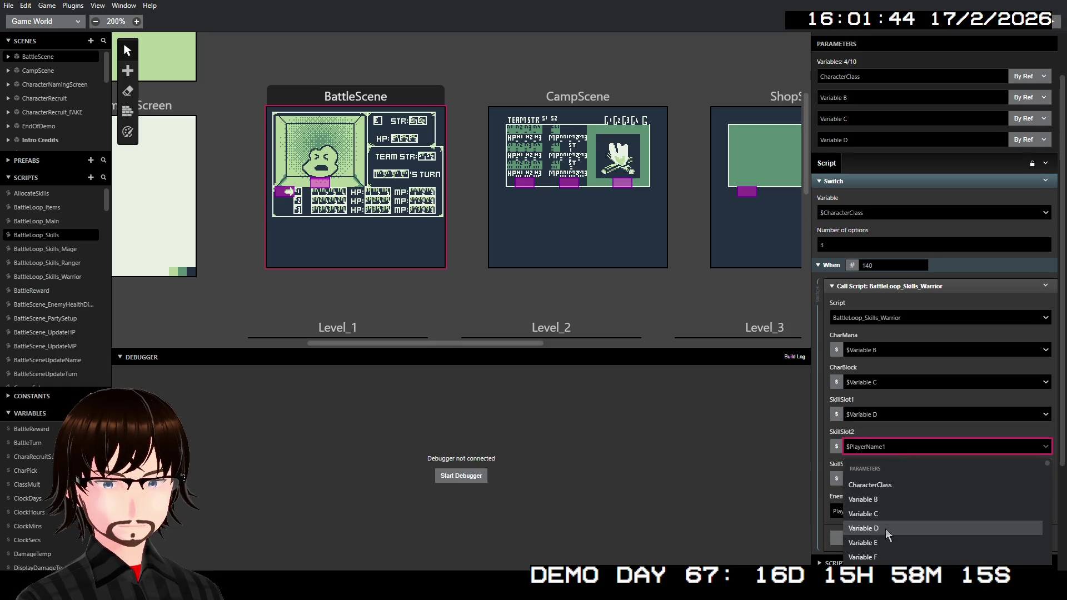
left_click(885, 537)
left_click(886, 503)
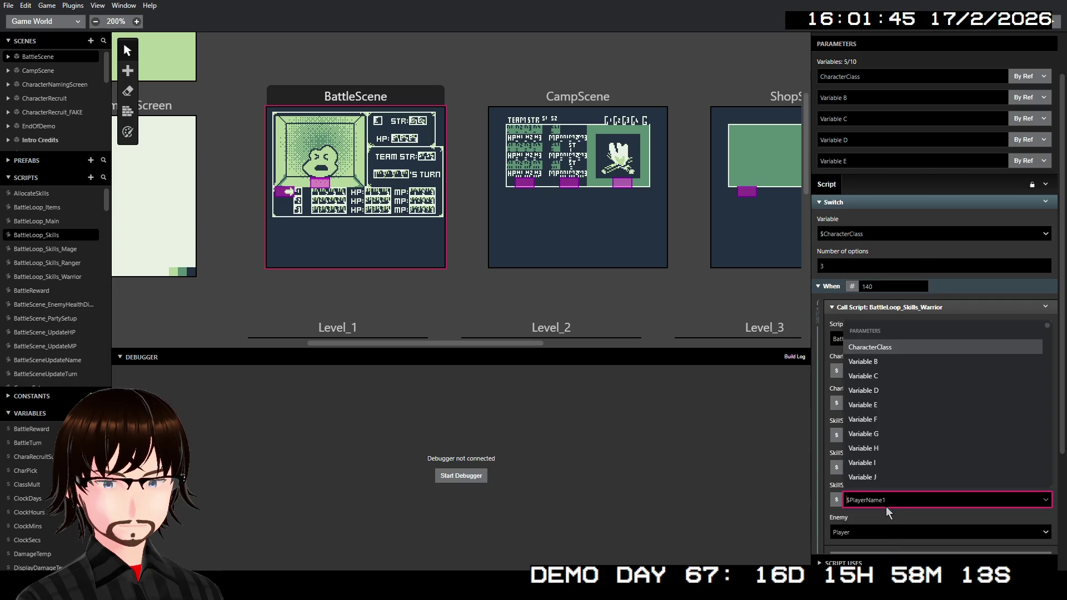
left_click(883, 419)
left_click(883, 98)
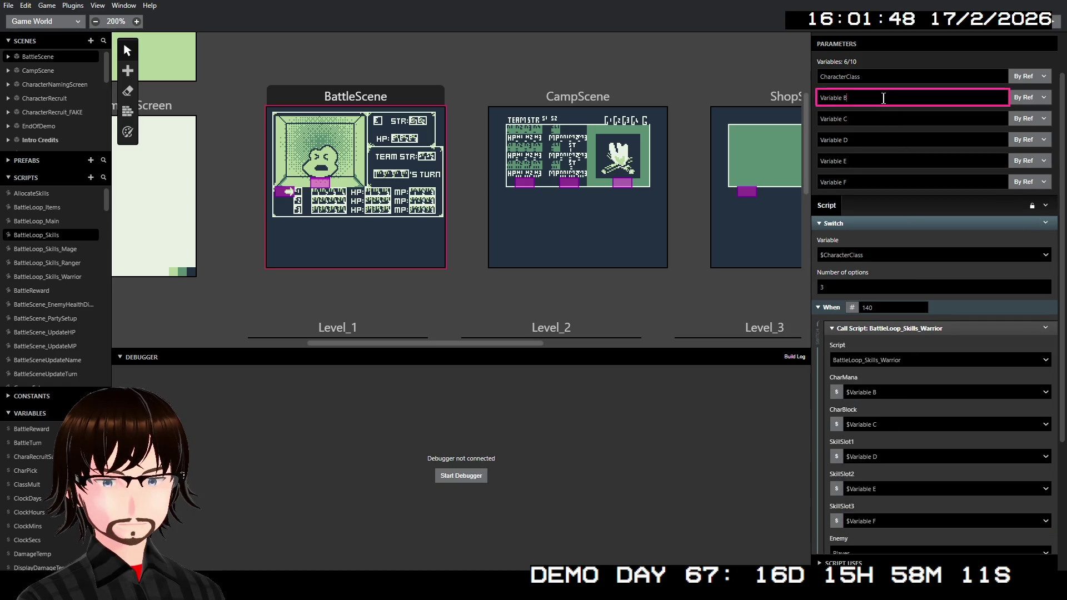
Rename the Variable B–F parameters to CharacterMana, CharMana, SkillSlot1, SkillSlot2 and SkillSlot3.
key("ctrl+a")
type("Characte")
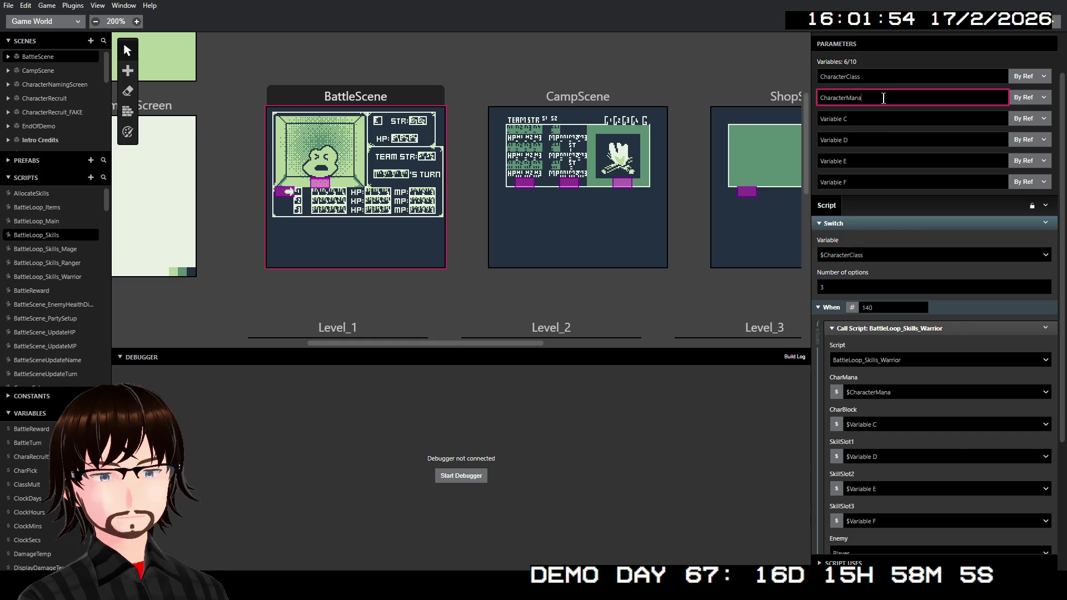
key("Tab")
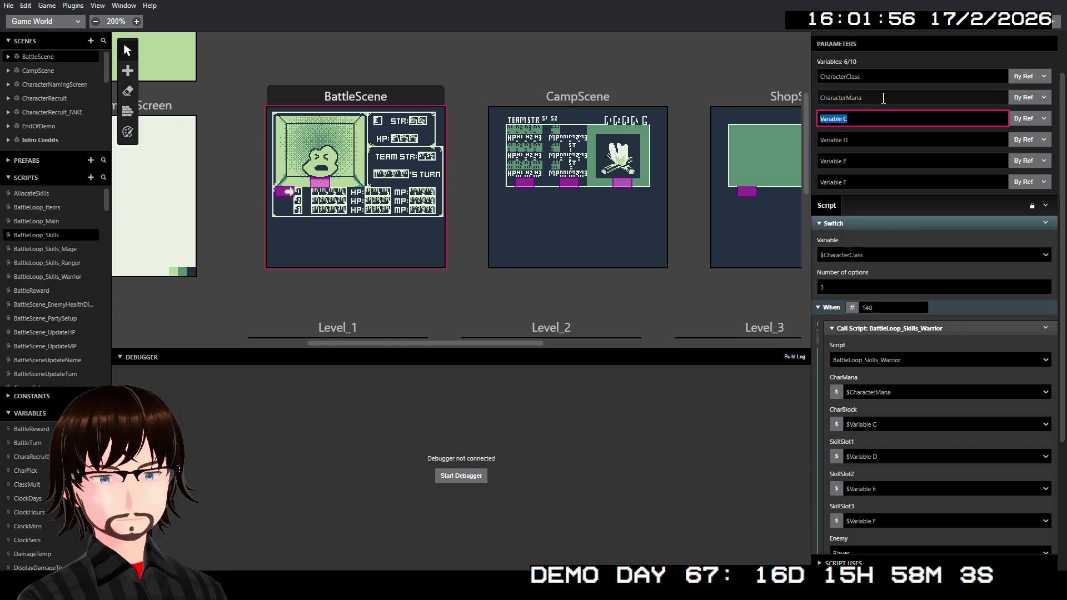
type("CharMana")
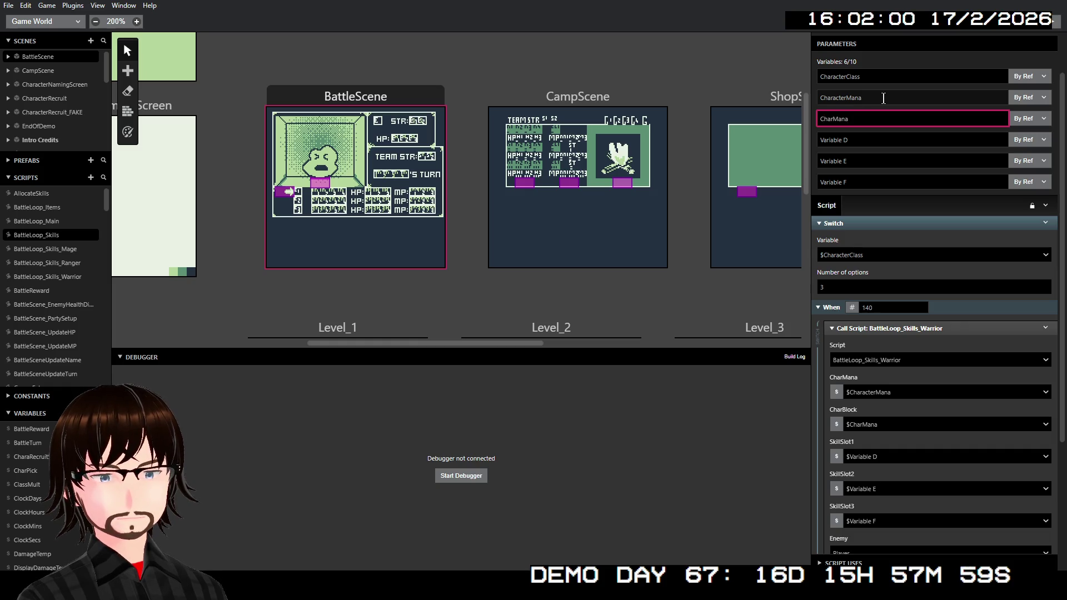
key("Tab")
key("Tab")
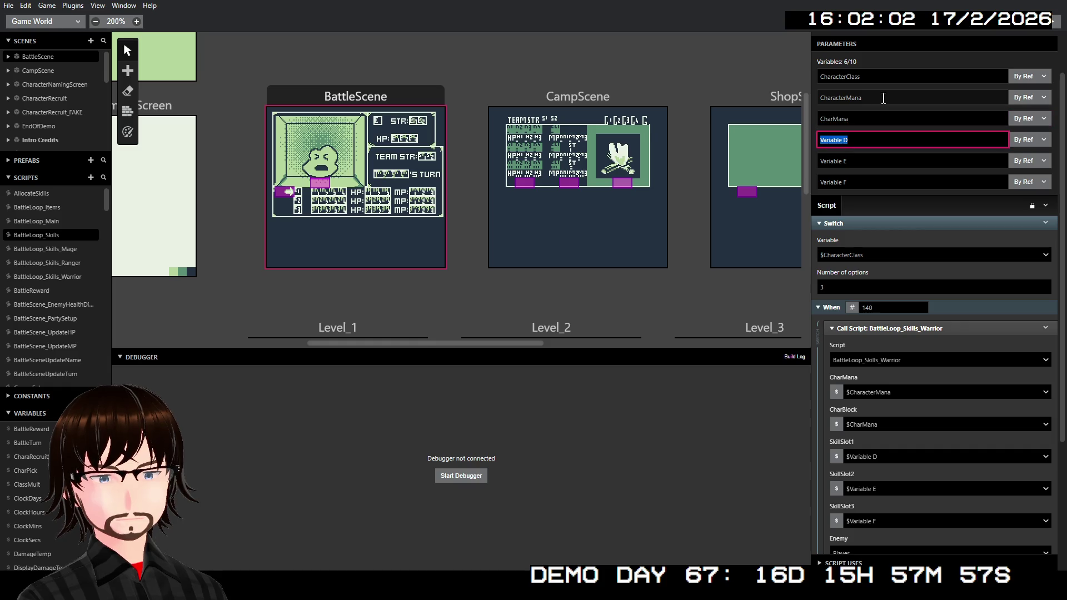
type("SkillSlot")
key("Tab")
type("SkillSlot2")
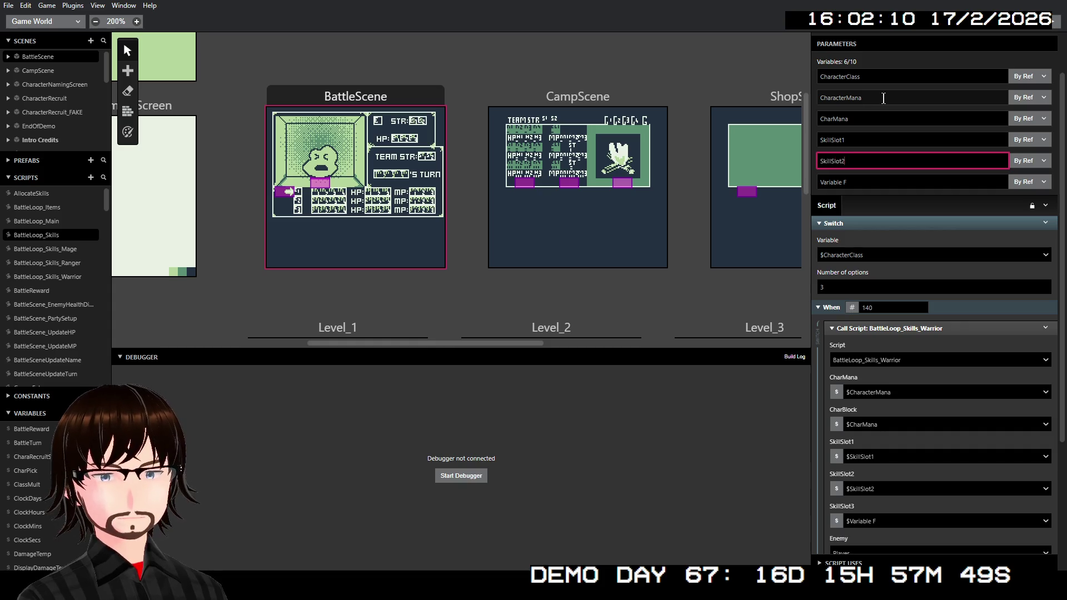
key("Tab")
type("SkillSlot3")
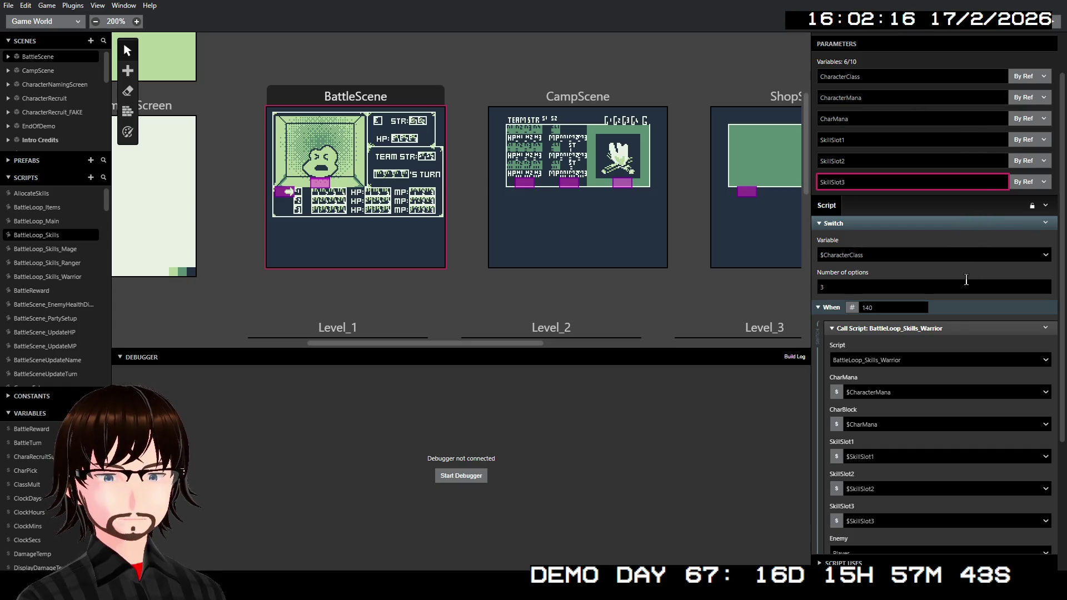
left_click(915, 216)
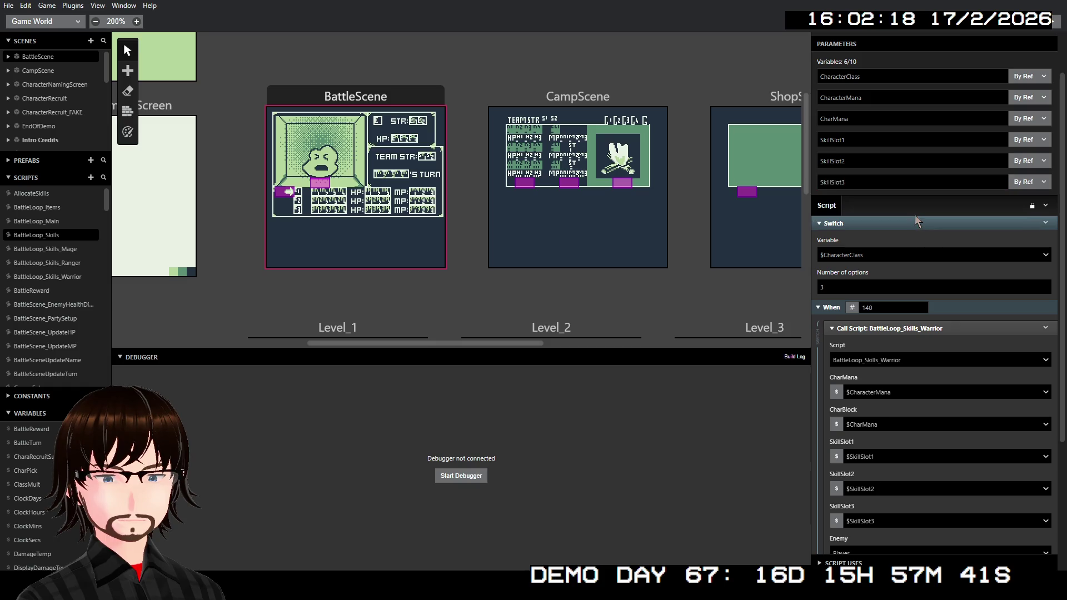
Set the Warrior call's Enemy argument to a new Actor A parameter, renamed Enemy.
scroll(944, 405, "down", 1)
left_click(887, 501)
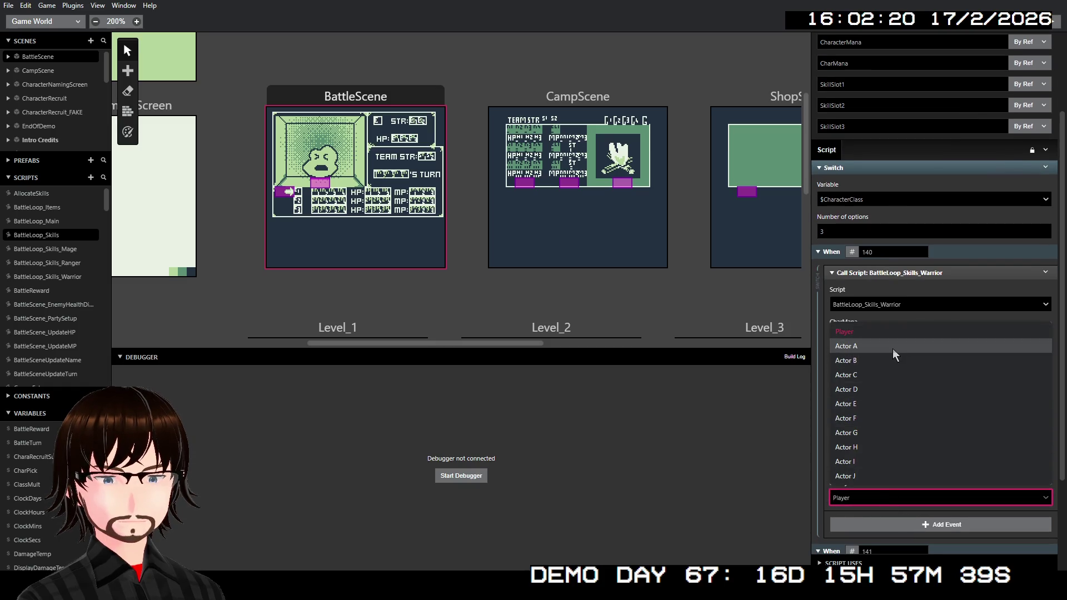
left_click(892, 349)
double_click(875, 166)
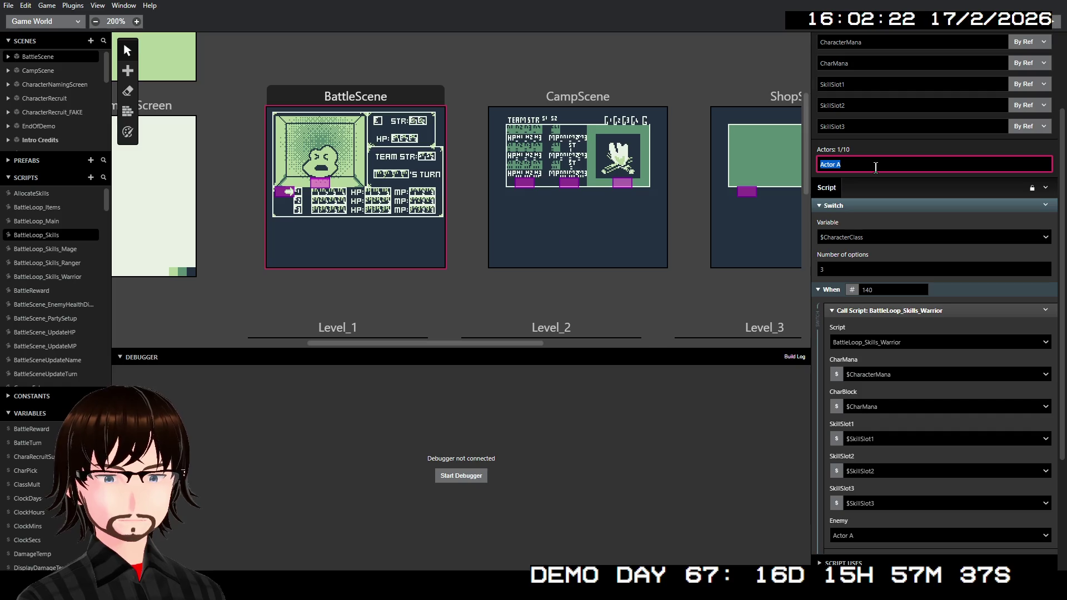
type("Enemy")
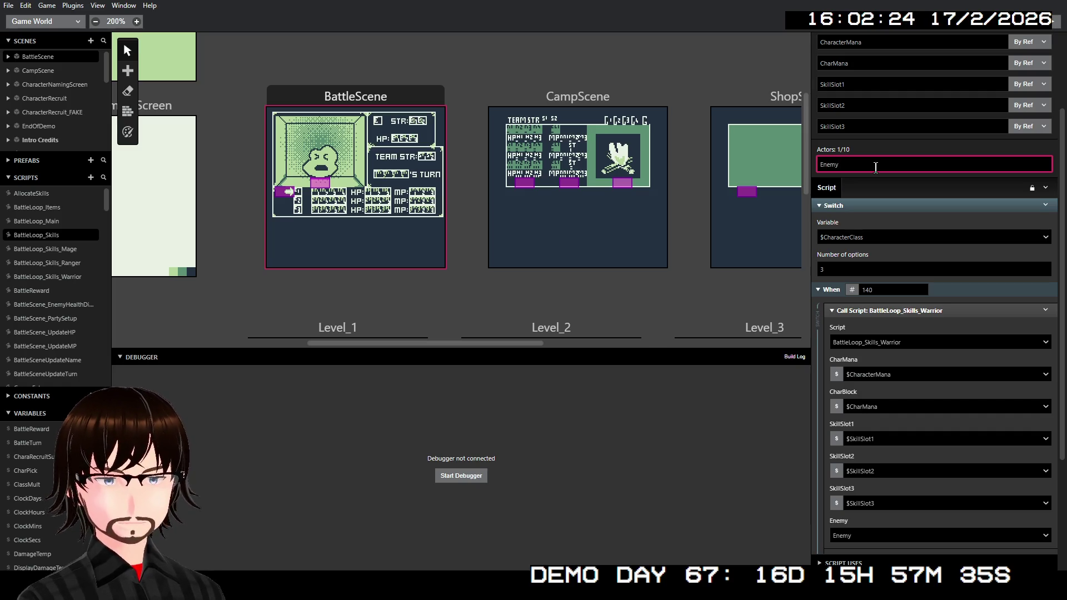
left_click(915, 191)
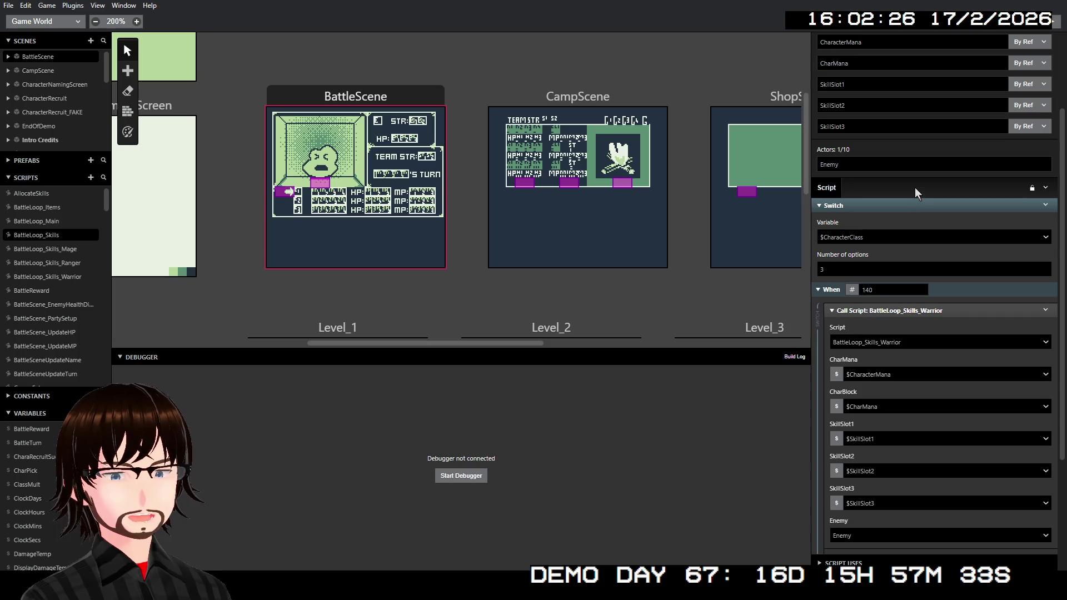
scroll(915, 188, "up", 3)
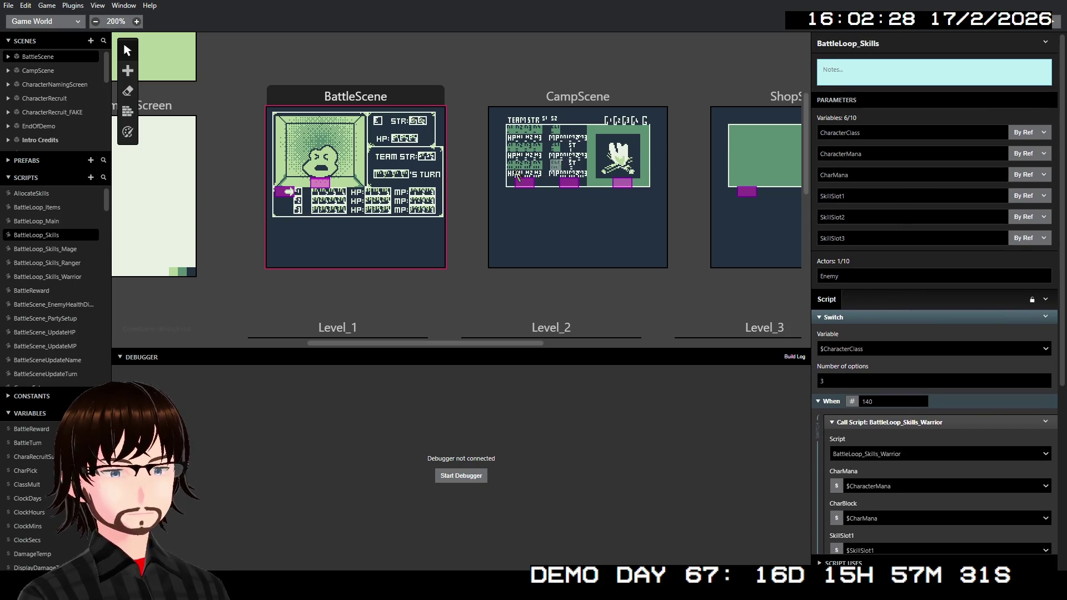
Rename the BattleLoop_Skills parameter CharacterMana to CharacterBlock.
left_click(60, 221)
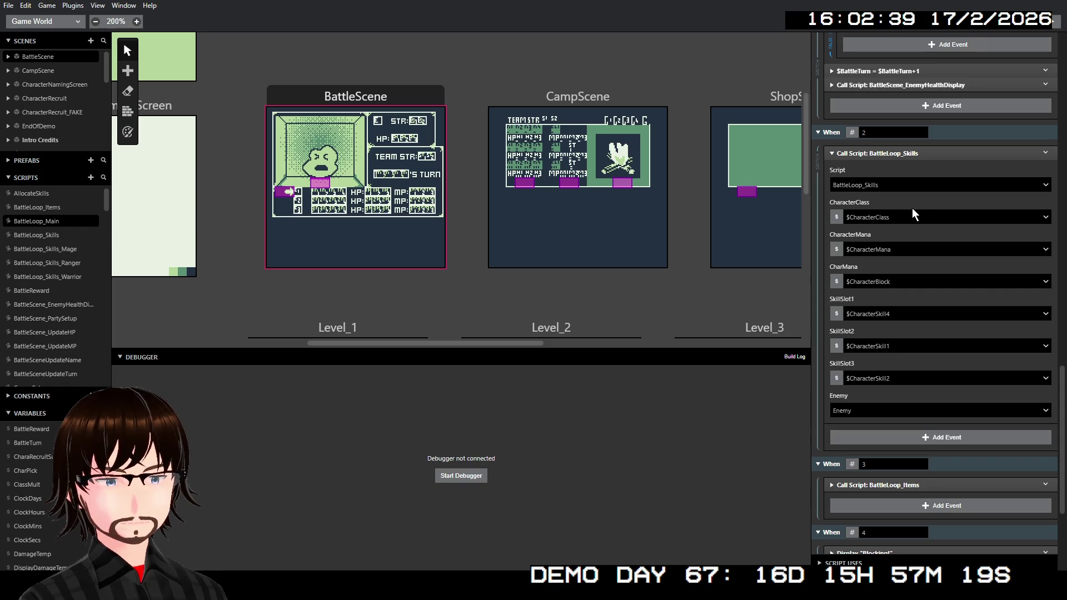
left_click(54, 237)
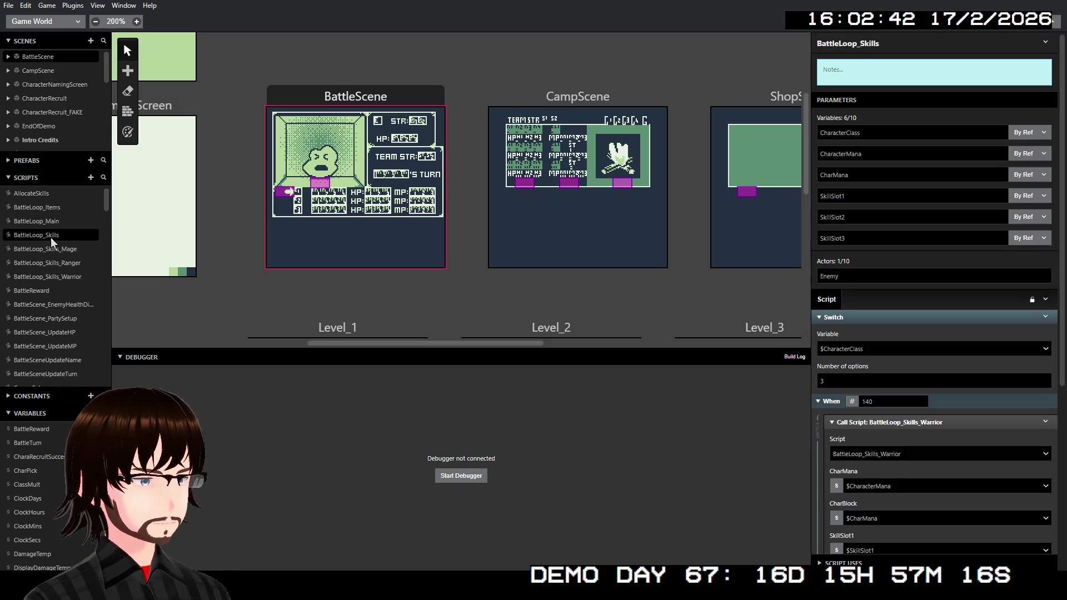
left_click(877, 161)
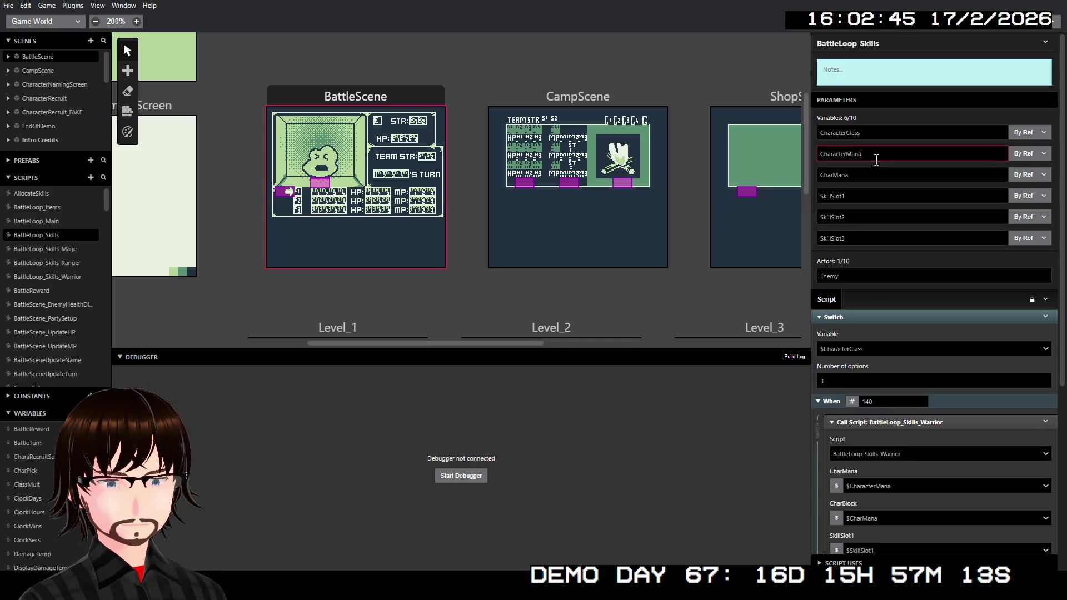
left_click(876, 160)
key("shift+Left")
key("shift+Left")
key("shift+Left")
type("Block")
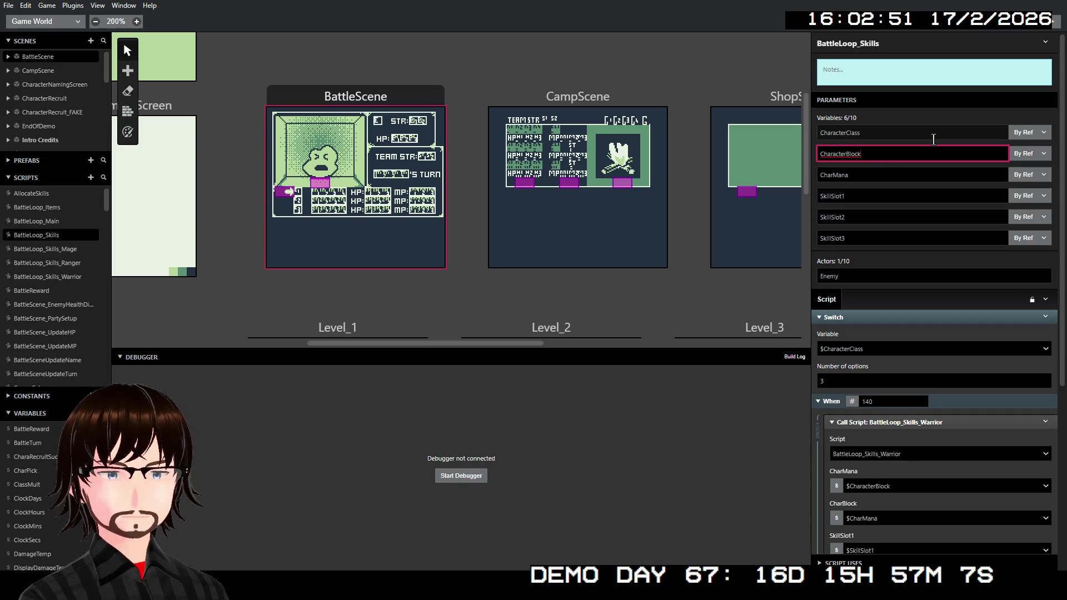
In BattleLoop_Main's skills call, pass $CharacterBlock as CharacterBlock and pick a variable for CharMana.
left_click(55, 219)
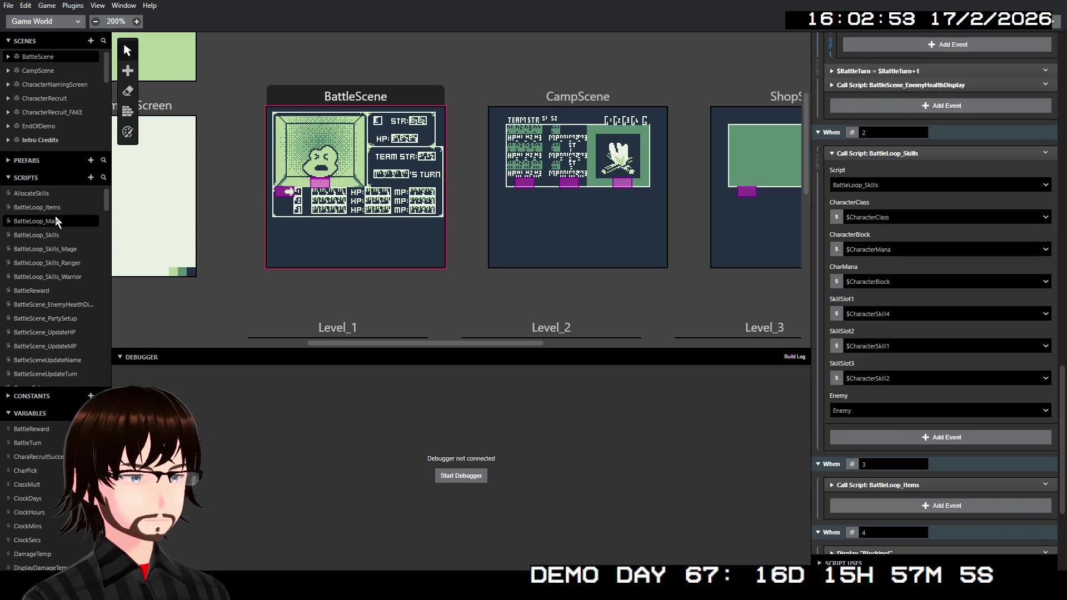
left_click(914, 251)
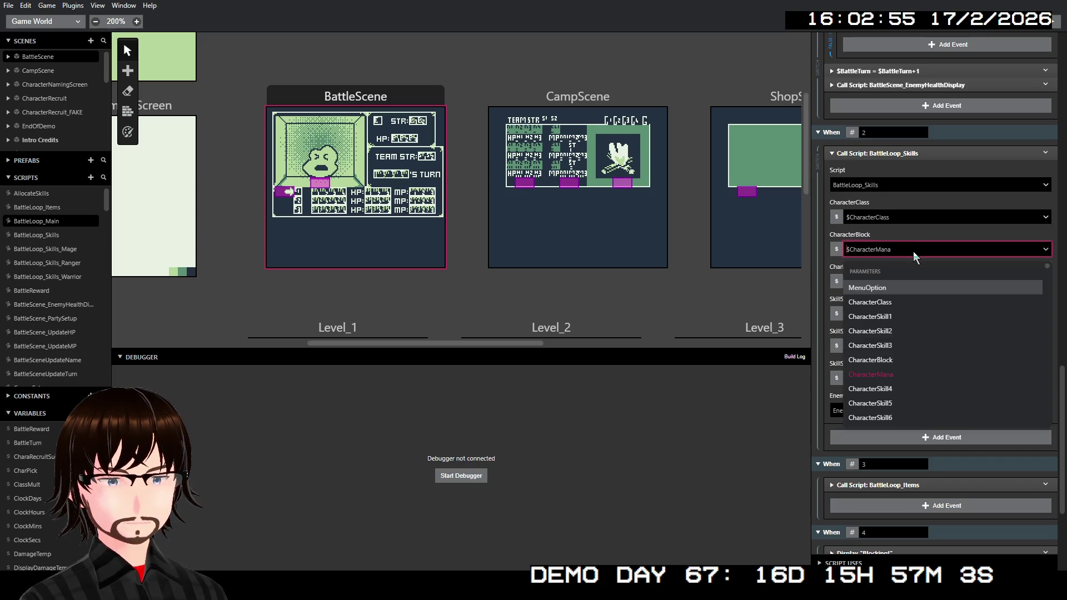
left_click(904, 360)
left_click(891, 281)
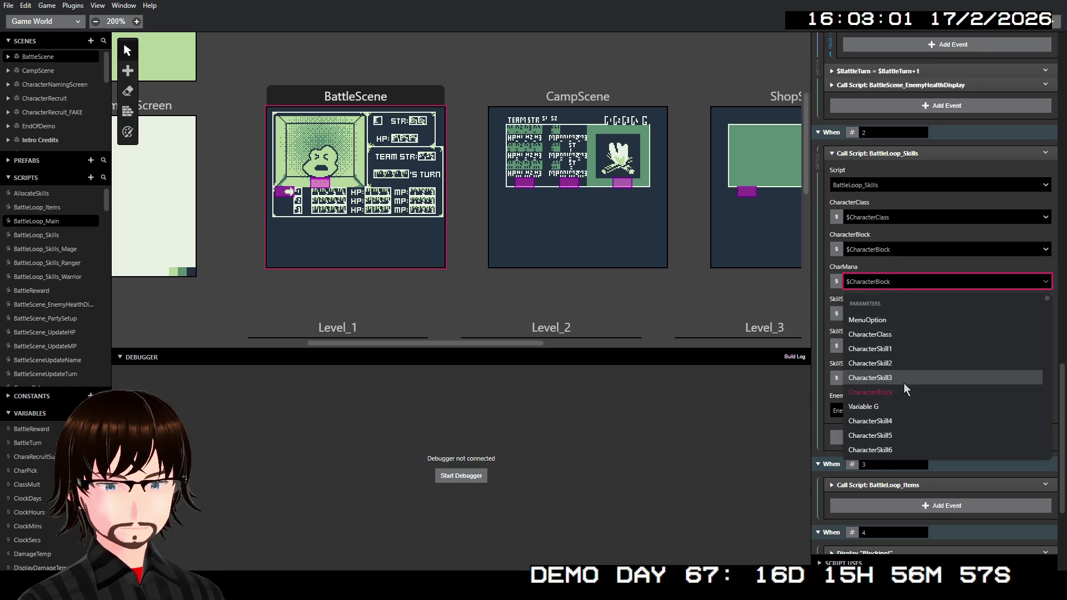
left_click(905, 280)
left_click(905, 278)
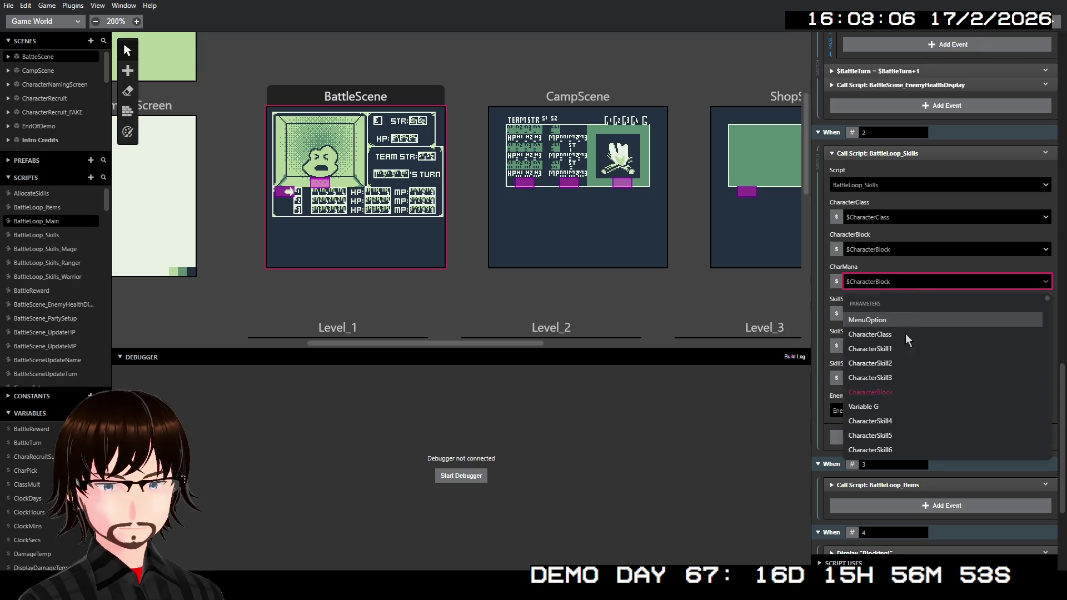
left_click(891, 402)
scroll(978, 236, "up", 5)
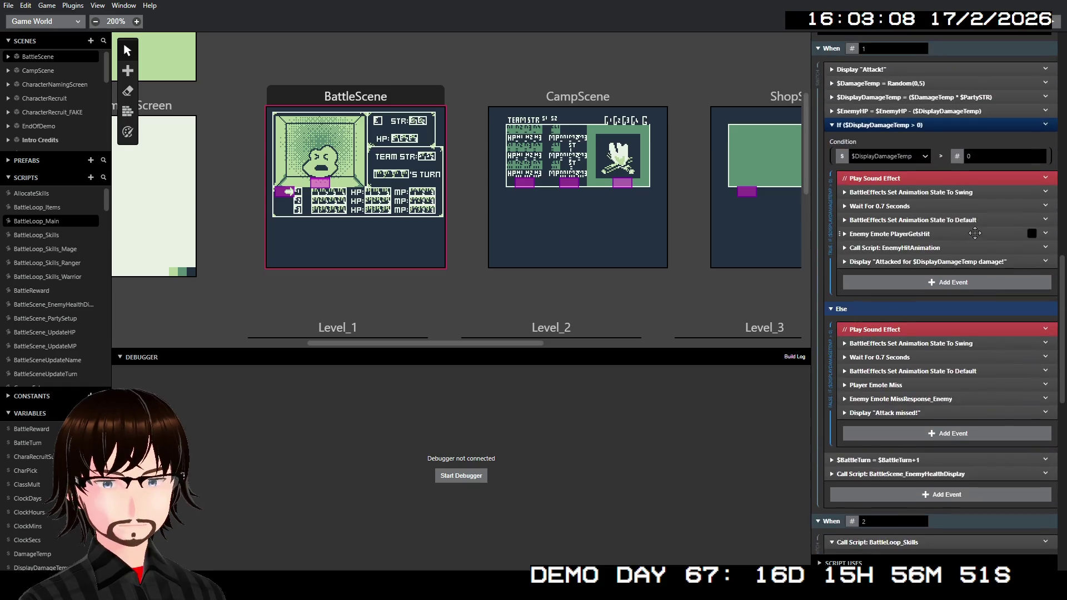
scroll(975, 234, "up", 15)
left_click(860, 259)
key("ctrl+a")
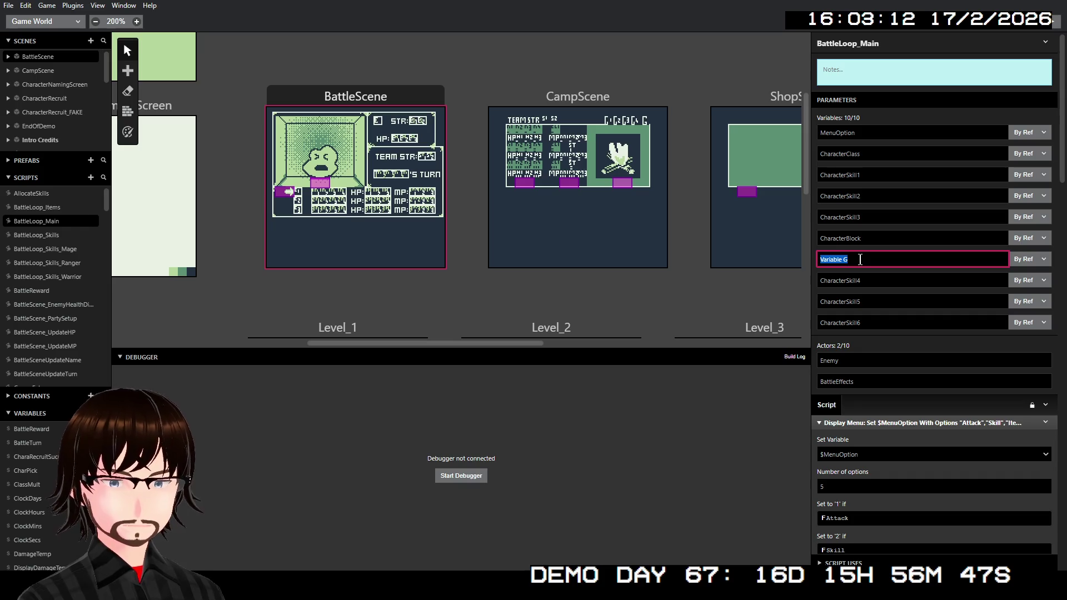
type("Cha")
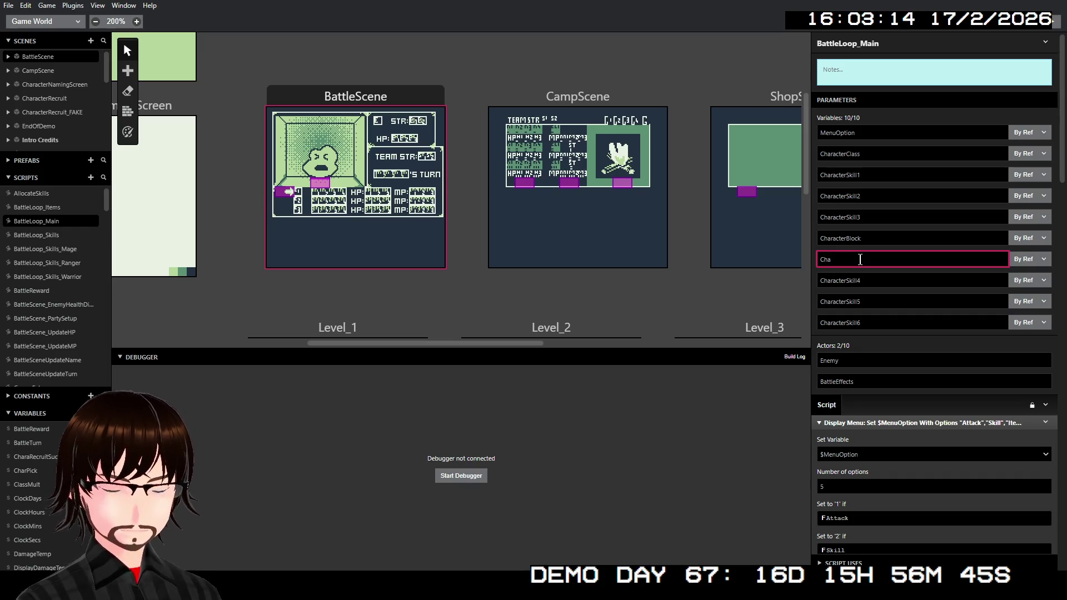
type("racterMa")
left_click(884, 269)
scroll(884, 269, "down", 3)
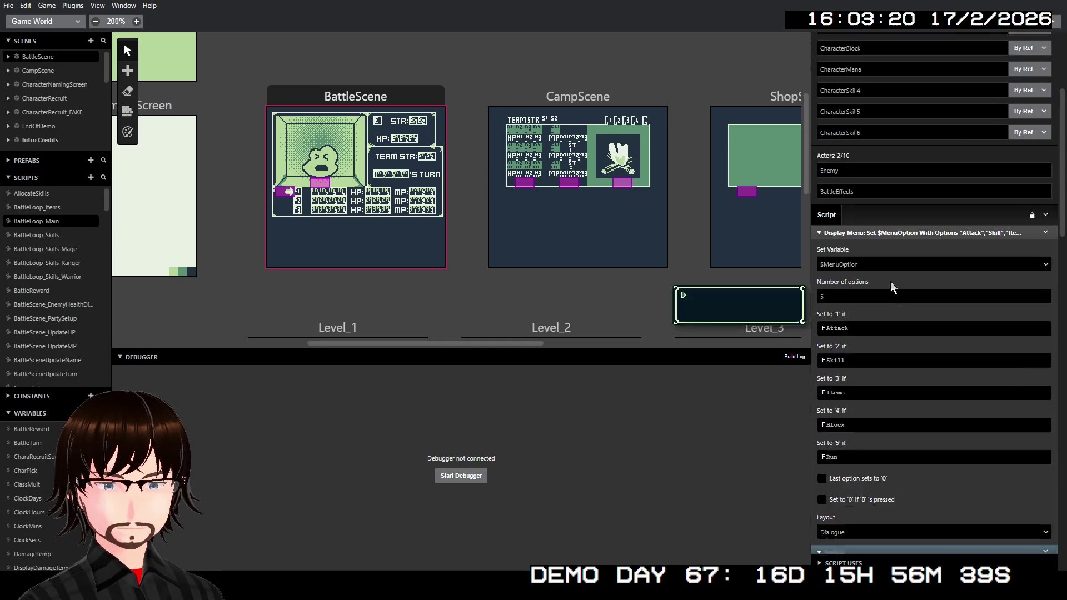
scroll(890, 282, "down", 15)
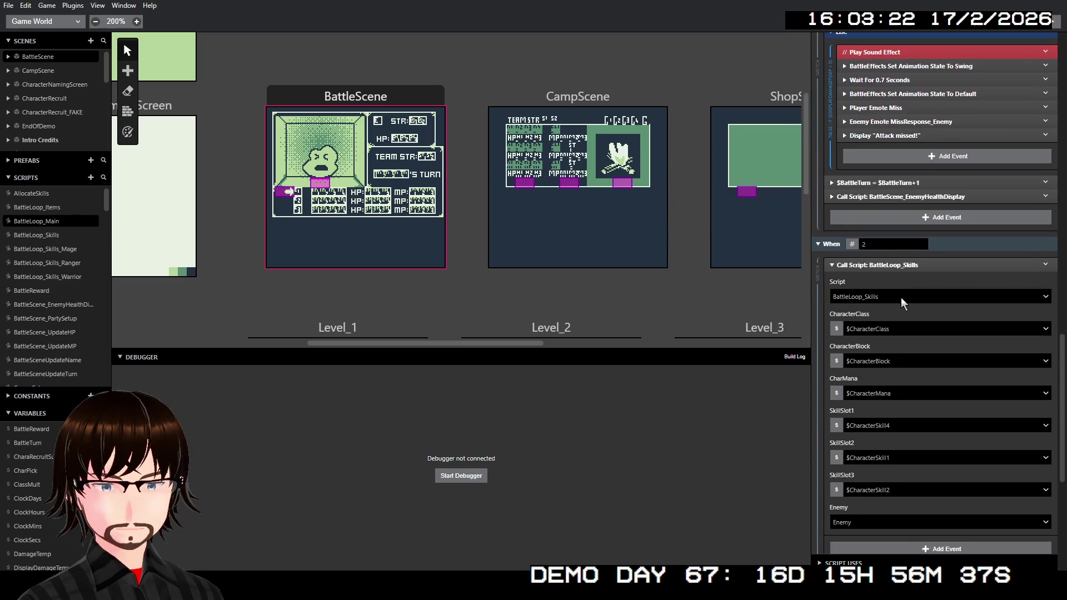
scroll(902, 298, "down", 4)
scroll(902, 297, "up", 8)
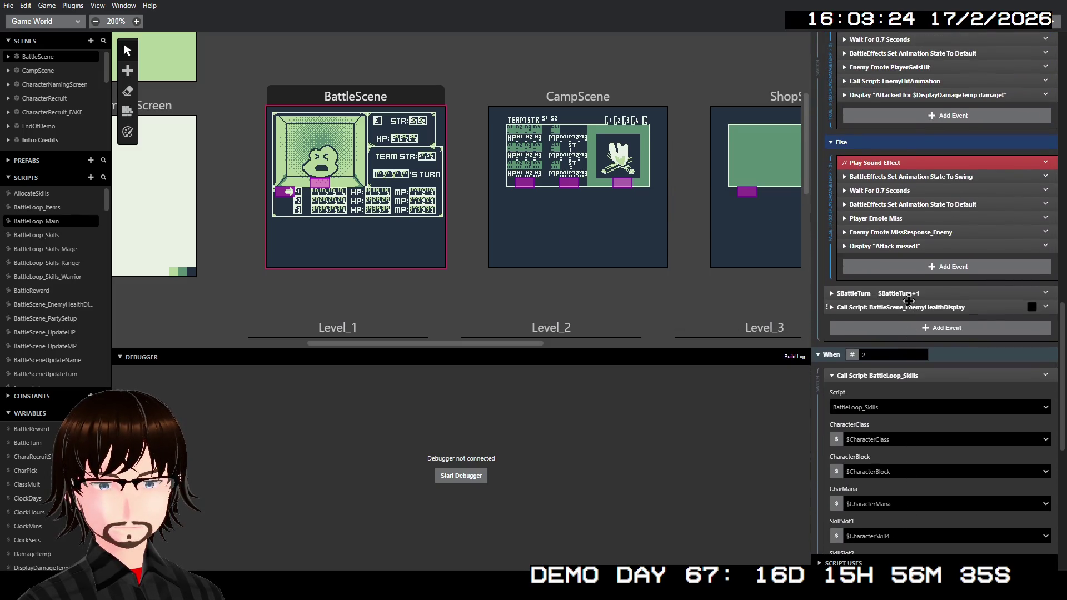
scroll(953, 300, "up", 2)
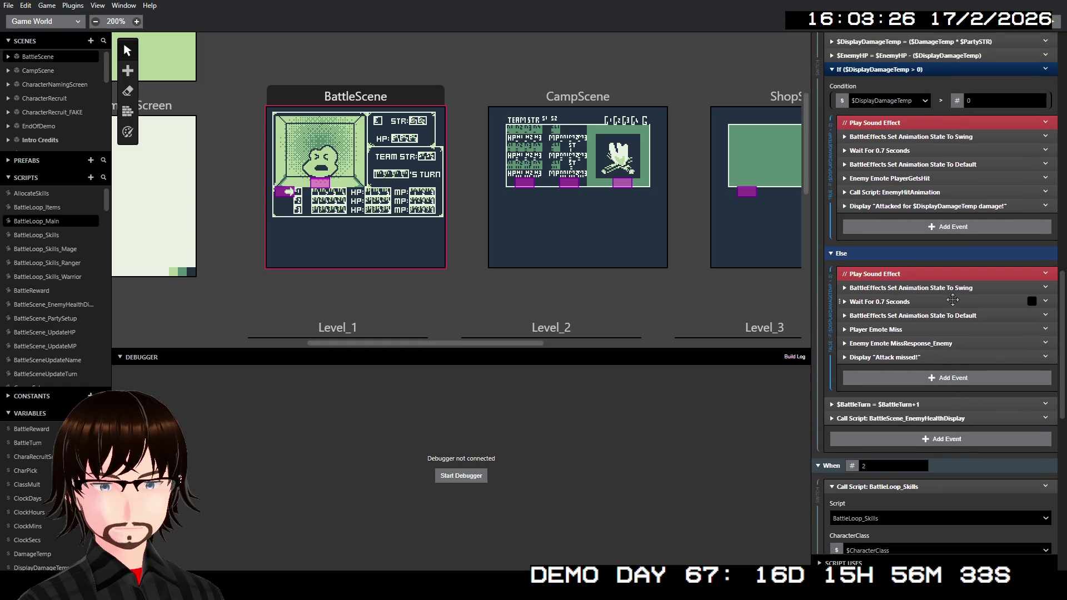
scroll(953, 300, "down", 5)
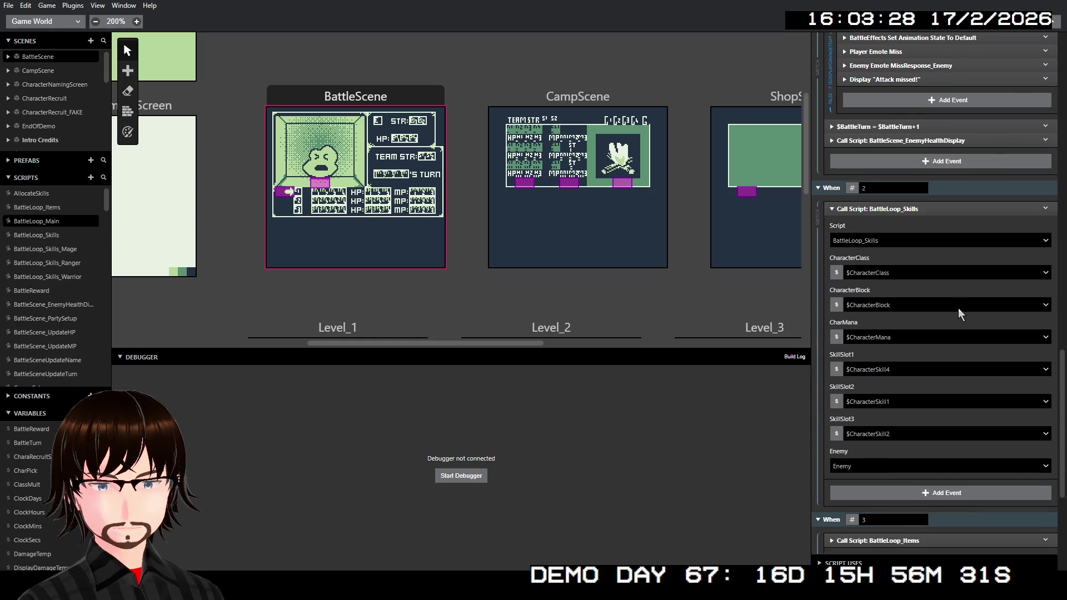
scroll(960, 314, "up", 4)
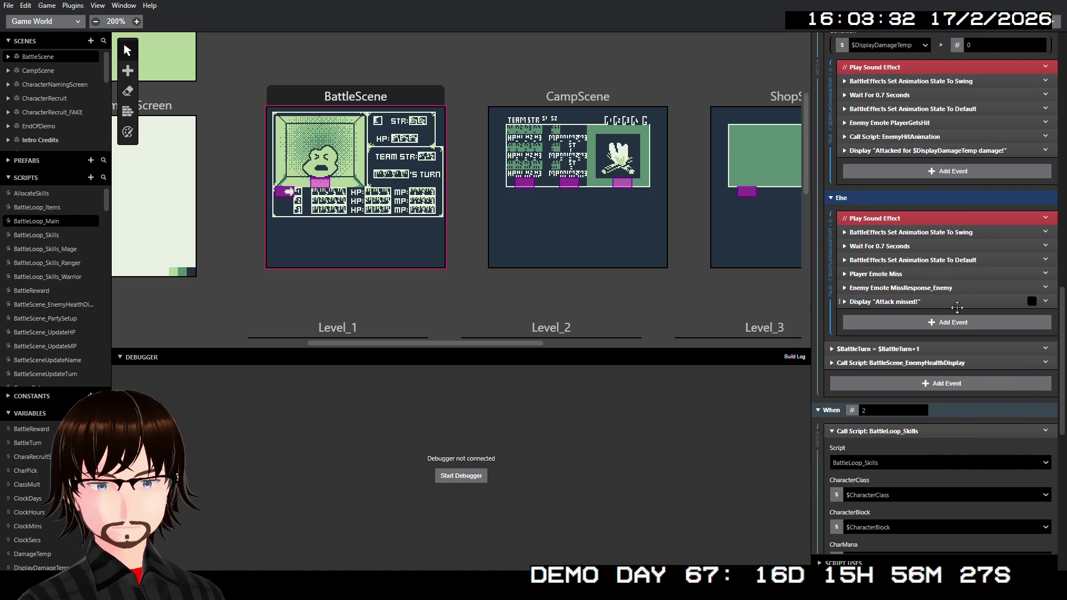
scroll(957, 307, "up", 4)
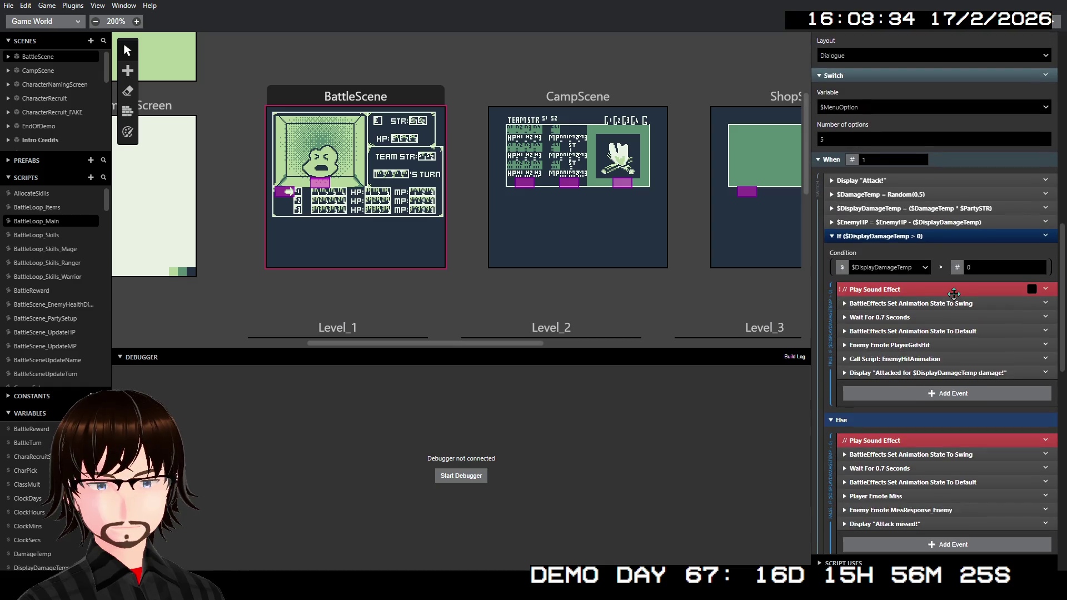
scroll(955, 295, "down", 10)
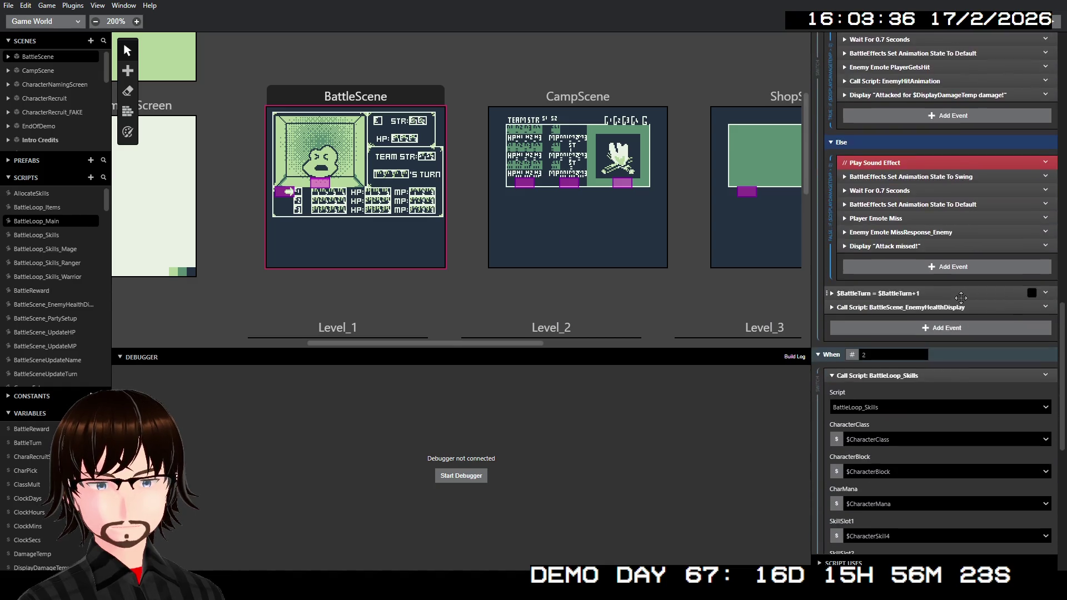
scroll(964, 302, "down", 1)
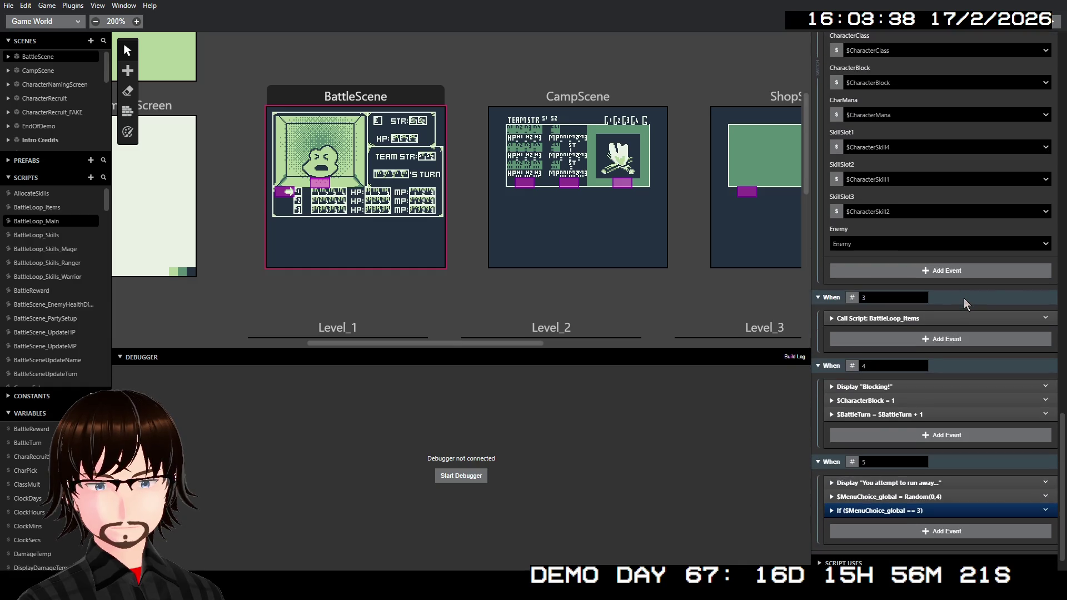
scroll(963, 298, "up", 4)
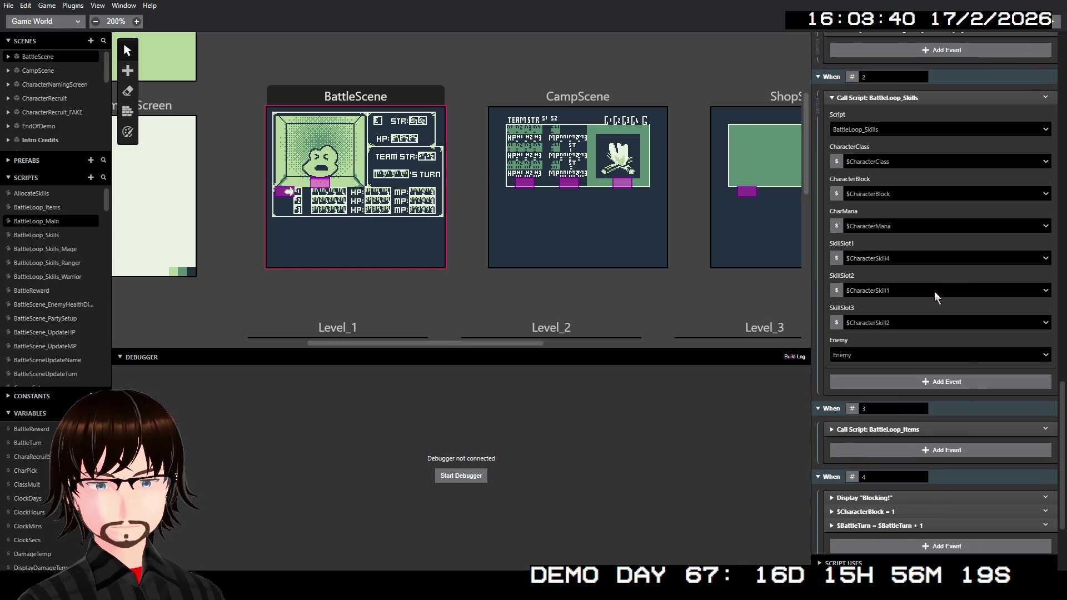
Pass $CharacterSkill1, $CharacterSkill2 and $CharacterSkill3 into SkillSlot1, SkillSlot2 and SkillSlot3.
scroll(934, 291, "up", 2)
left_click(918, 311)
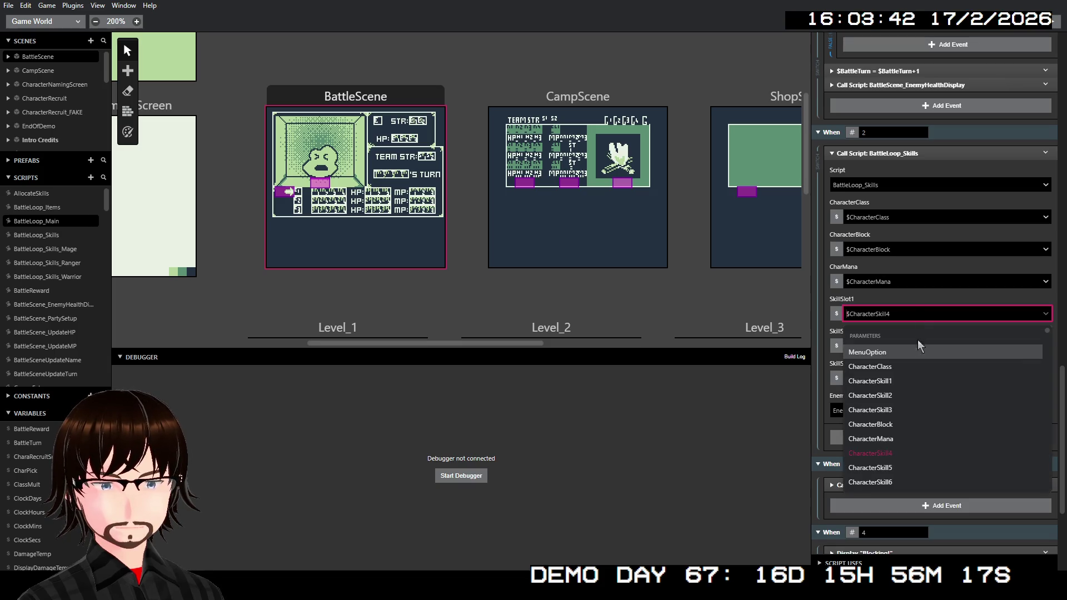
left_click(911, 381)
left_click(895, 346)
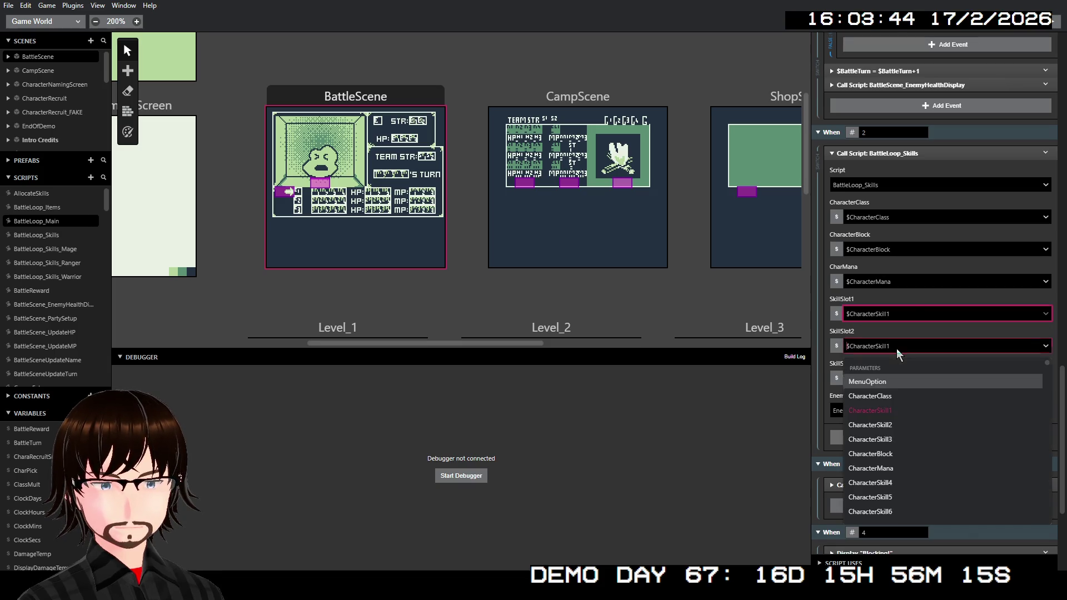
left_click(898, 425)
left_click(901, 379)
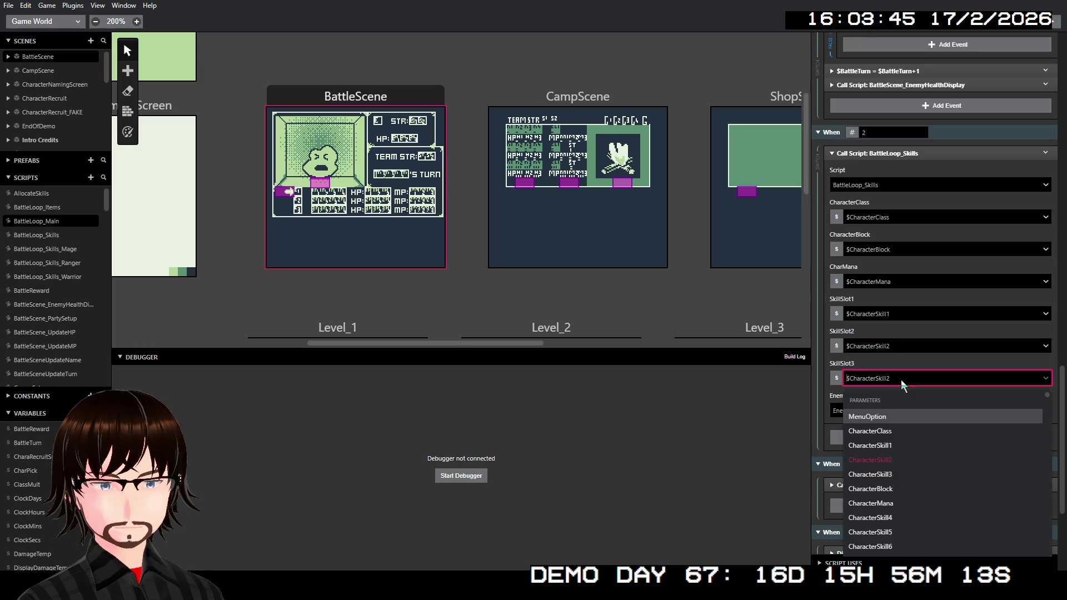
left_click(898, 478)
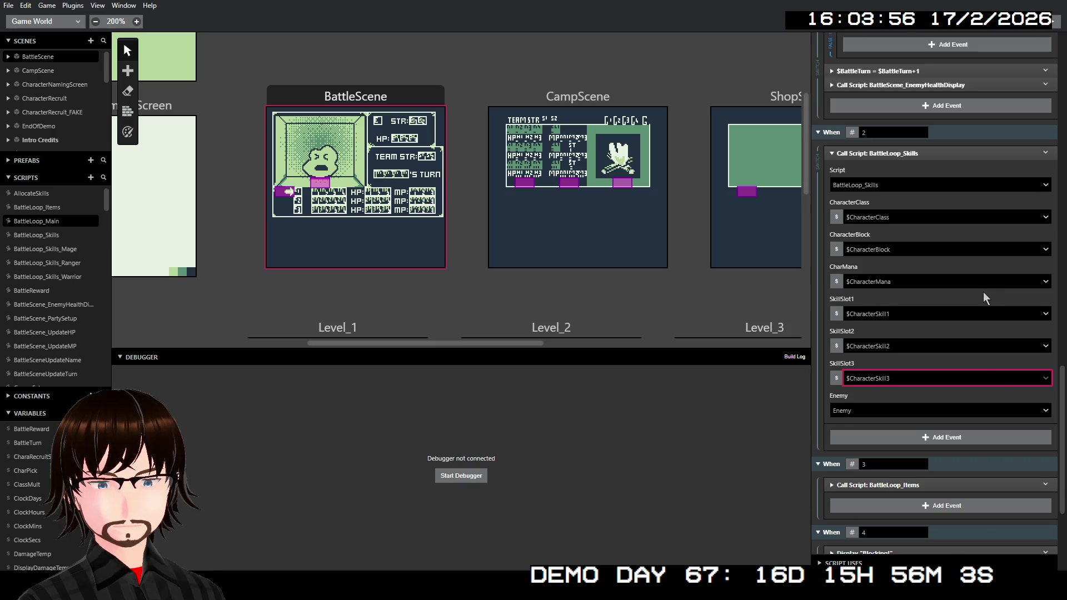
scroll(983, 292, "up", 1)
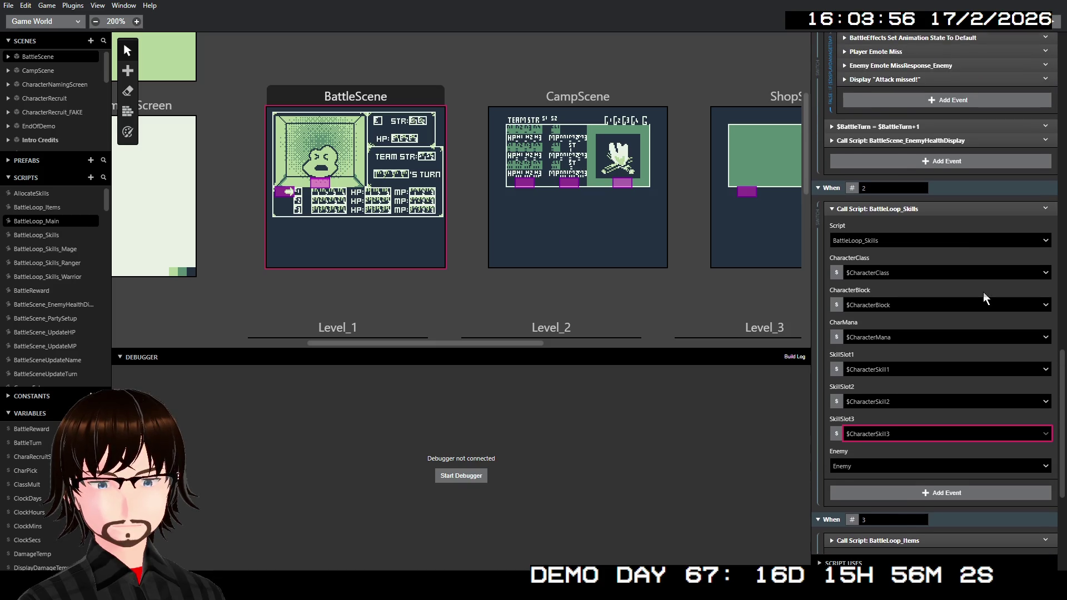
left_click(31, 233)
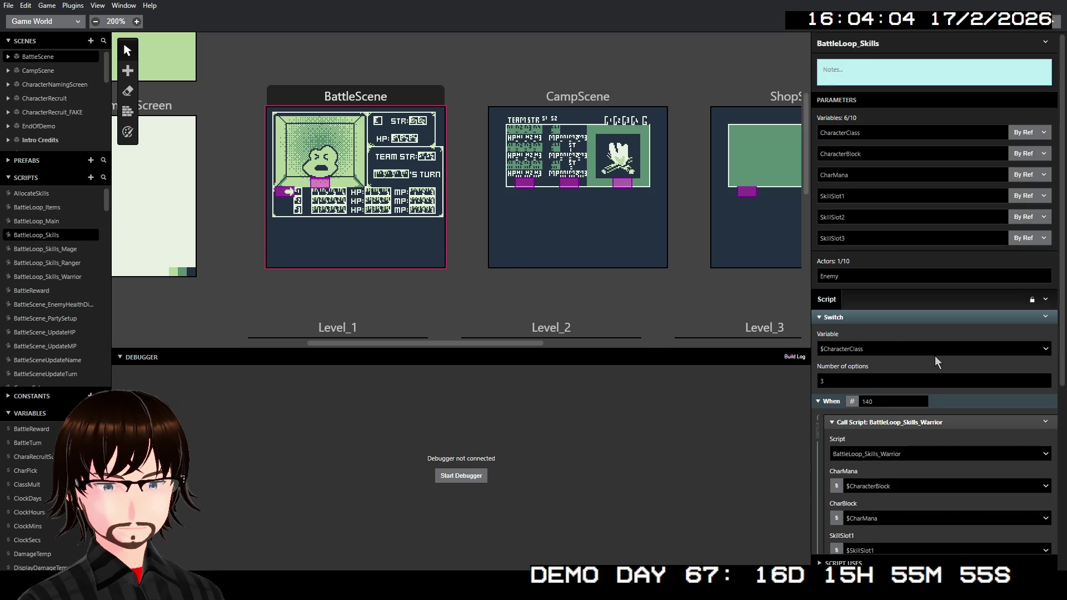
Under When 141, add a Call Script event calling BattleLoop_Skills_Mage.
scroll(917, 311, "down", 5)
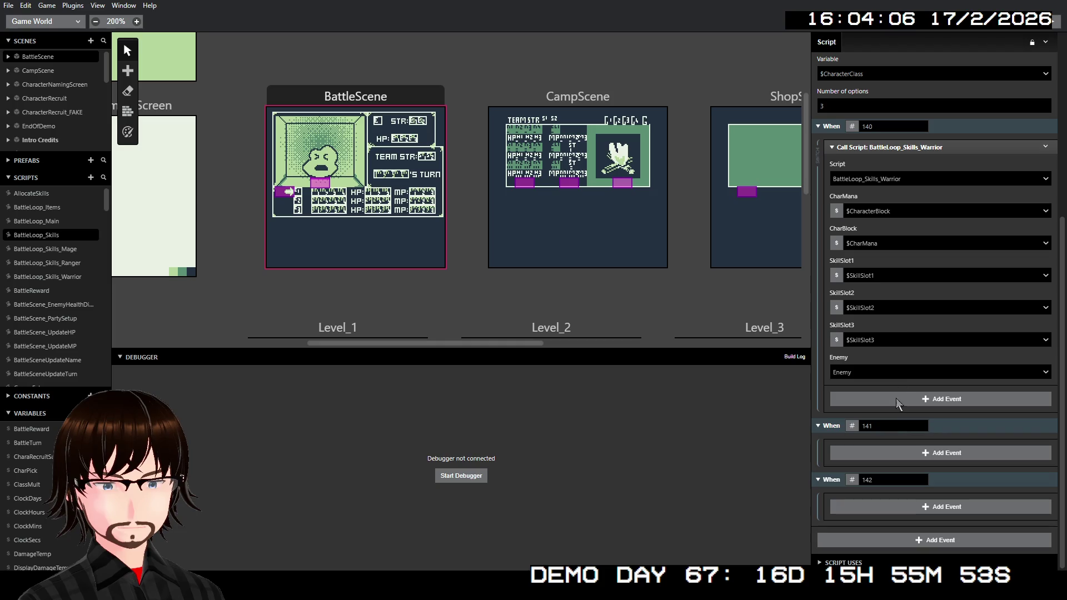
left_click(898, 456)
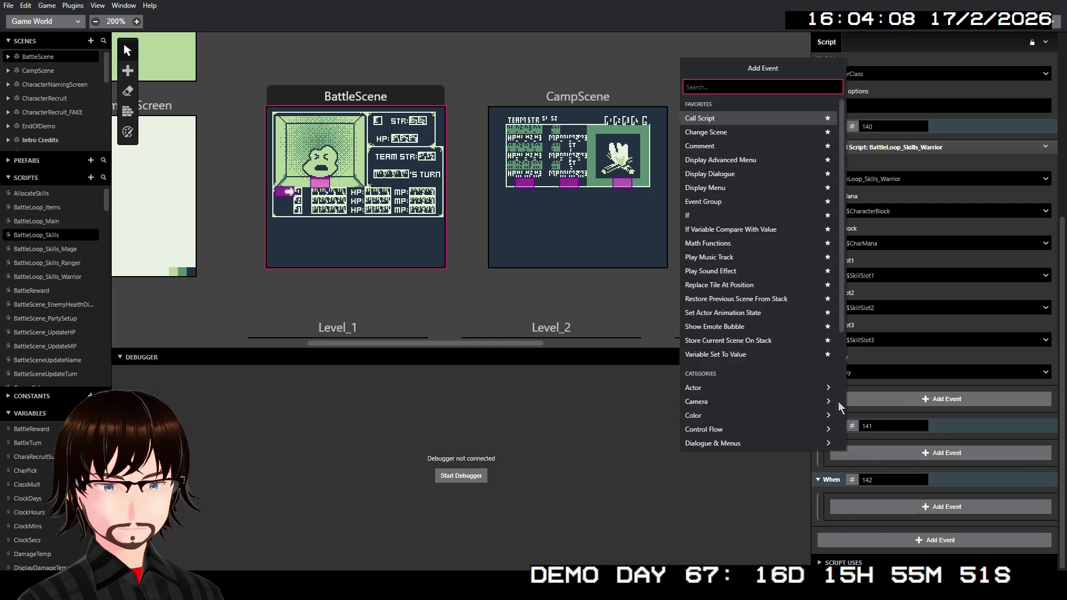
left_click(775, 117)
left_click(926, 479)
scroll(916, 508, "down", 1)
left_click(901, 503)
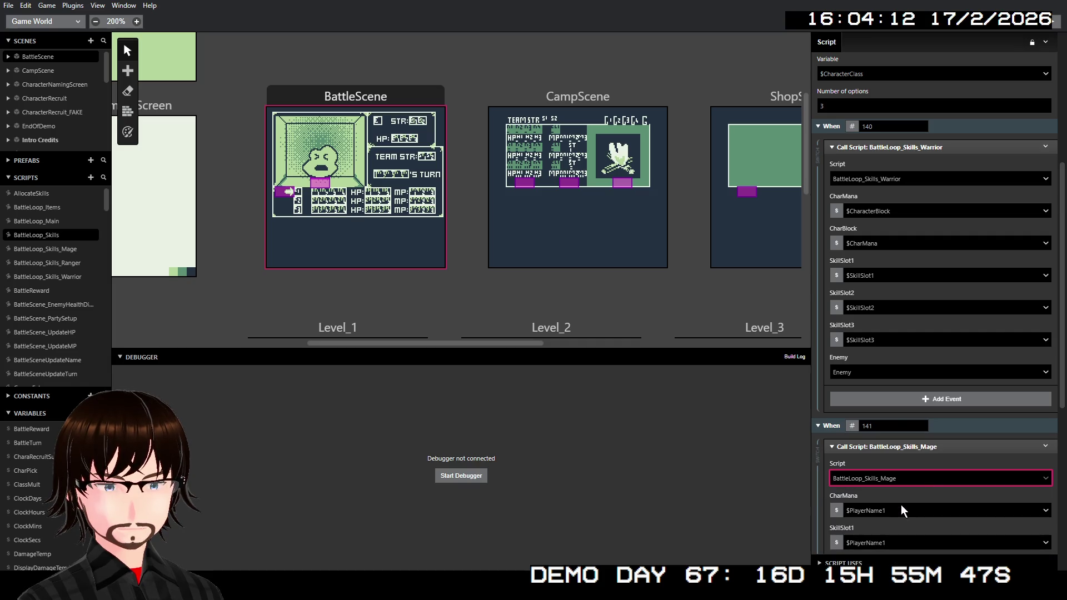
scroll(976, 403, "down", 2)
scroll(966, 387, "down", 1)
Pass CharMana and SkillSlot1–3 through to the Mage script's matching inputs.
left_click(896, 348)
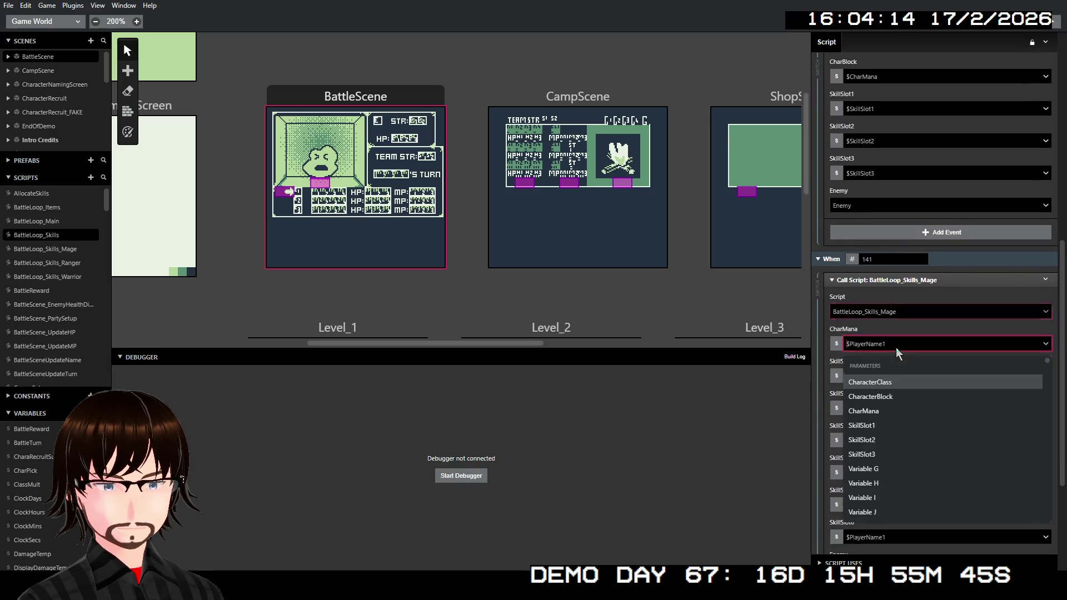
left_click(895, 411)
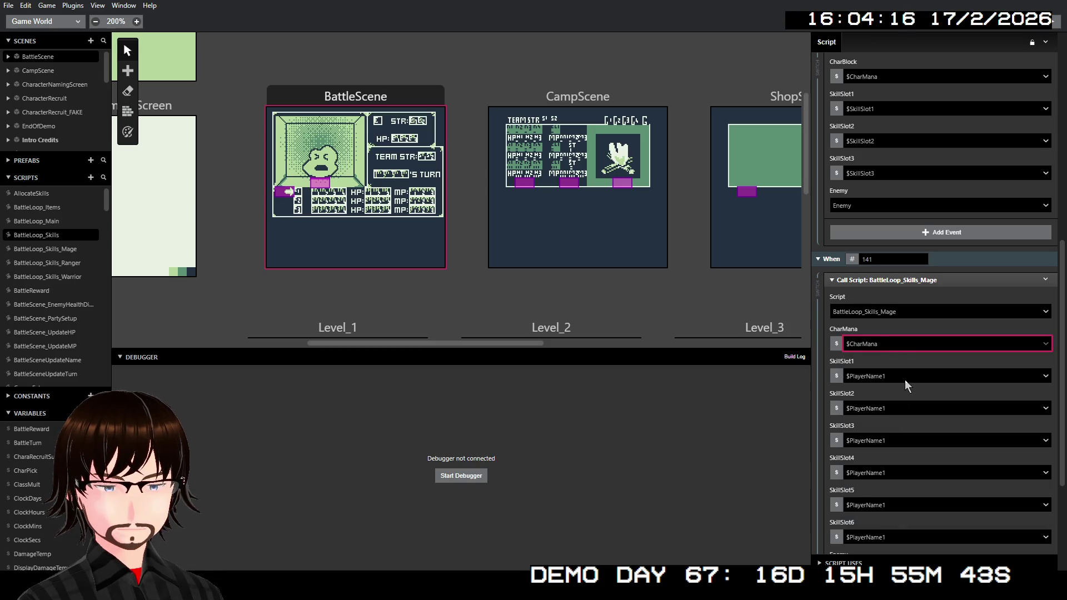
left_click(914, 375)
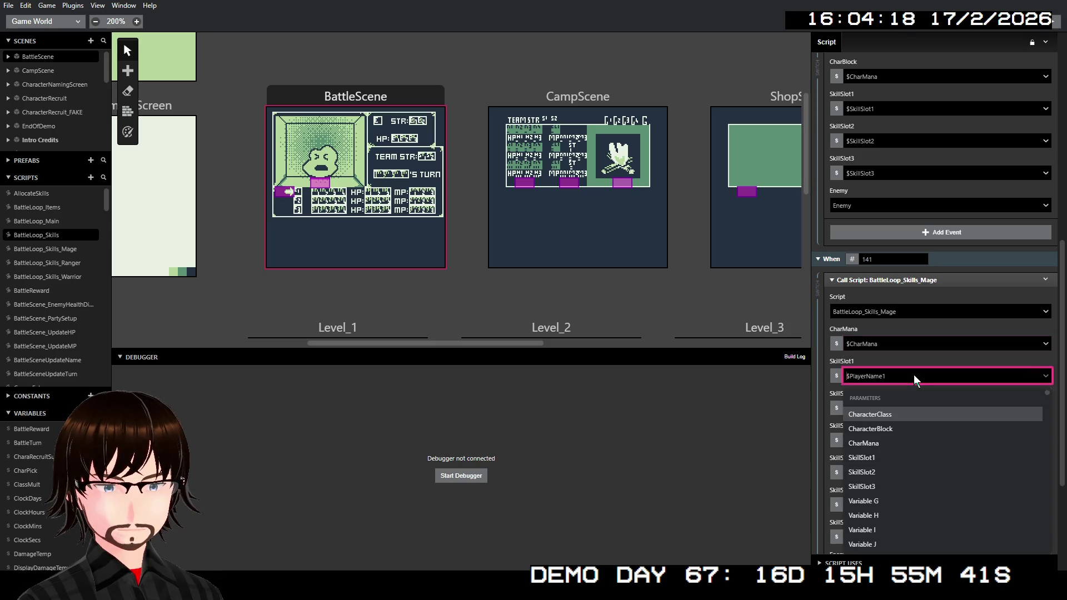
left_click(888, 457)
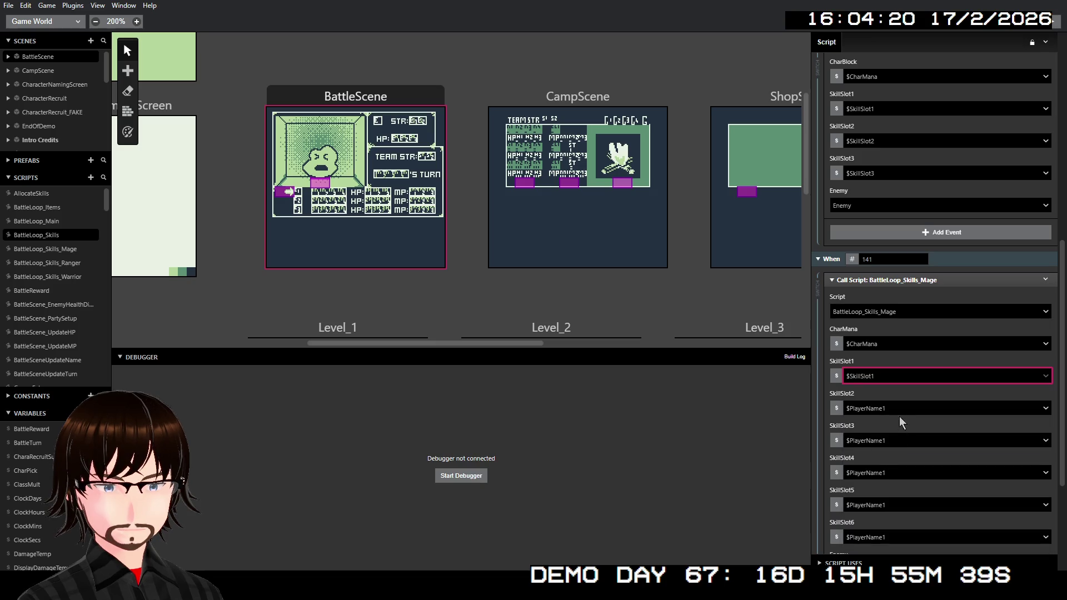
left_click(900, 410)
left_click(883, 503)
left_click(909, 442)
left_click(886, 550)
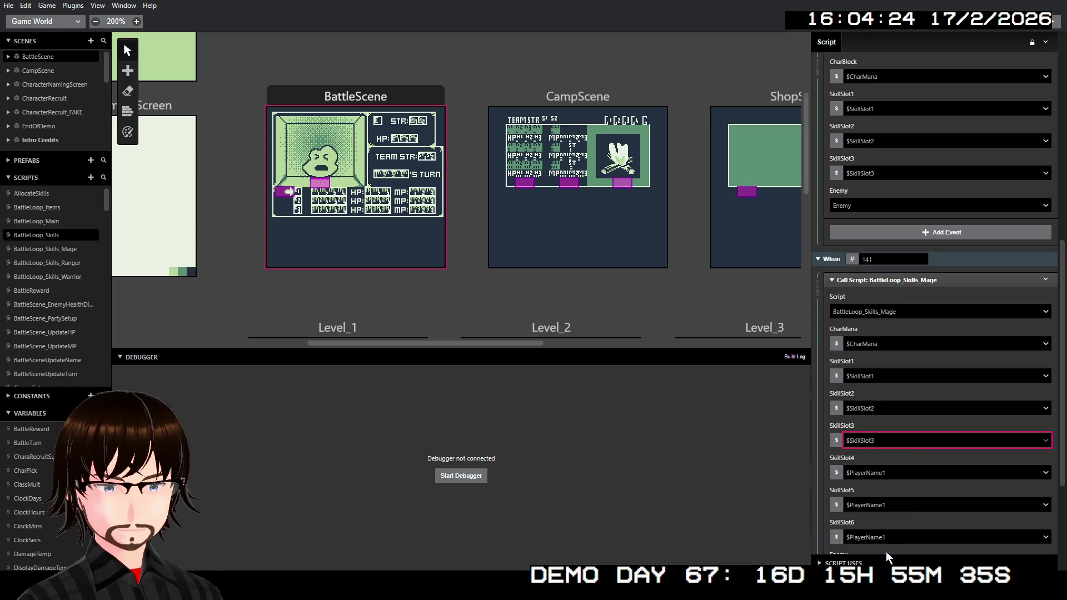
Pass new Variables G, H and I into skill slots 4, 5 and 6.
scroll(950, 411, "down", 1)
scroll(944, 403, "down", 1)
left_click(915, 362)
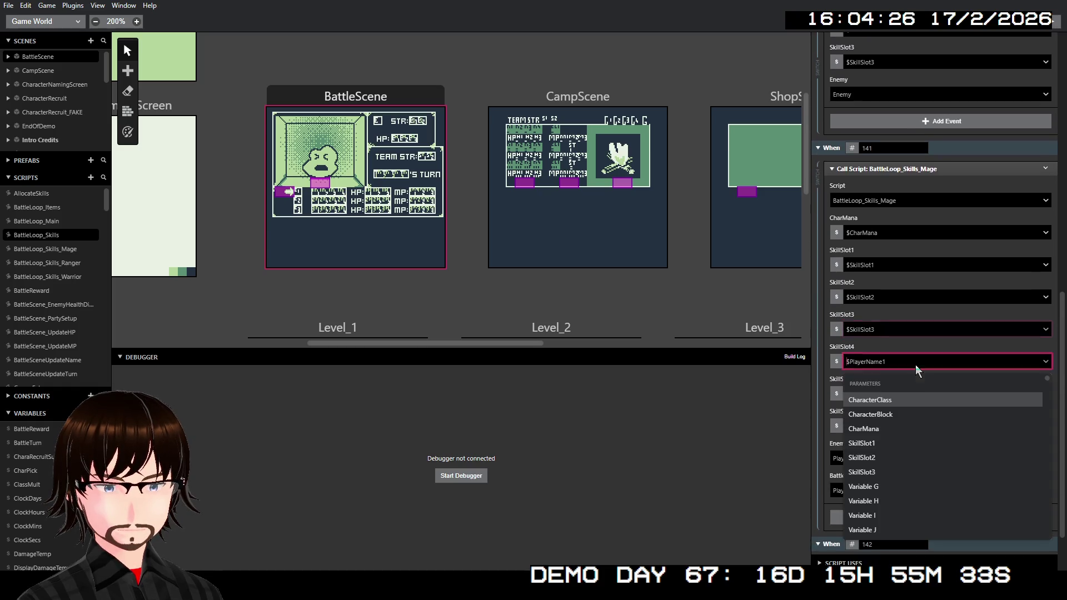
left_click(909, 487)
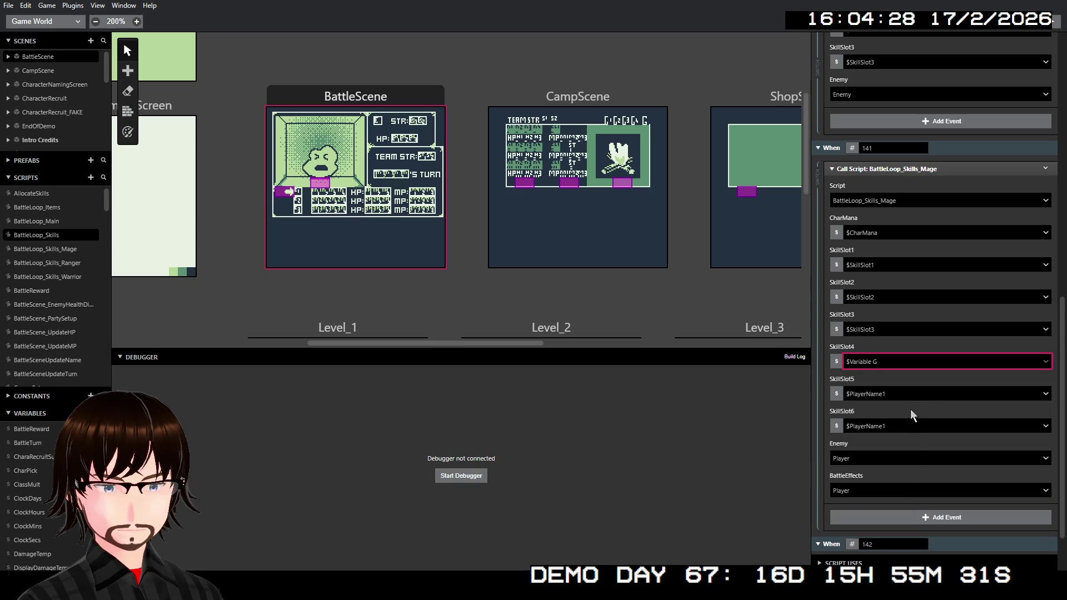
left_click(911, 395)
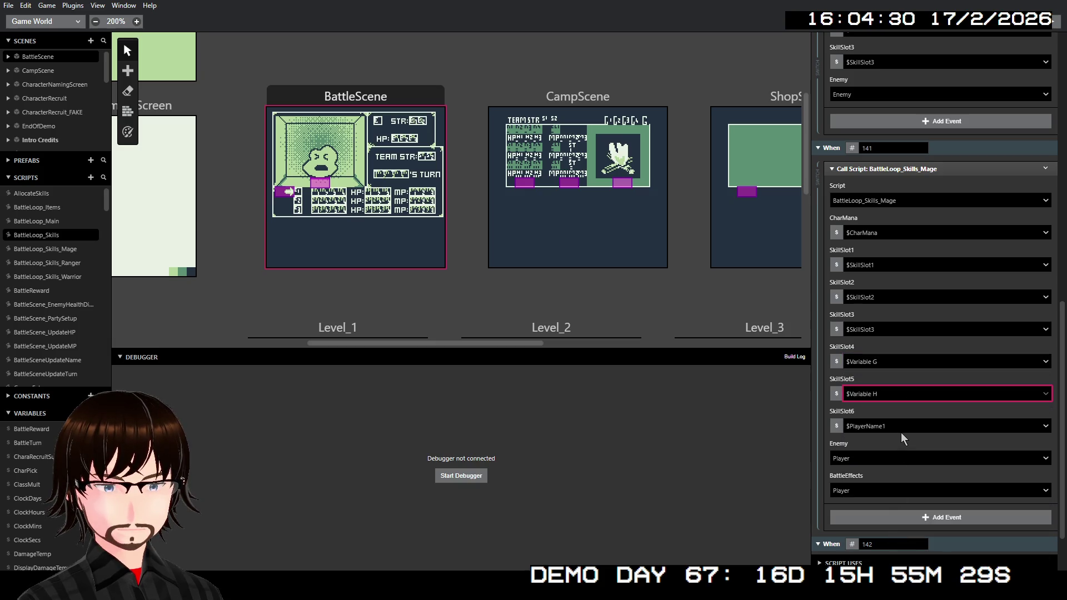
left_click(901, 425)
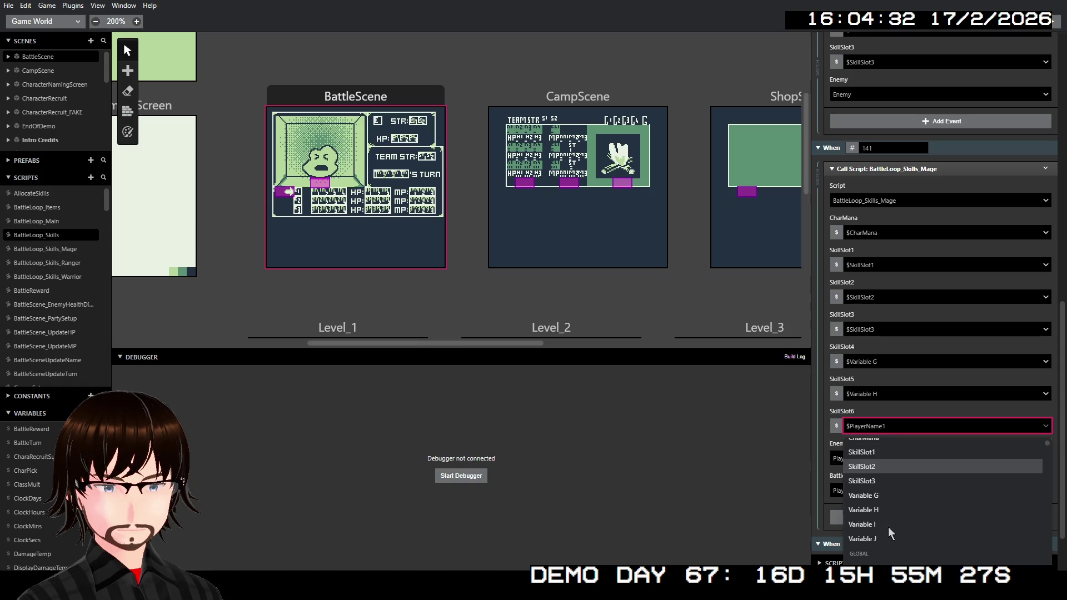
left_click(878, 524)
Set the Mage call's enemy to Enemy and assign a new actor to BattleEffects.
scroll(897, 419, "down", 1)
left_click(876, 398)
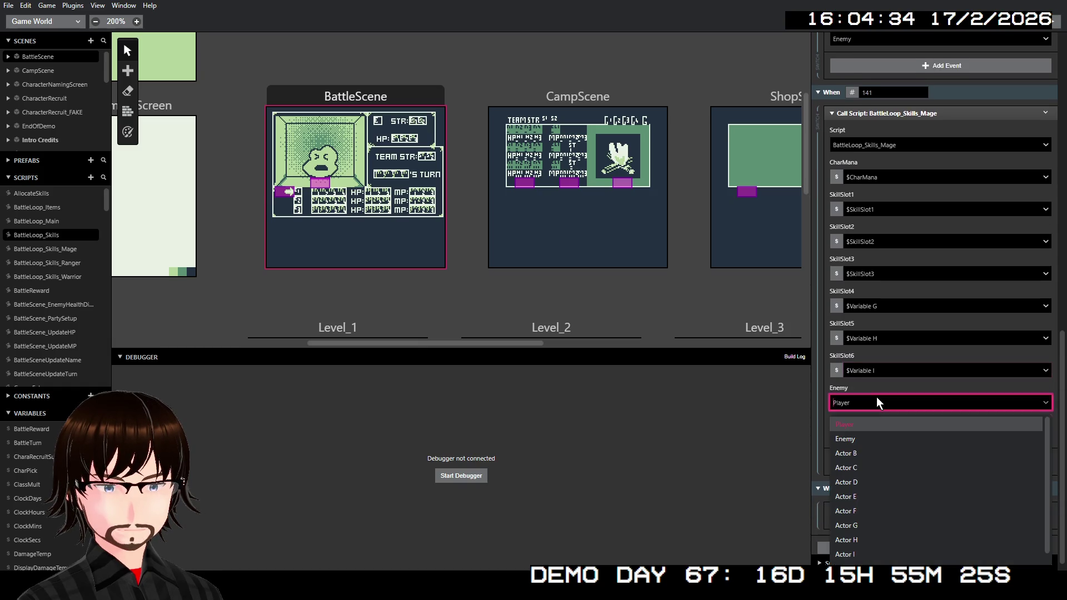
left_click(872, 439)
left_click(885, 433)
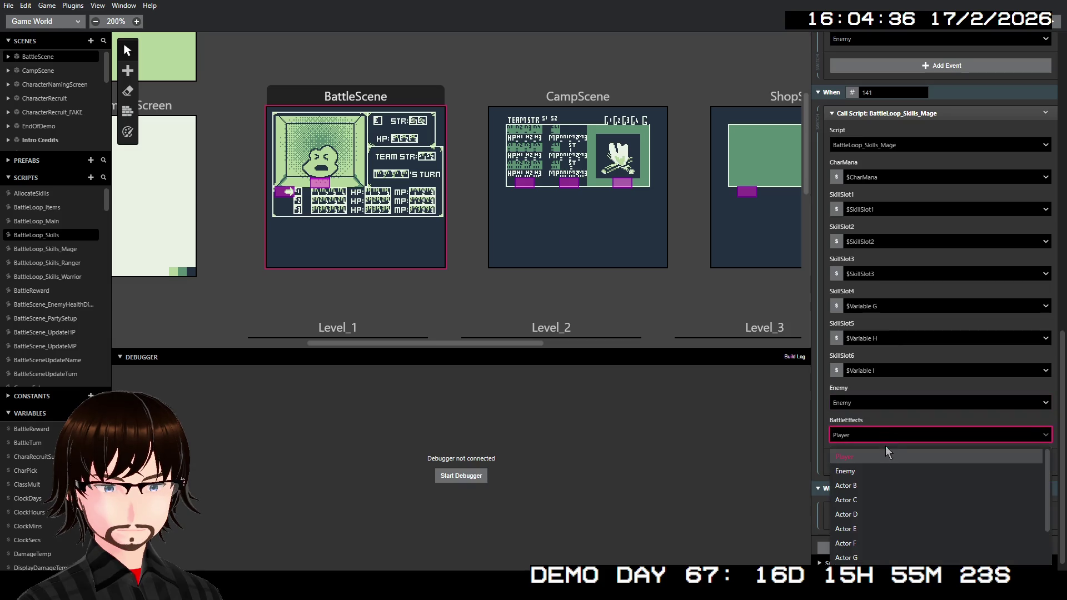
left_click(877, 485)
scroll(962, 286, "up", 5)
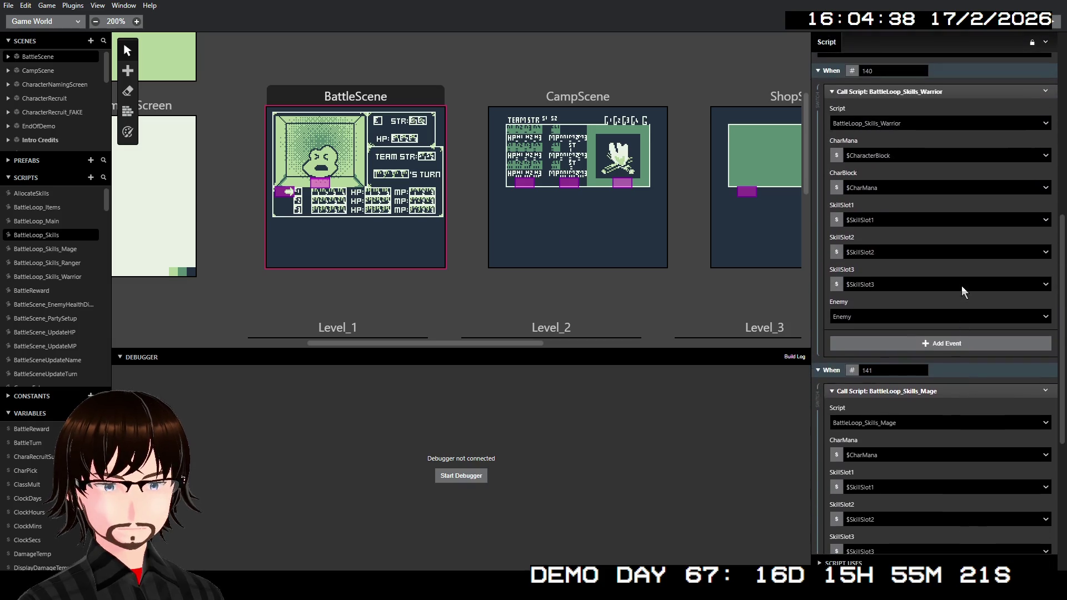
scroll(961, 285, "up", 6)
Rename the new parameters to BattleEffects, SkillSlot4, SkillSlot5 and SkillSlot6.
left_click(860, 278)
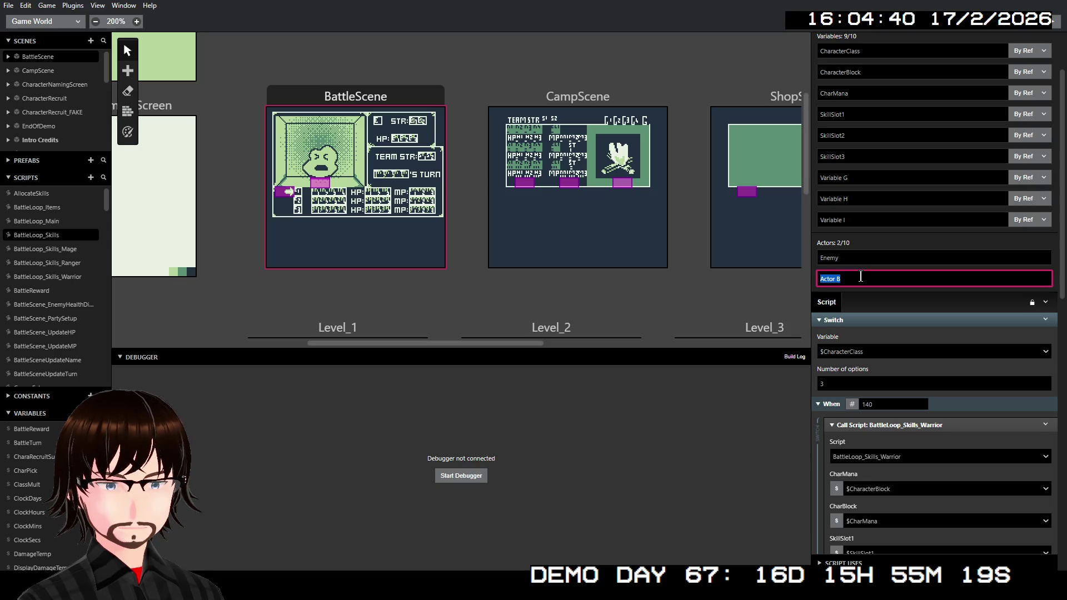
type("BattleEffects")
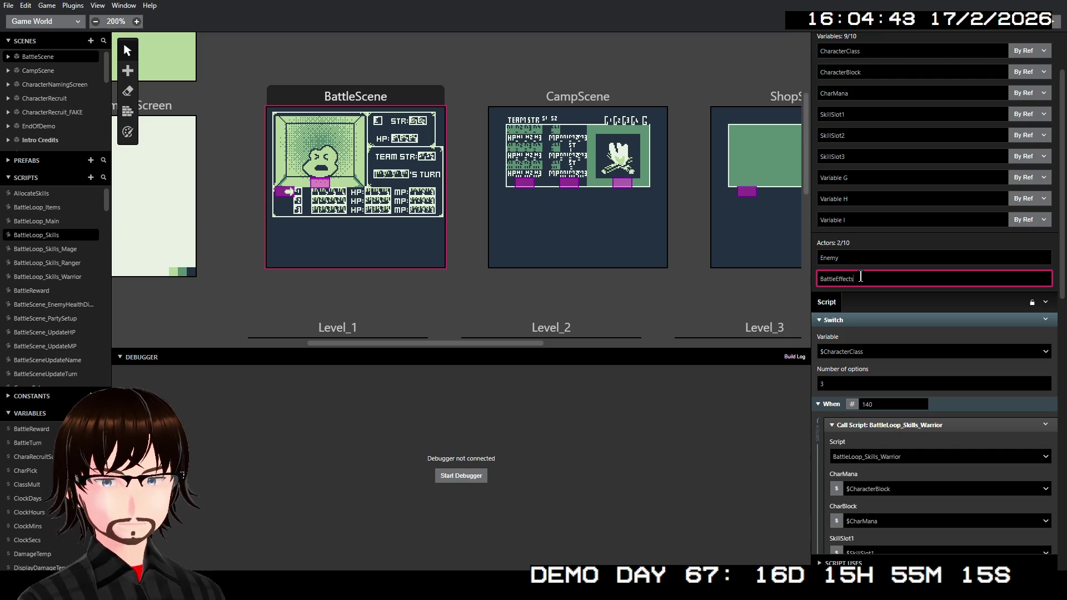
left_click(877, 177)
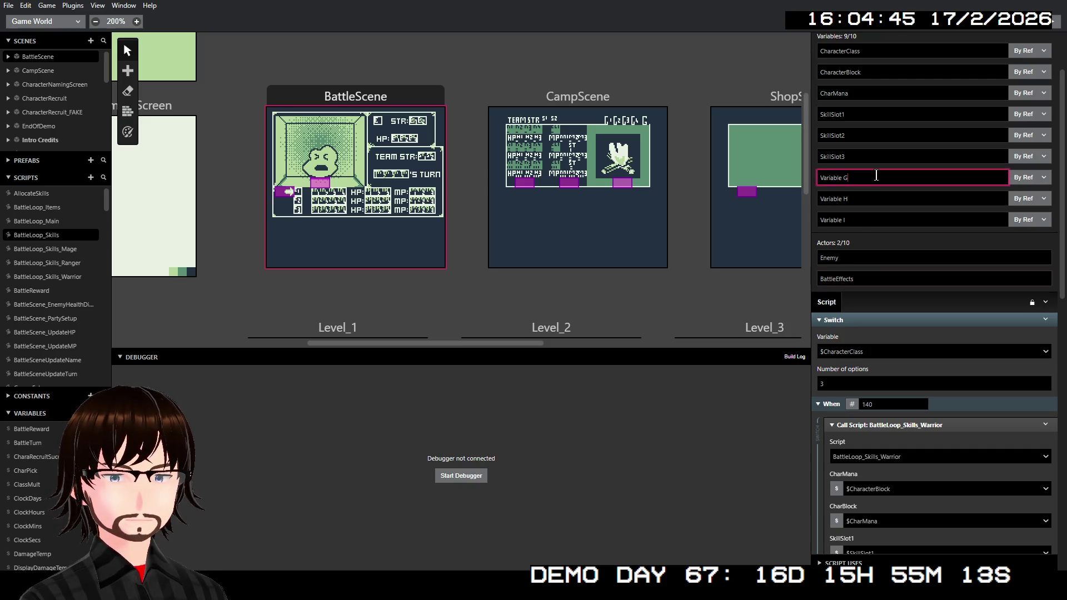
type("Sk")
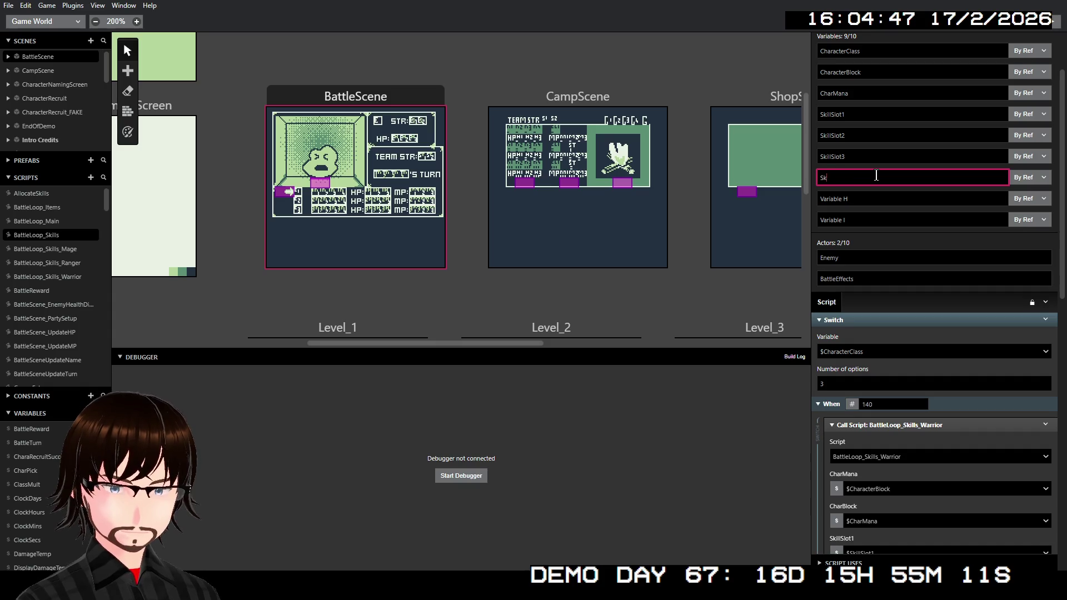
type("illSlot4")
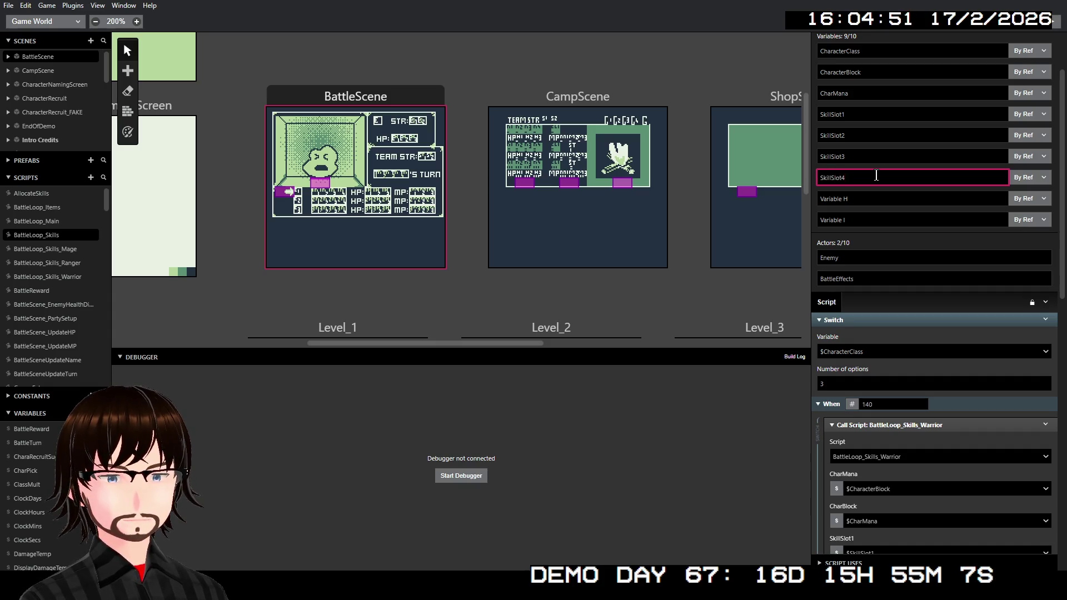
key("Tab")
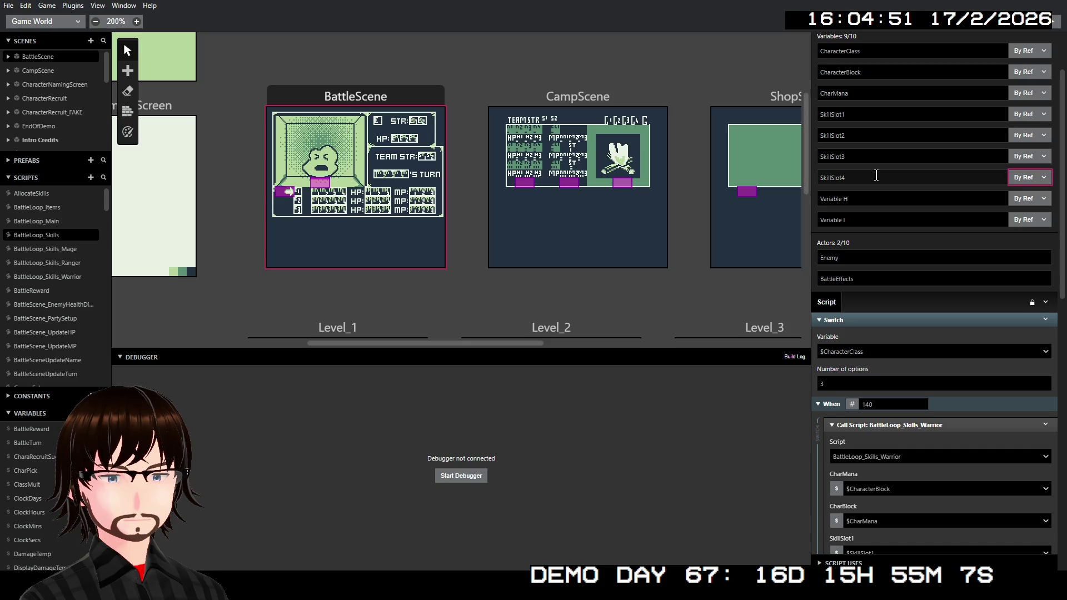
type("Sk")
type("illSlot")
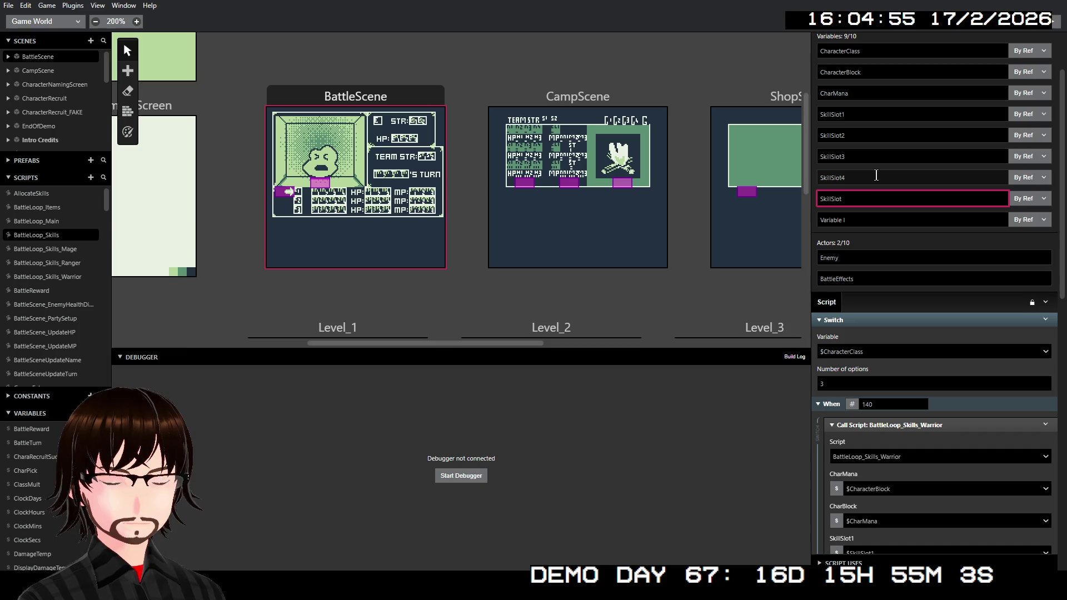
type("5")
key("Tab")
type("S")
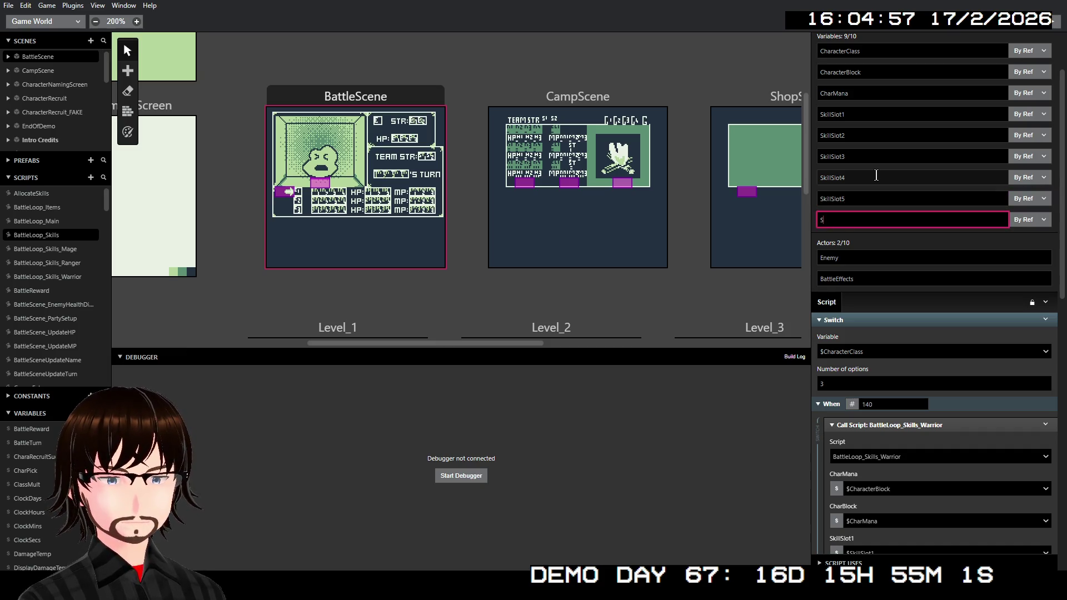
type("killSlot")
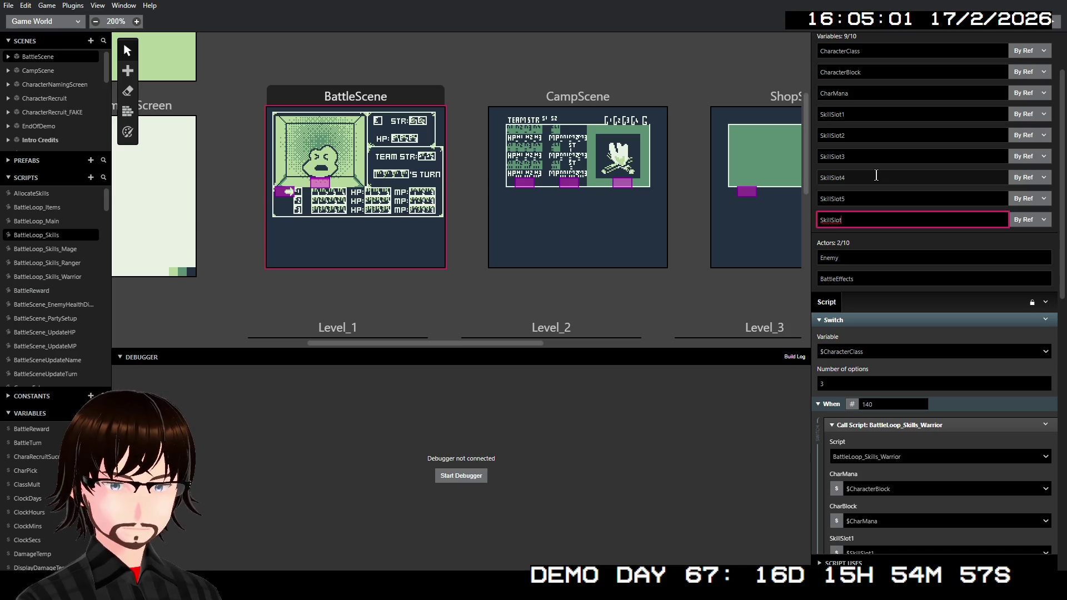
type("6")
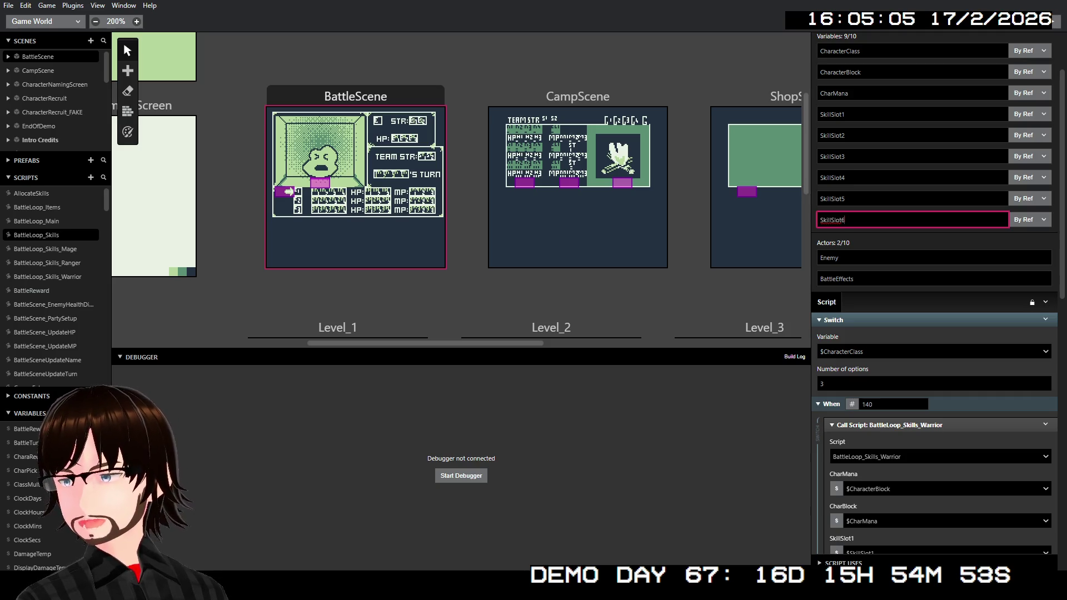
key("Return")
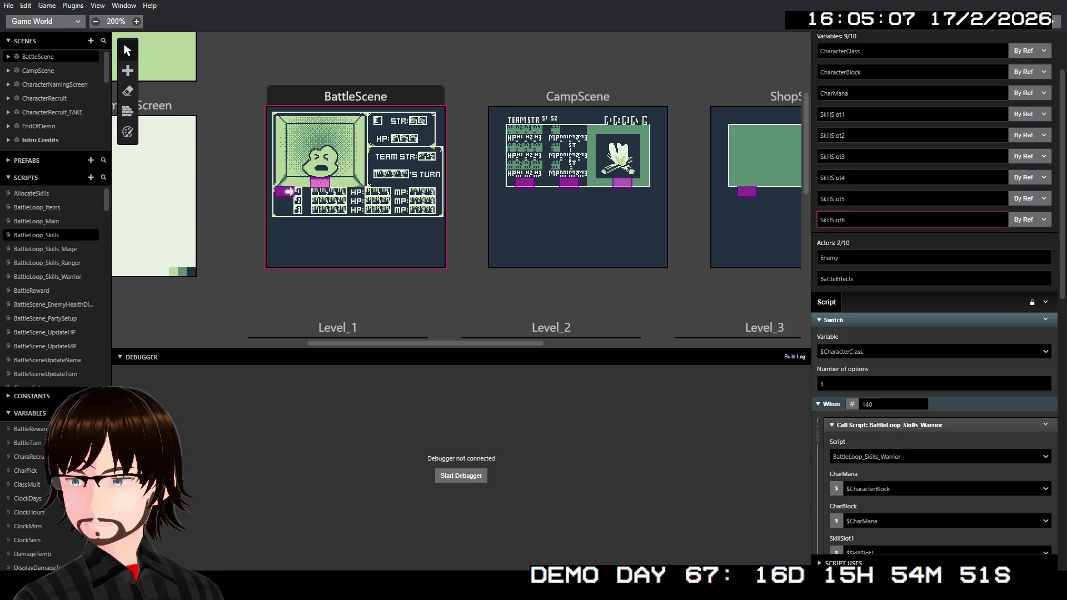
left_click(844, 220)
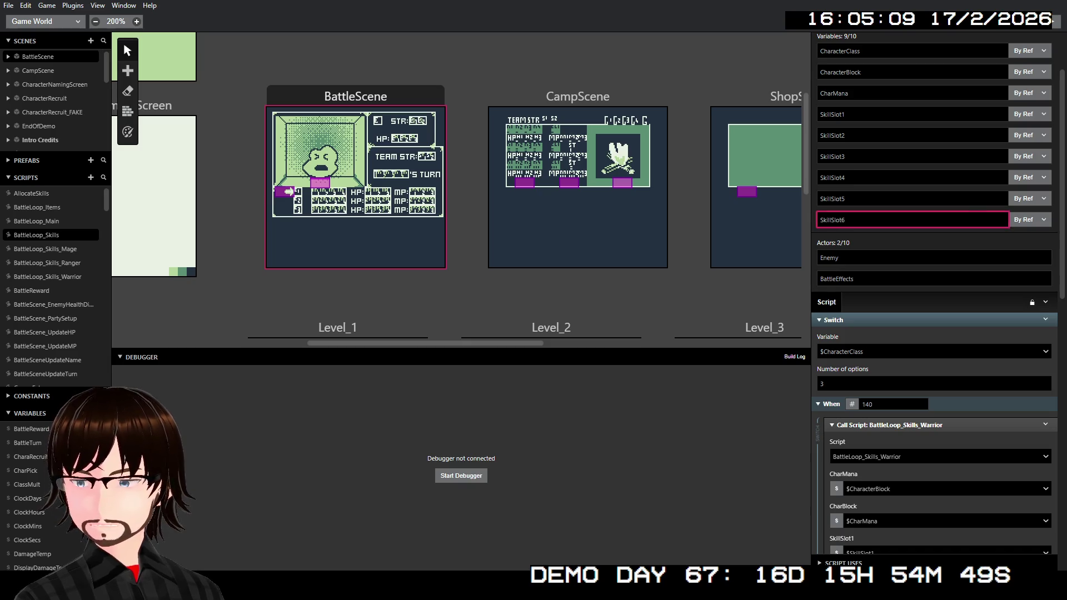
left_click(933, 292)
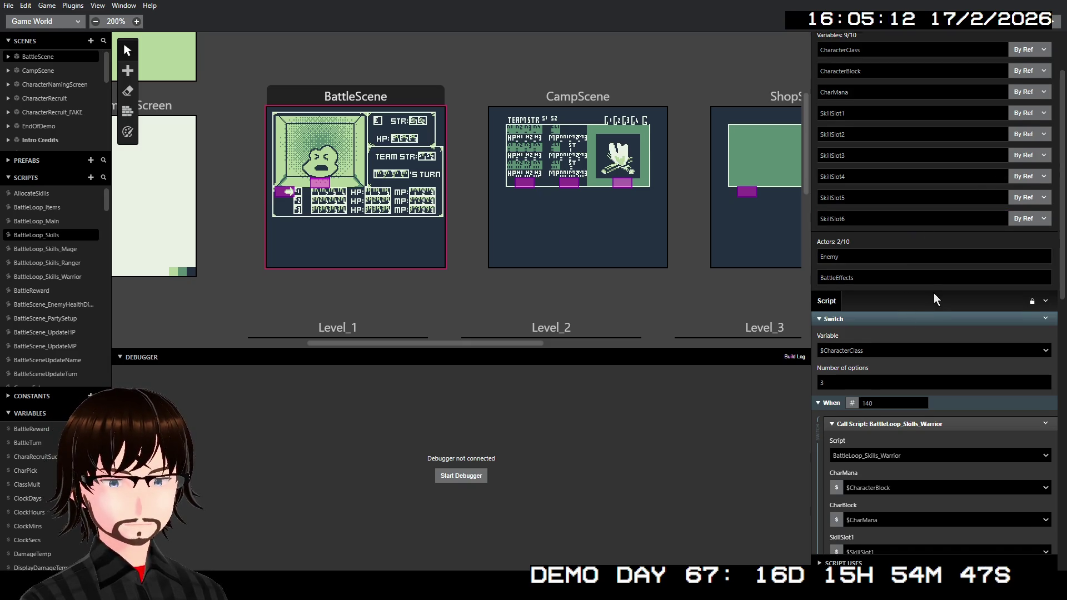
Scroll down to the When 142 case and begin adding an event there.
scroll(933, 293, "down", 8)
scroll(922, 296, "down", 3)
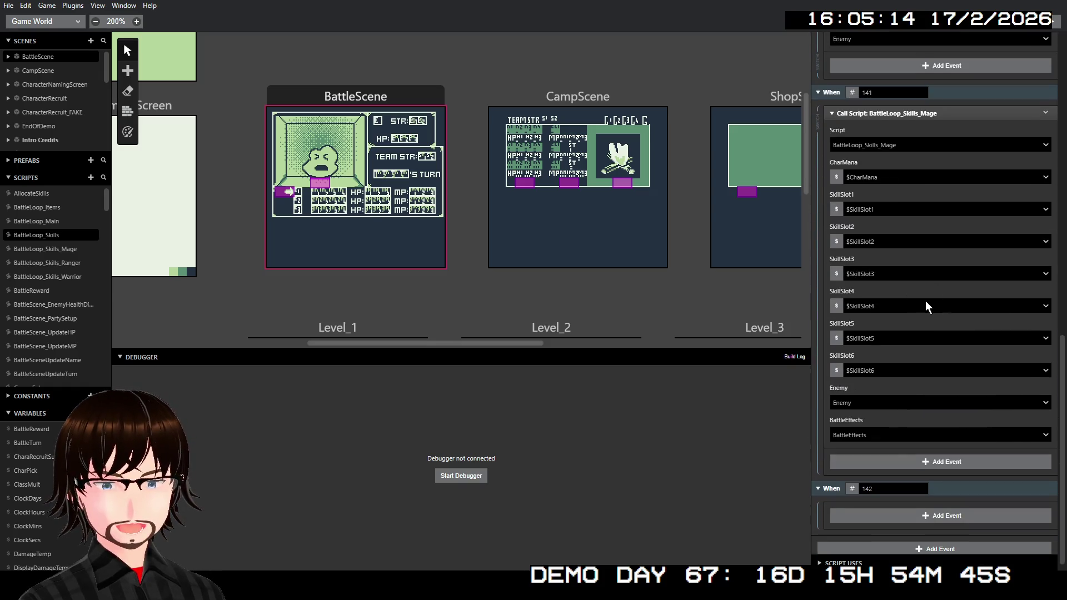
scroll(925, 419, "down", 1)
left_click(873, 509)
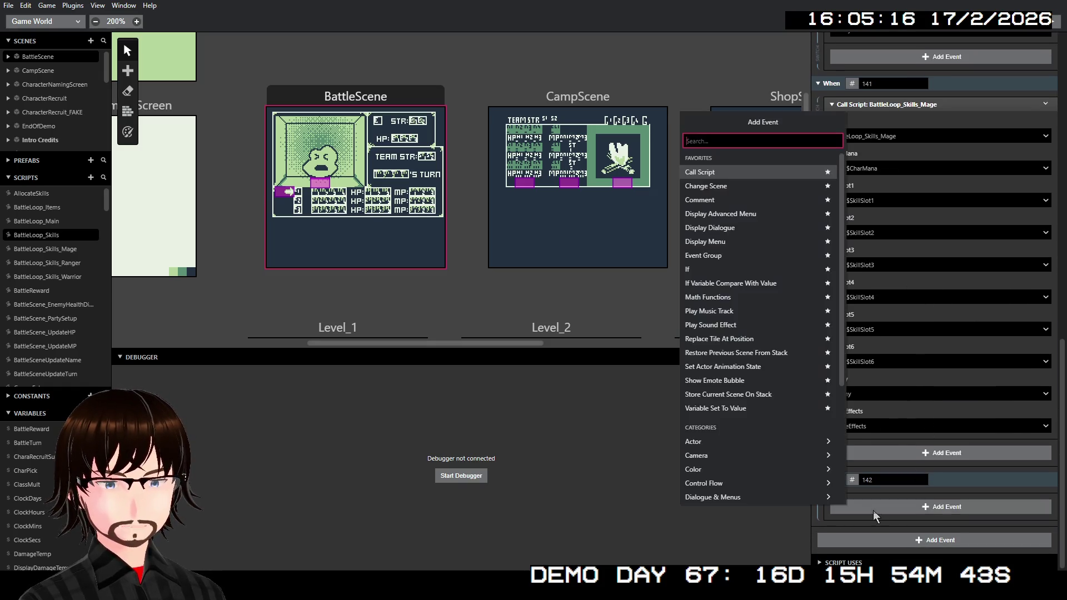
Under case 142, call BattleLoop_Skills_Ranger, passing $CharMana and $CharacterBlock as CharMana and CharBlock.
left_click(723, 173)
left_click(881, 532)
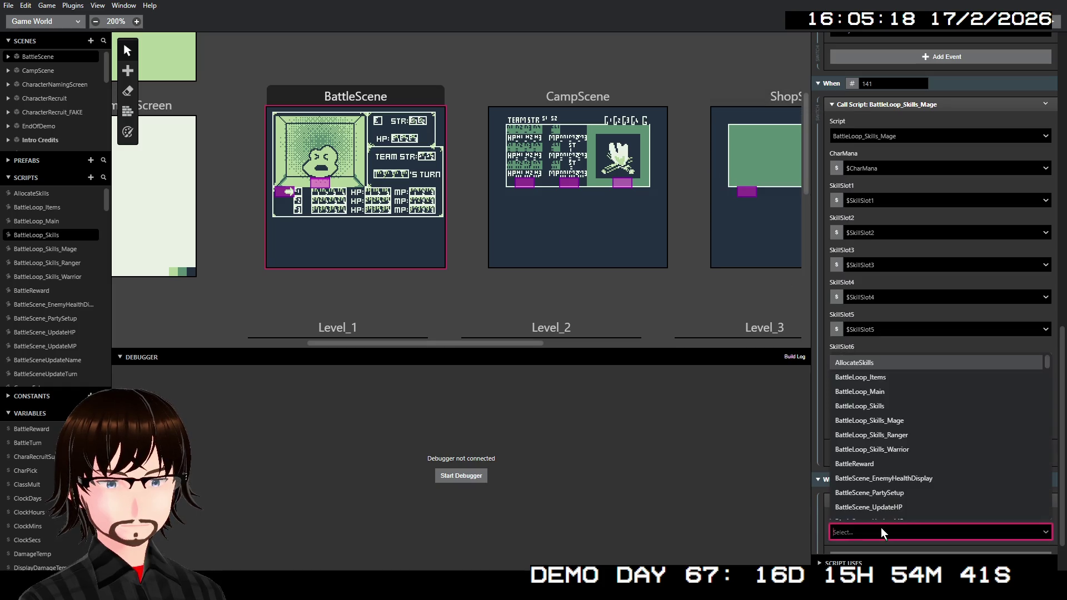
left_click(906, 431)
scroll(955, 470, "down", 5)
left_click(904, 344)
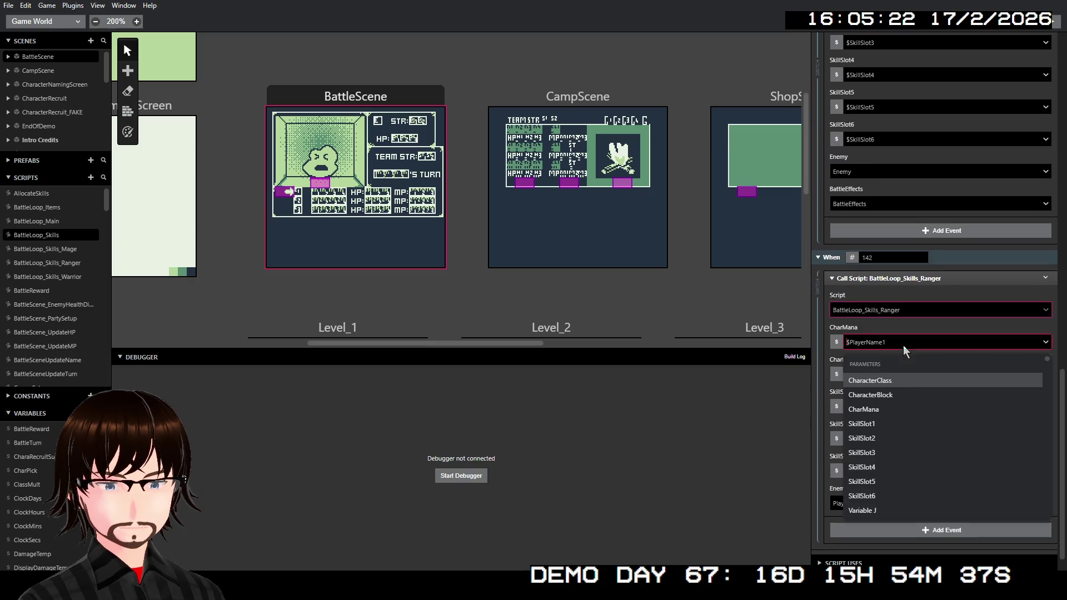
left_click(891, 411)
left_click(902, 375)
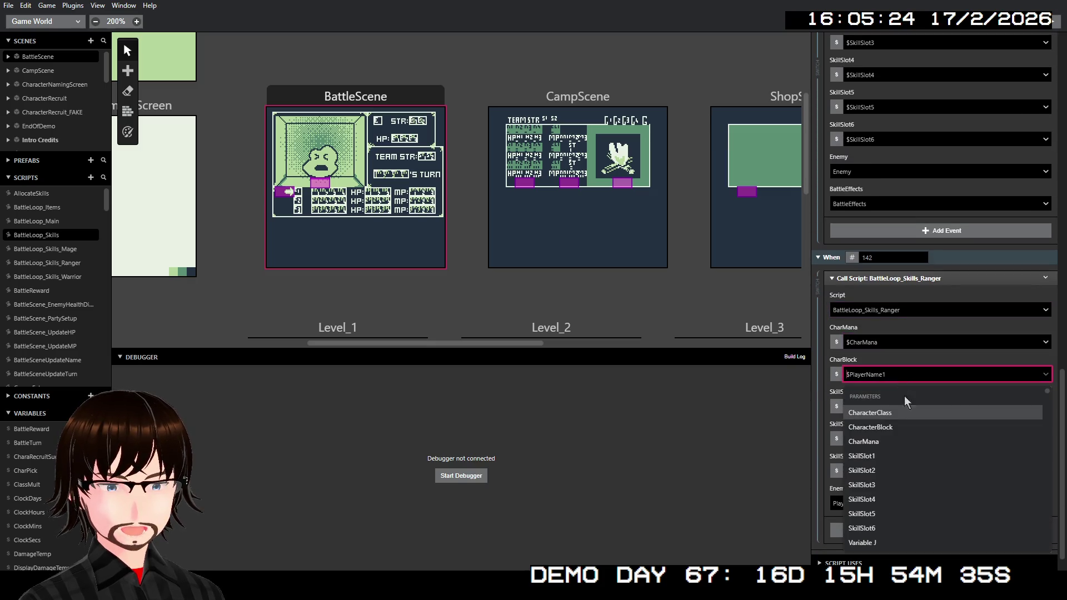
left_click(902, 429)
Pass $SkillSlot1–3 into the Ranger's skill slots and set its Enemy argument to Enemy.
left_click(894, 409)
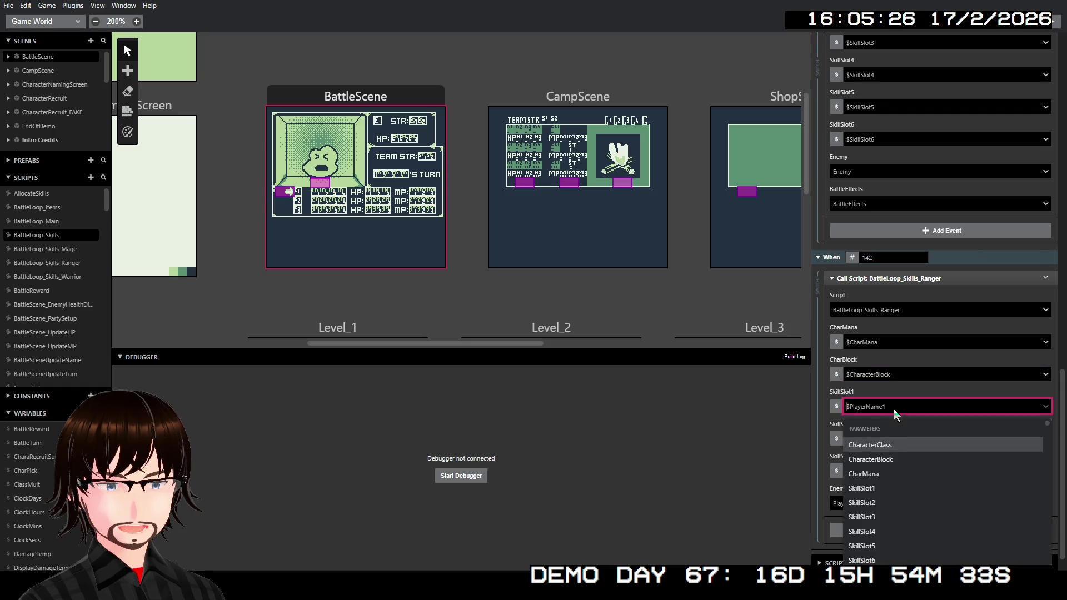
left_click(892, 488)
left_click(902, 439)
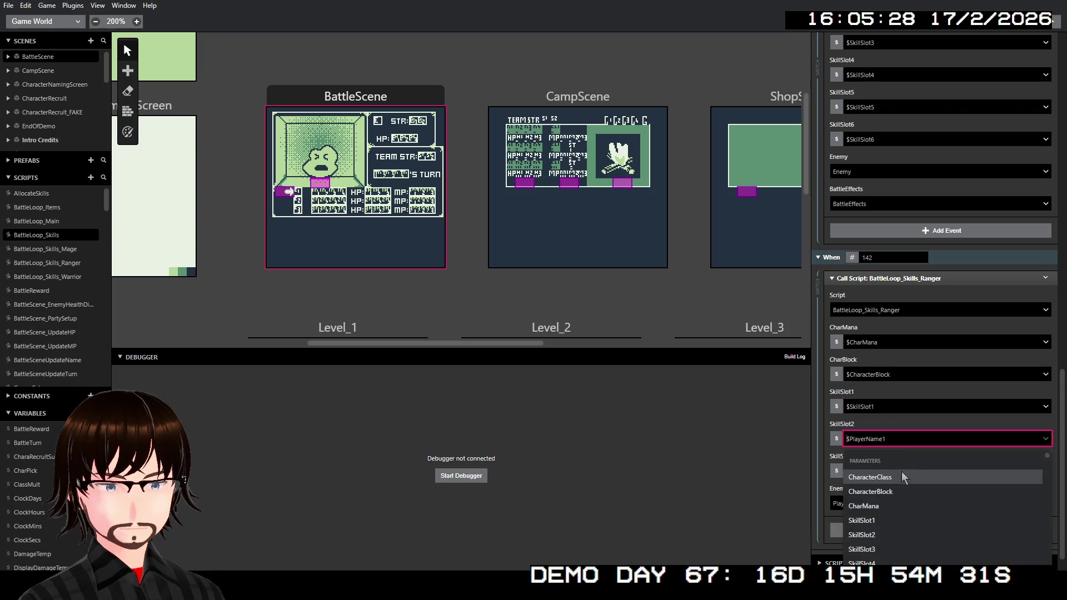
left_click(884, 533)
left_click(902, 471)
scroll(889, 545, "down", 2)
left_click(875, 523)
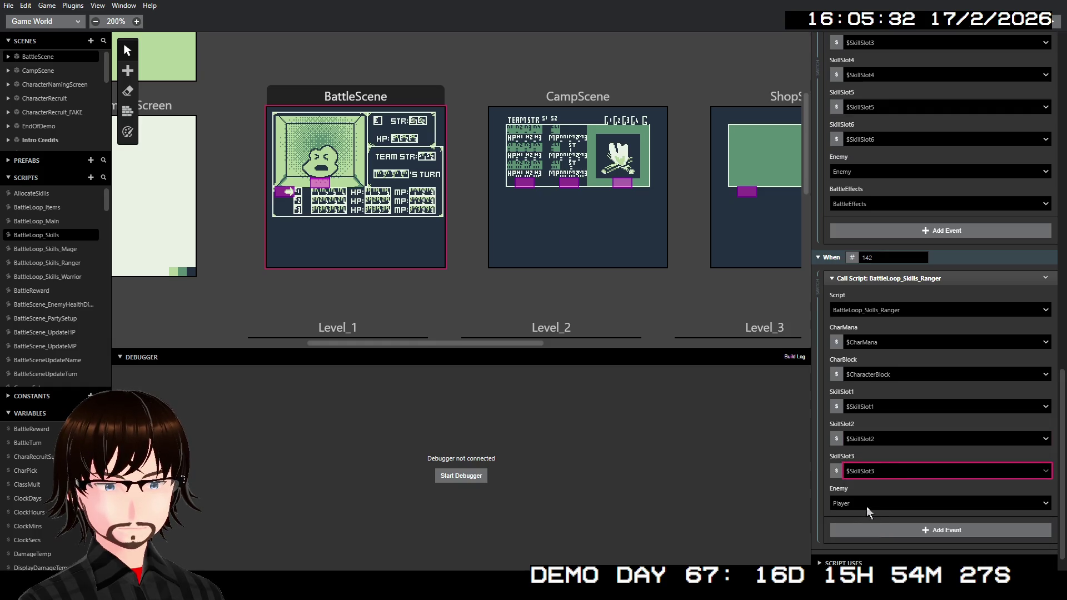
left_click(867, 506)
left_click(882, 357)
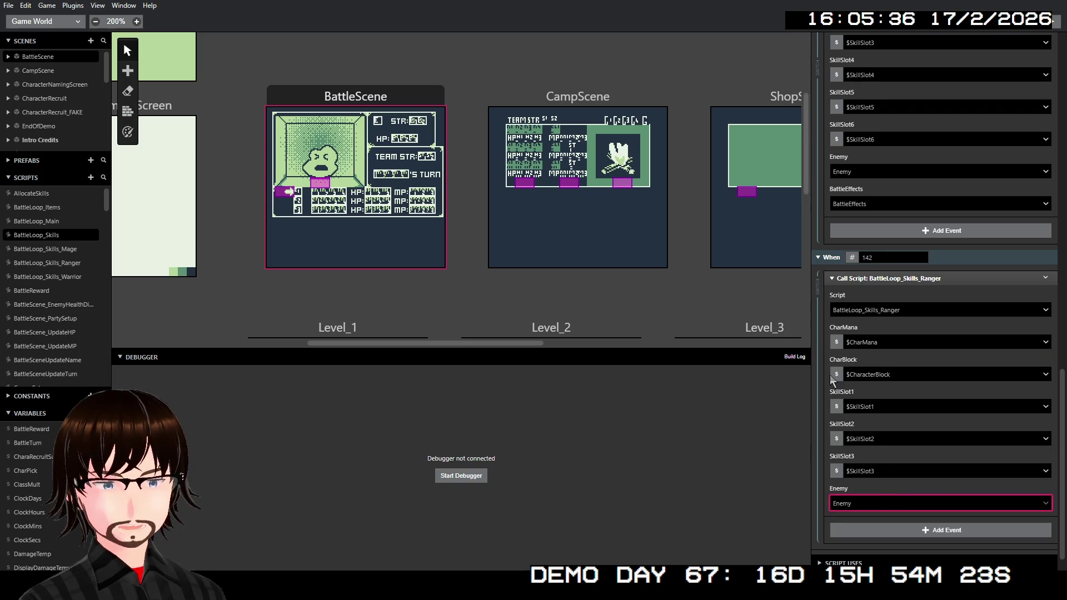
scroll(928, 400, "up", 10)
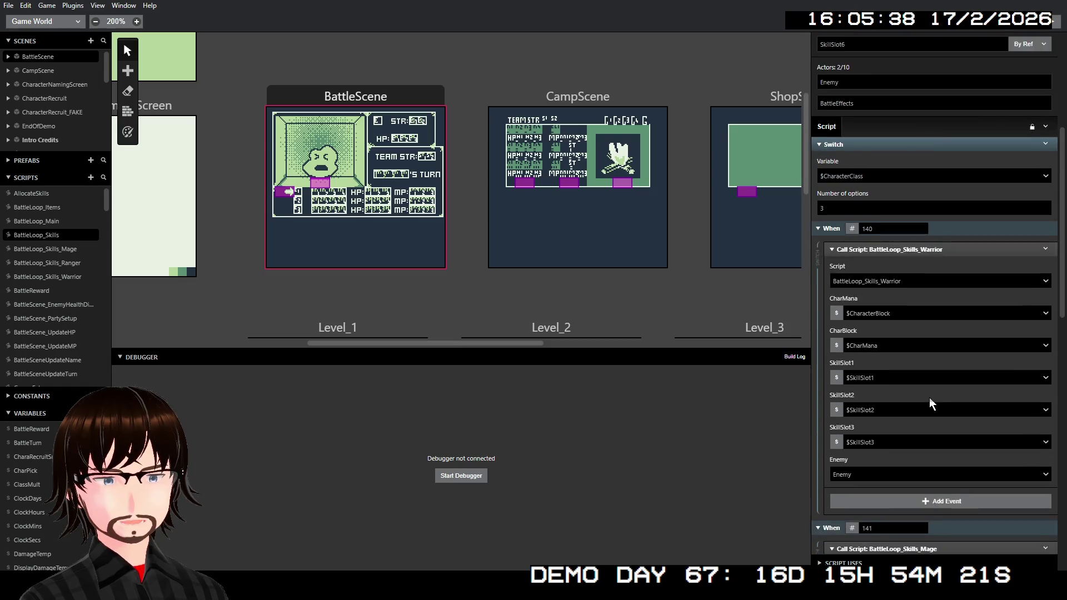
scroll(929, 398, "up", 5)
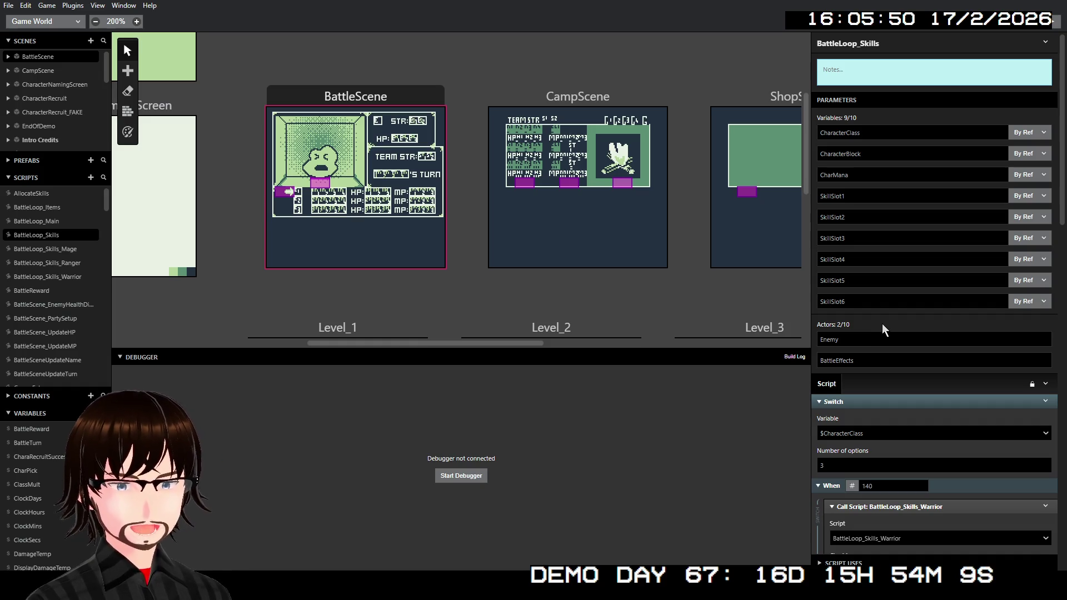
Review the Mage, Ranger and Warrior class skill scripts, then return to BattleLoop_Skills.
left_click(55, 248)
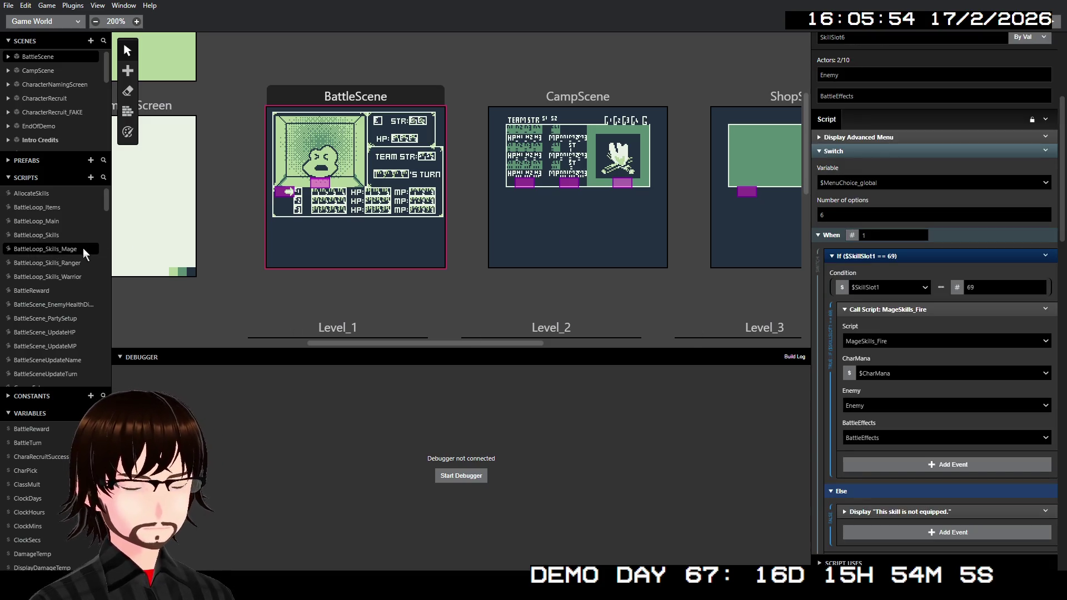
scroll(992, 325, "up", 4)
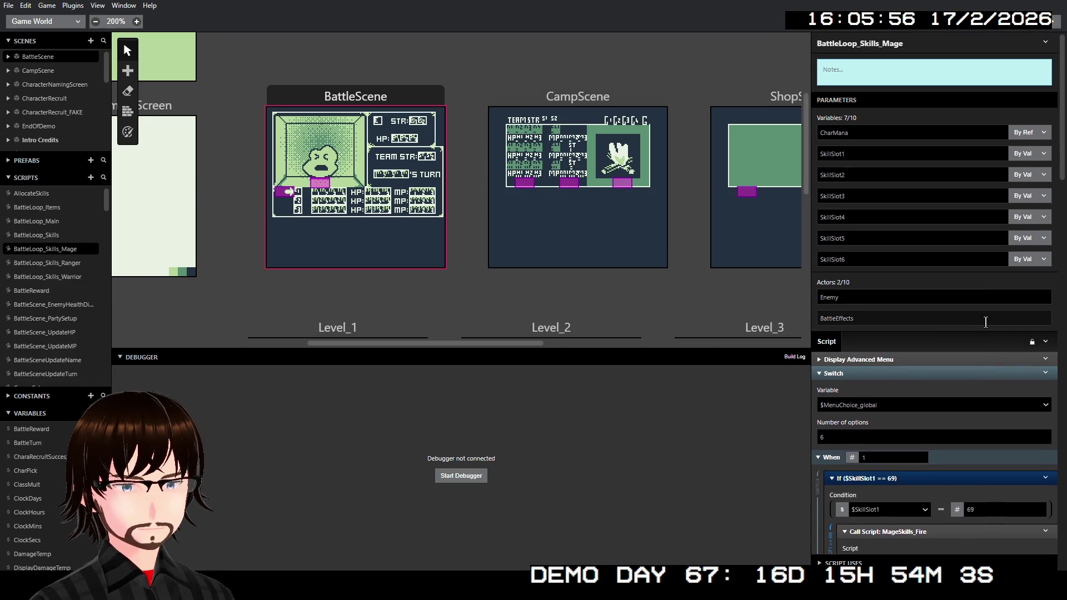
left_click(53, 262)
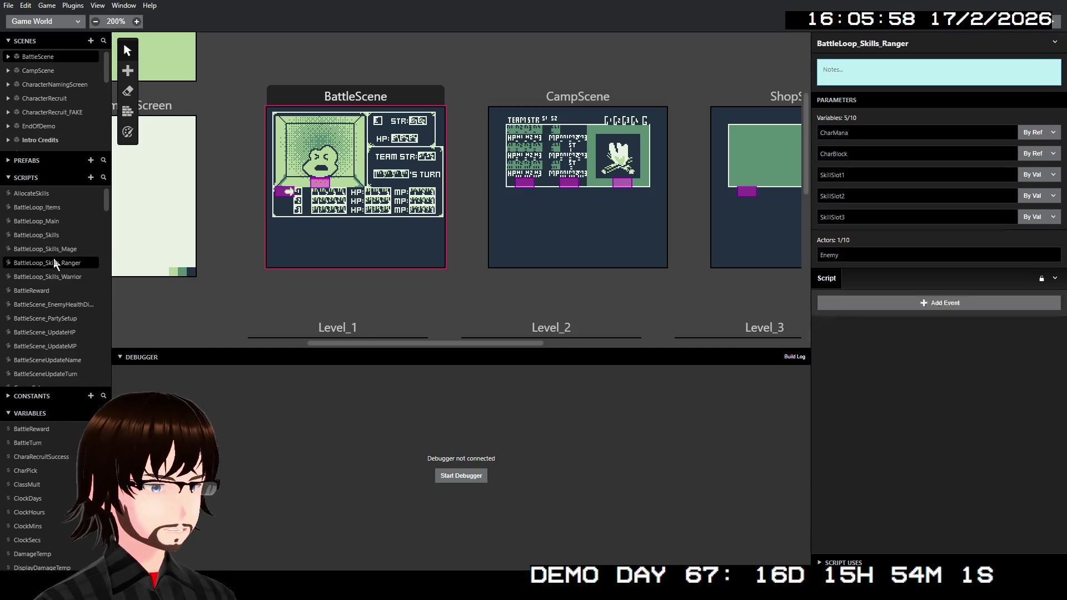
left_click(57, 279)
left_click(62, 253)
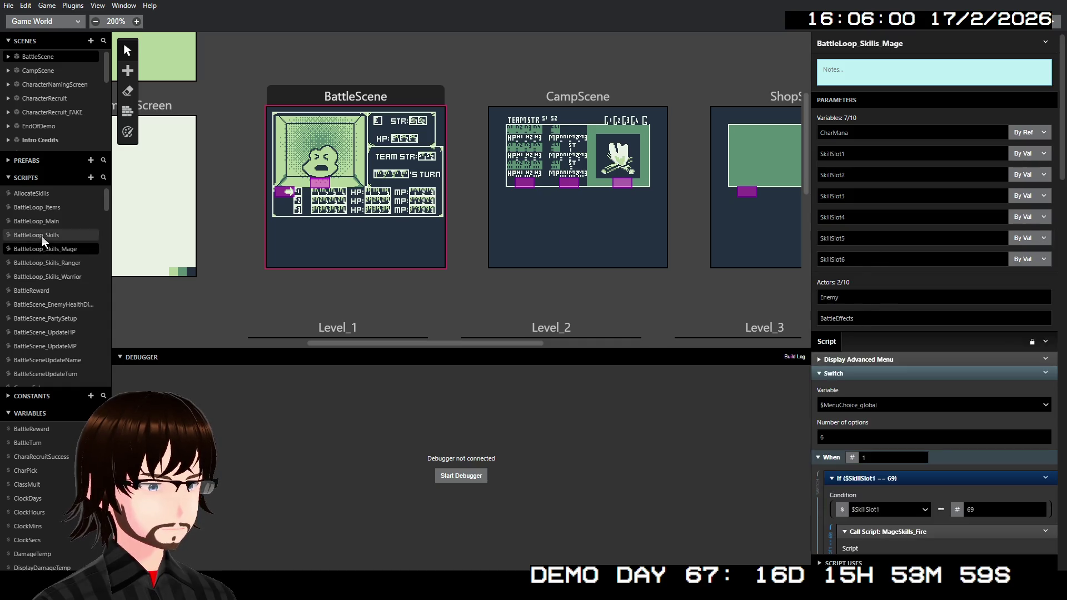
left_click(42, 236)
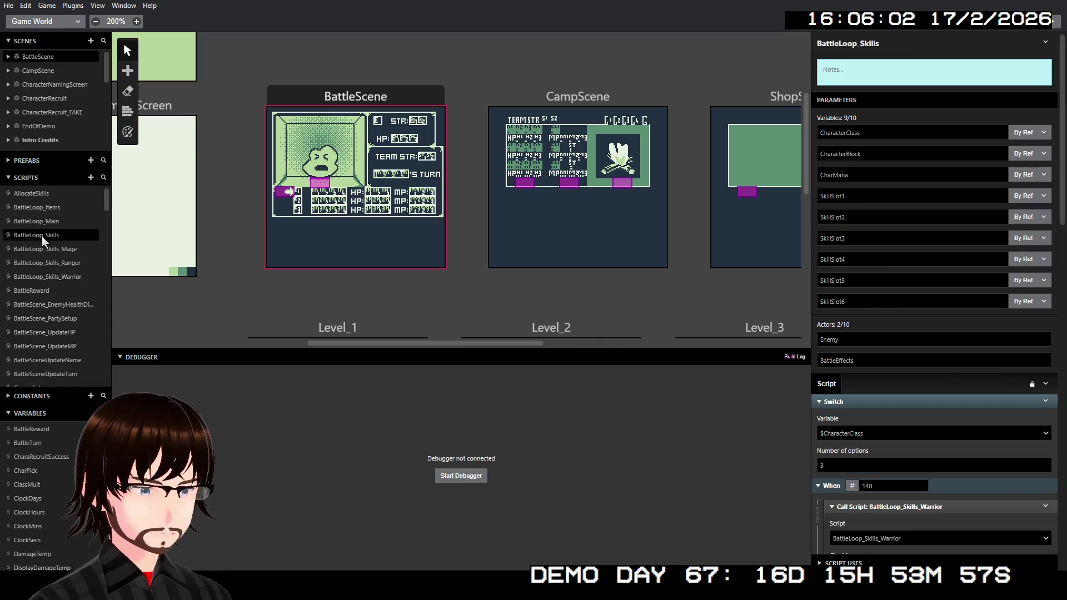
In BattleLoop_Main, pass $CharacterSkill4, $CharacterSkill5 and $CharacterSkill6 into SkillSlot4–6.
left_click(44, 220)
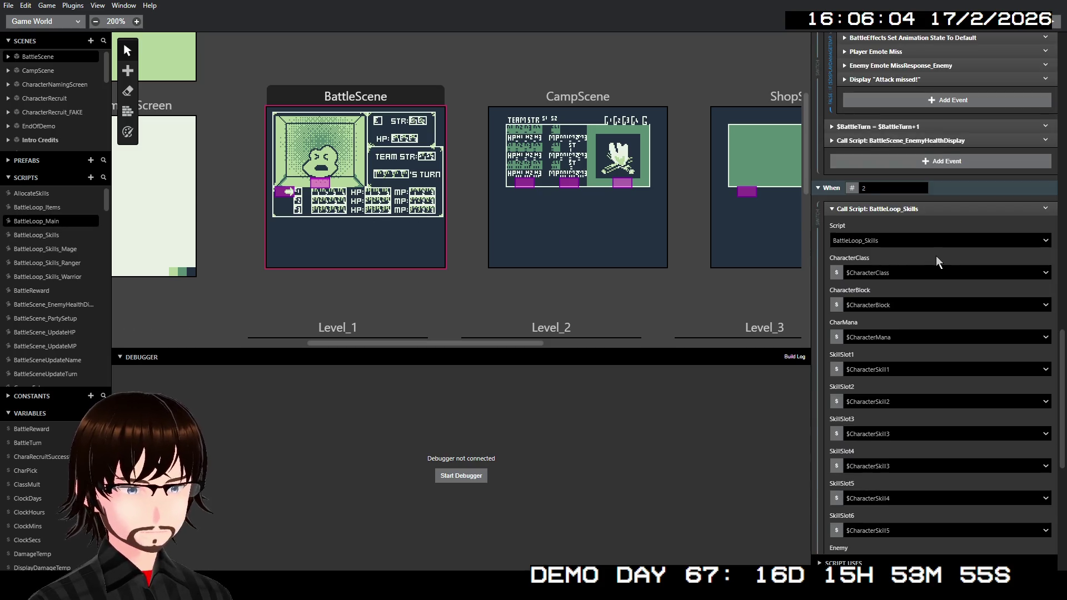
scroll(925, 288, "down", 3)
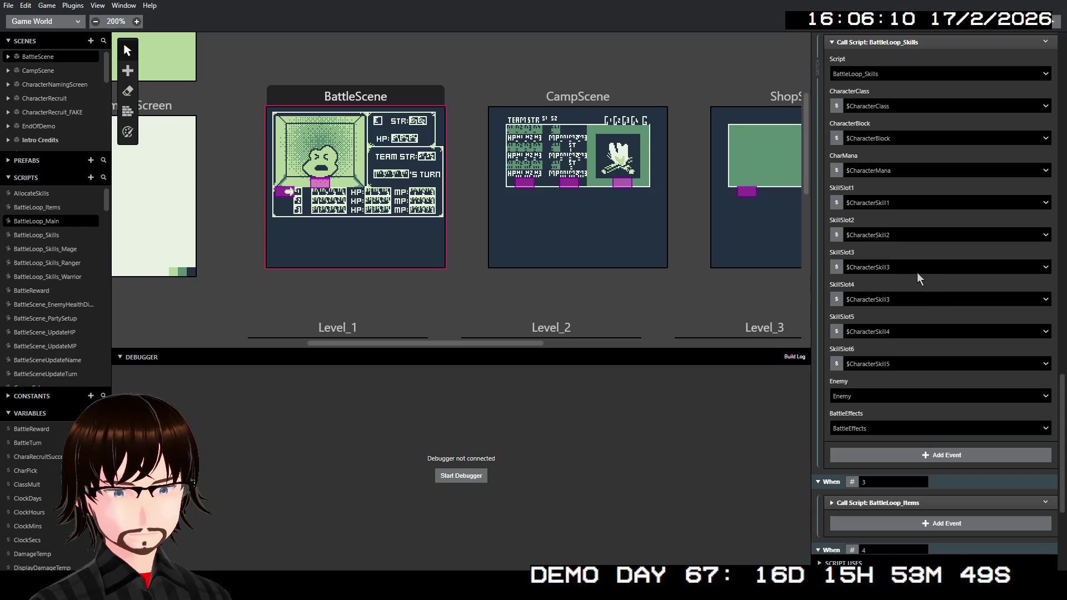
left_click(901, 301)
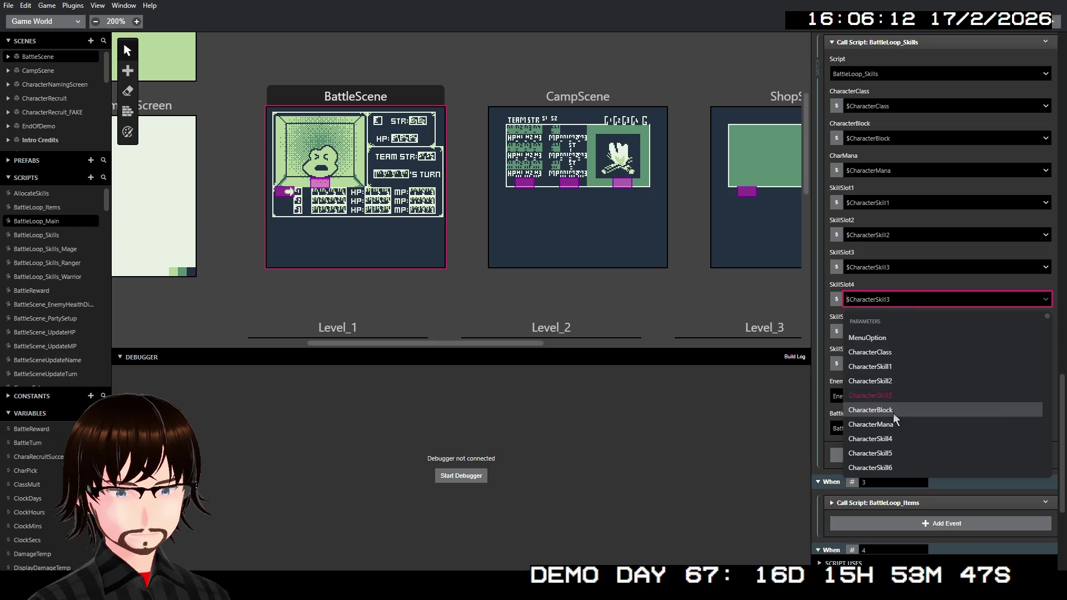
left_click(898, 438)
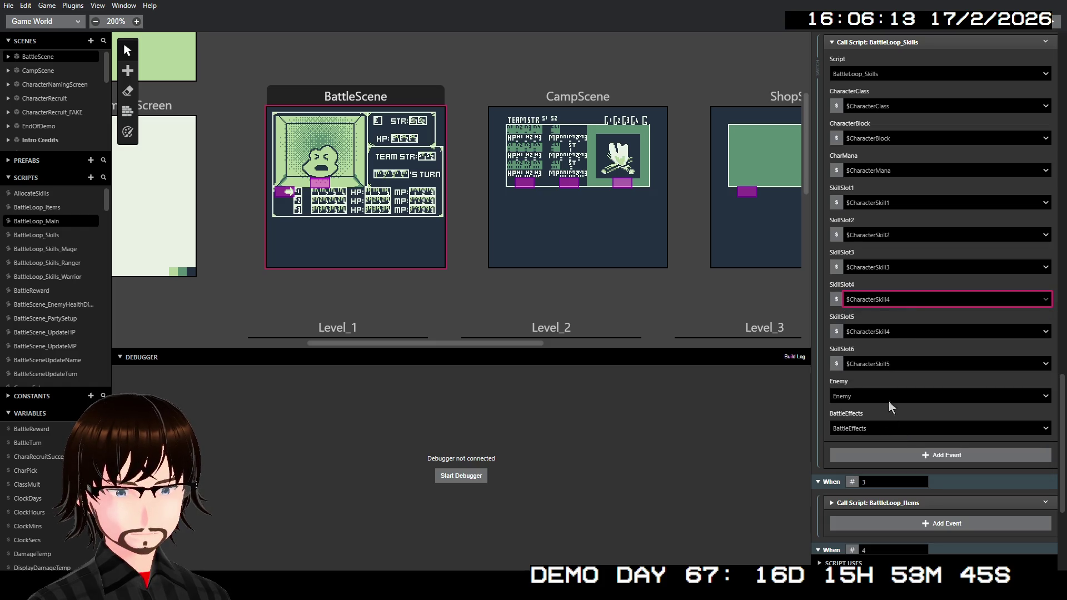
left_click(899, 335)
left_click(894, 487)
left_click(897, 367)
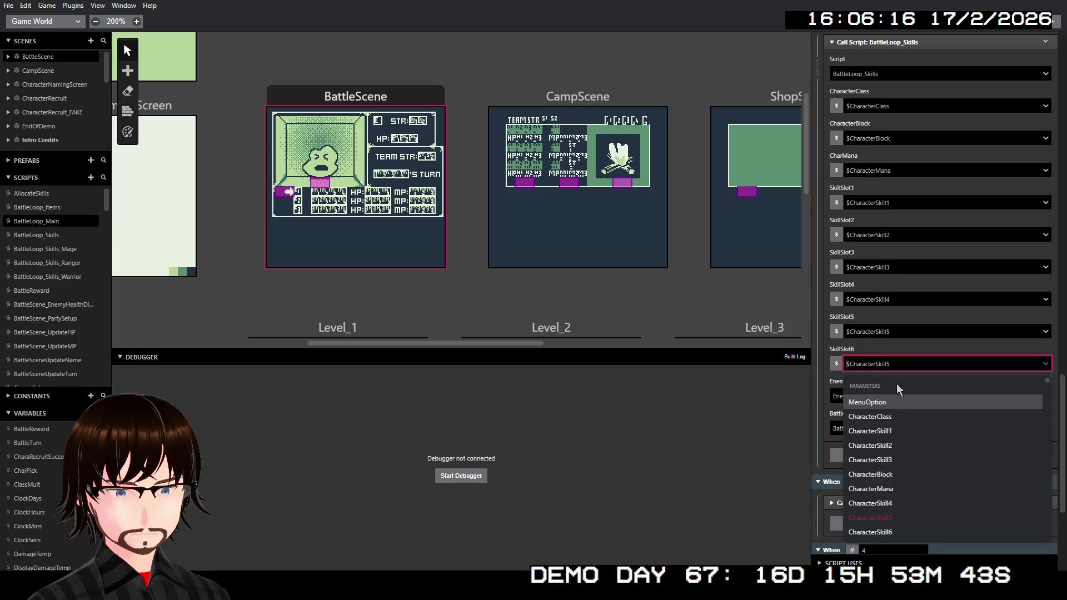
left_click(899, 531)
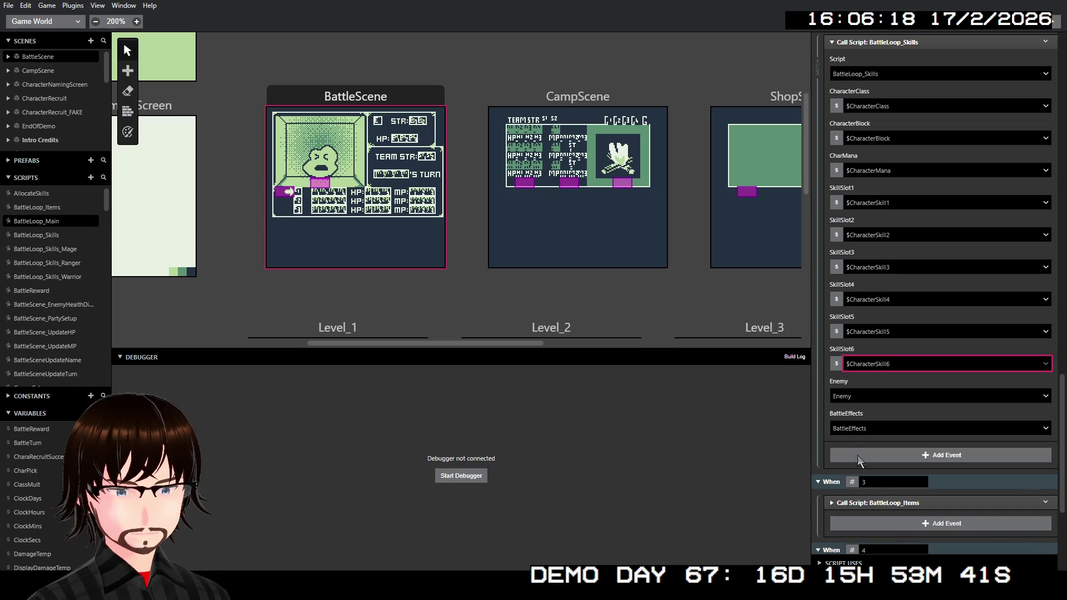
Scroll through the BattleLoop_Main skills call to review its wired arguments.
left_click(785, 421)
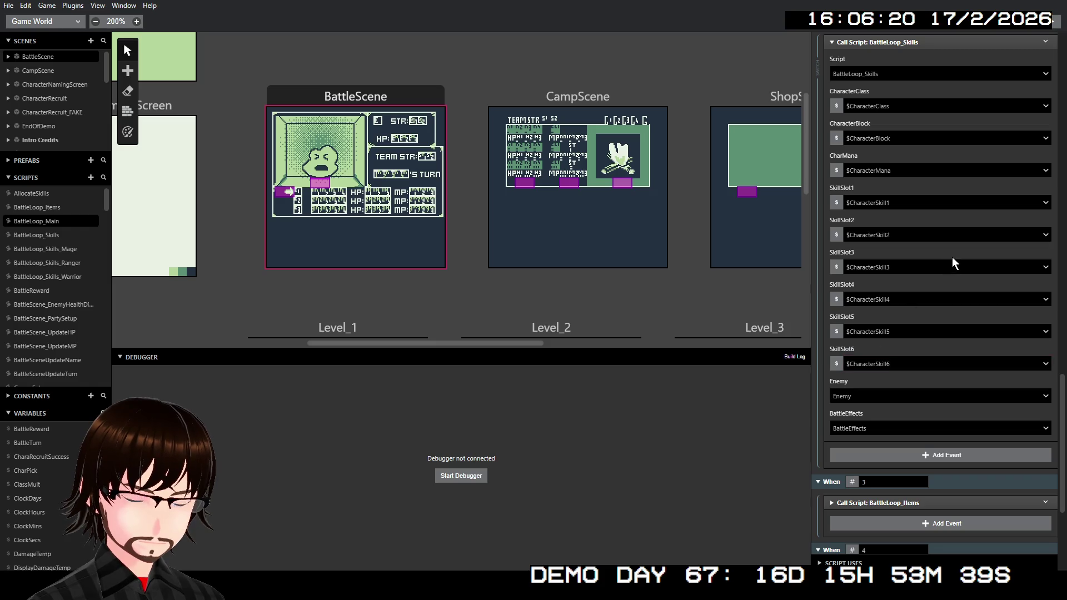
scroll(952, 261, "up", 5)
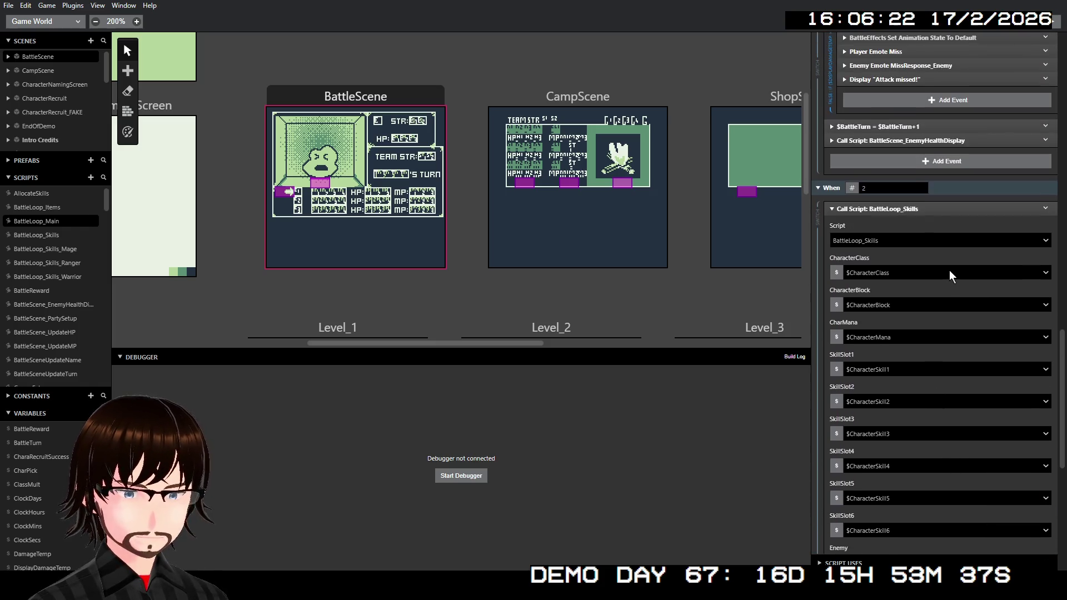
scroll(949, 270, "down", 3)
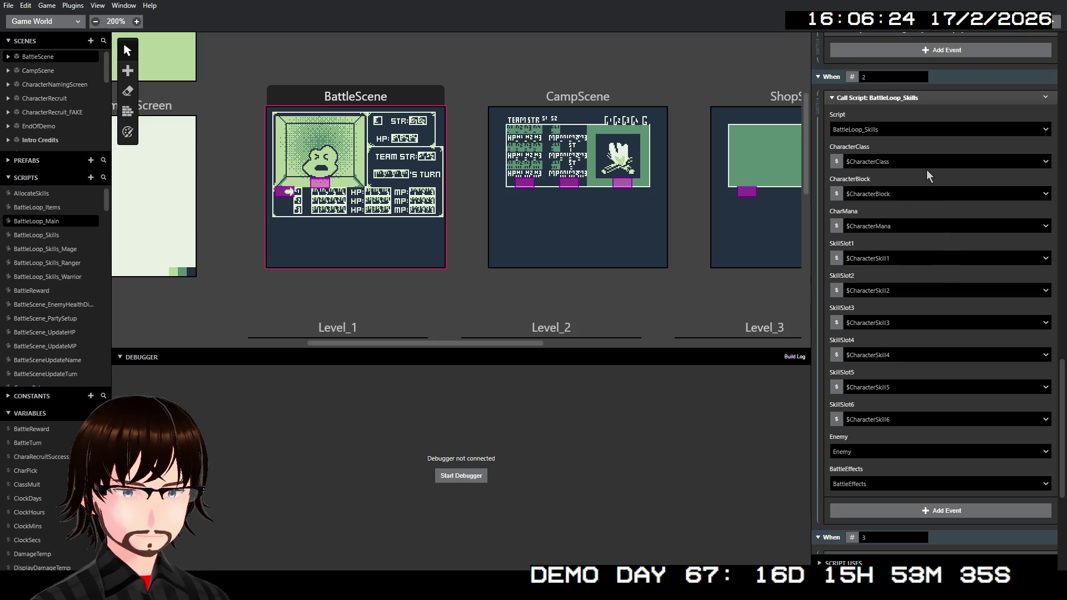
scroll(953, 300, "up", 8)
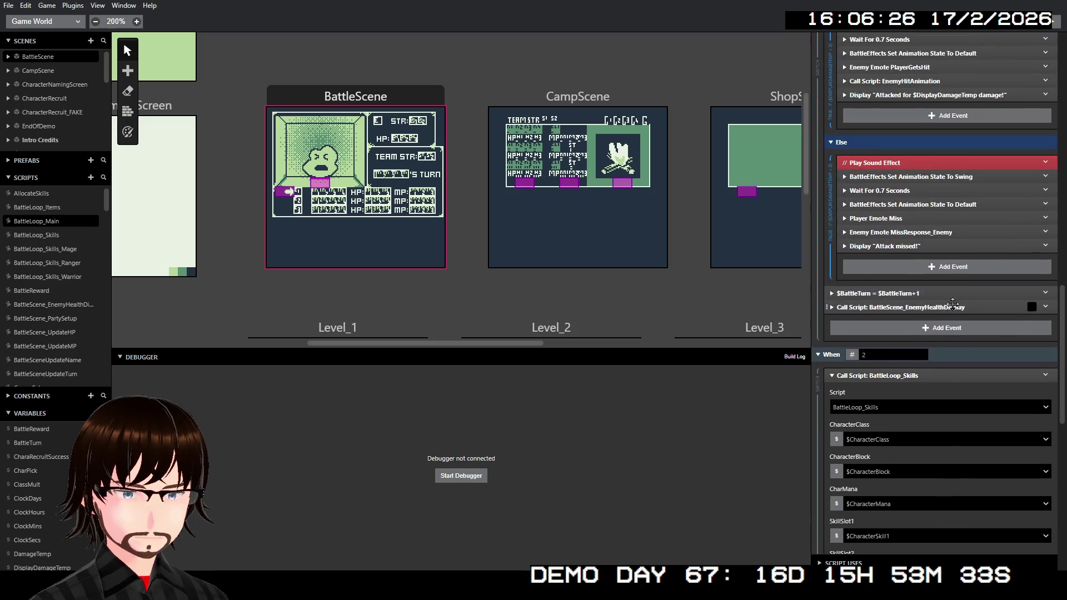
scroll(951, 303, "up", 15)
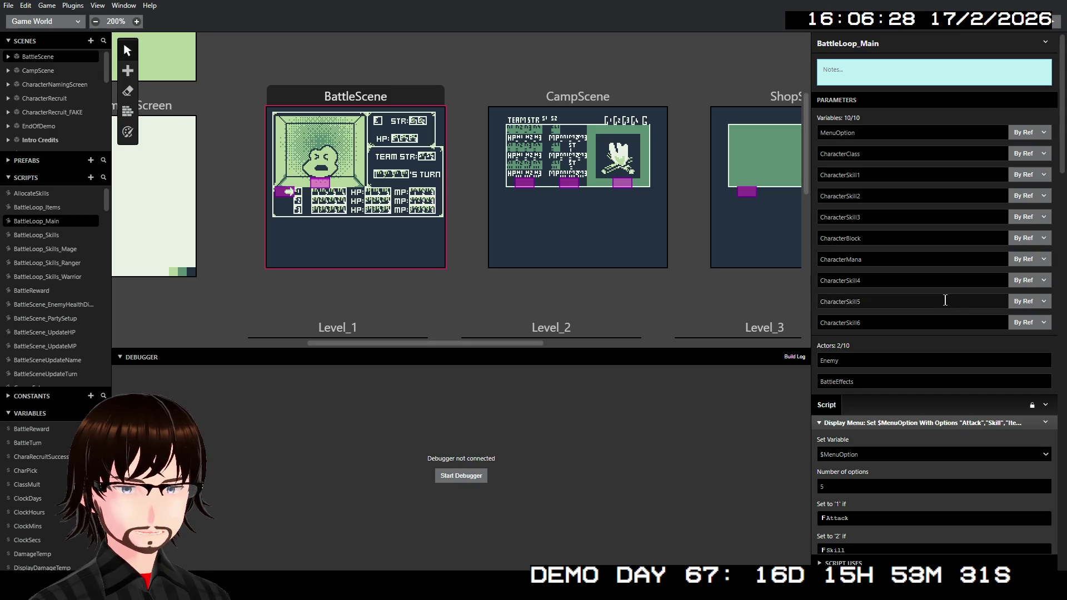
left_click(368, 97)
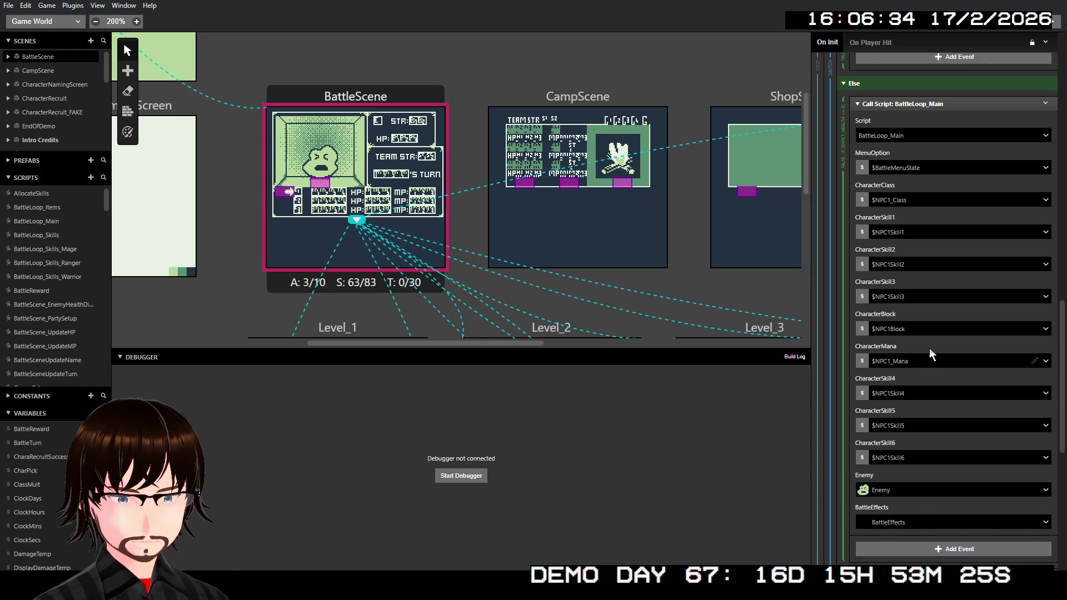
scroll(936, 328, "down", 2)
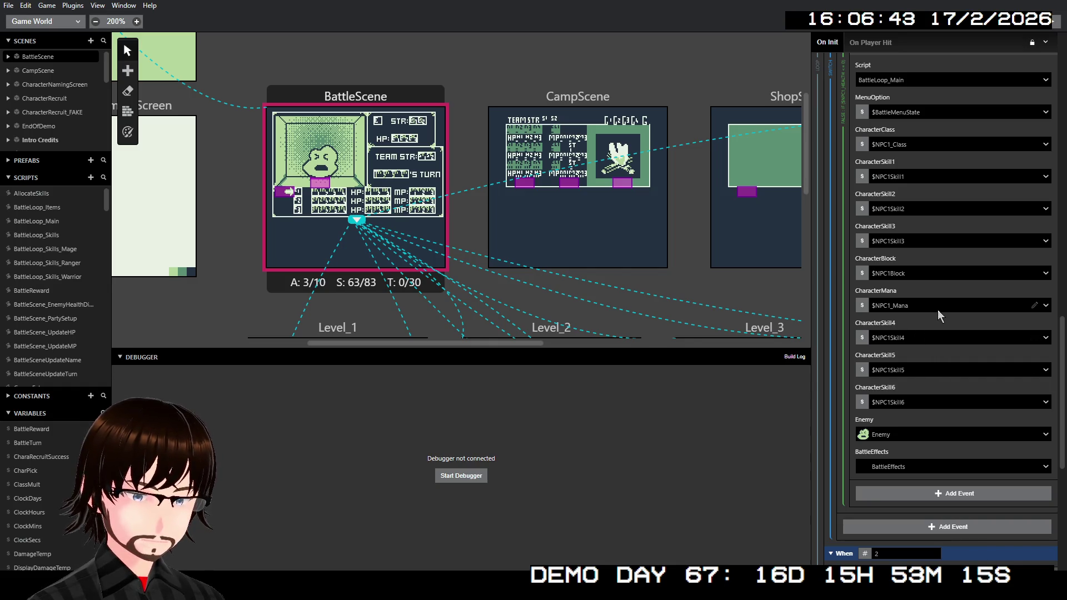
scroll(944, 314, "up", 10)
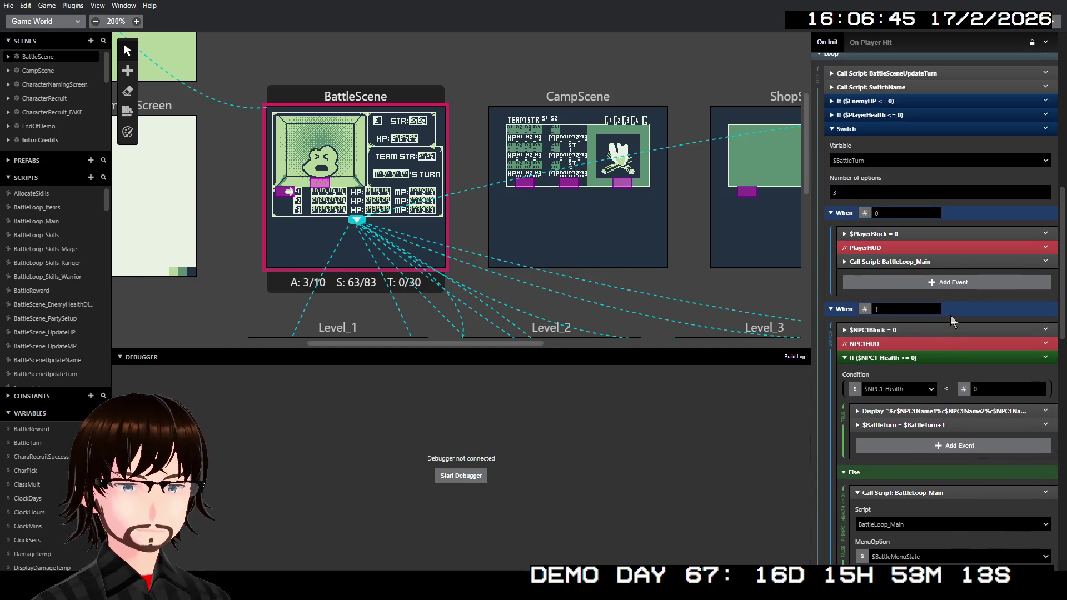
left_click(917, 262)
scroll(932, 307, "down", 1)
scroll(932, 312, "down", 3)
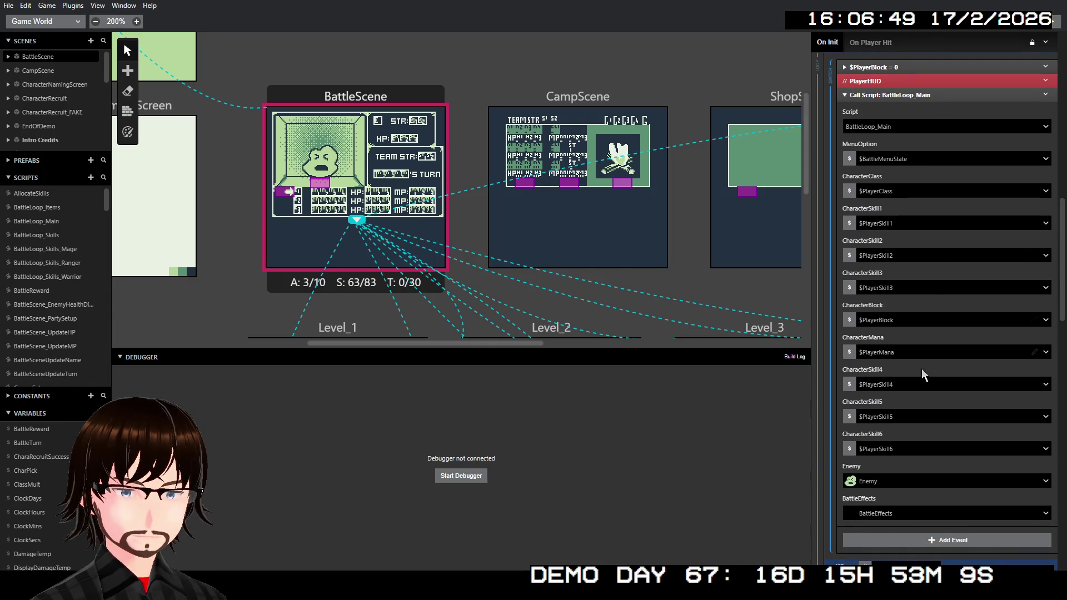
scroll(923, 378, "down", 12)
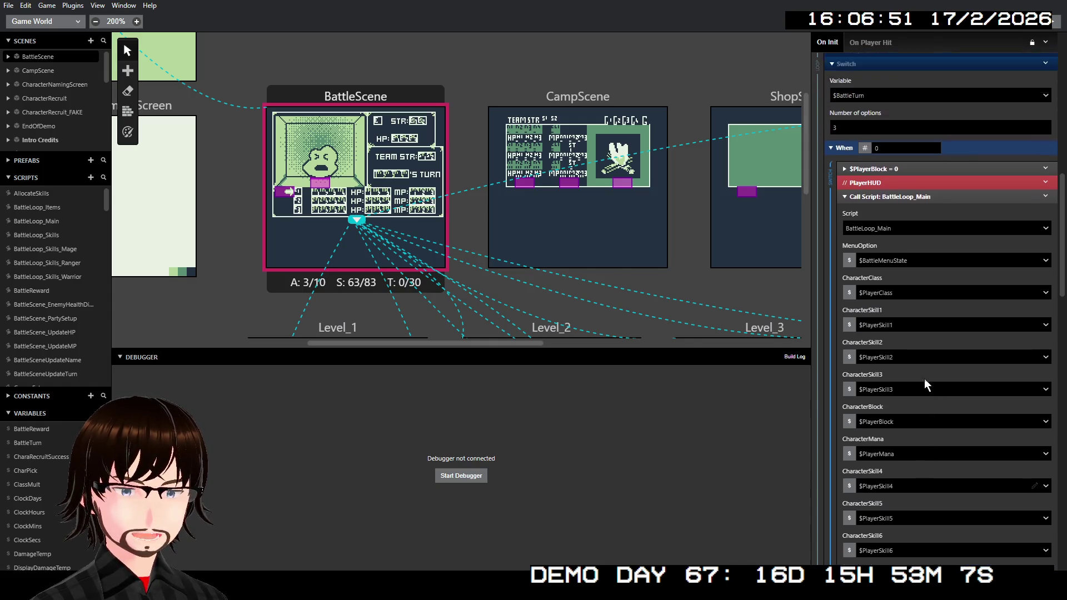
scroll(926, 378, "down", 11)
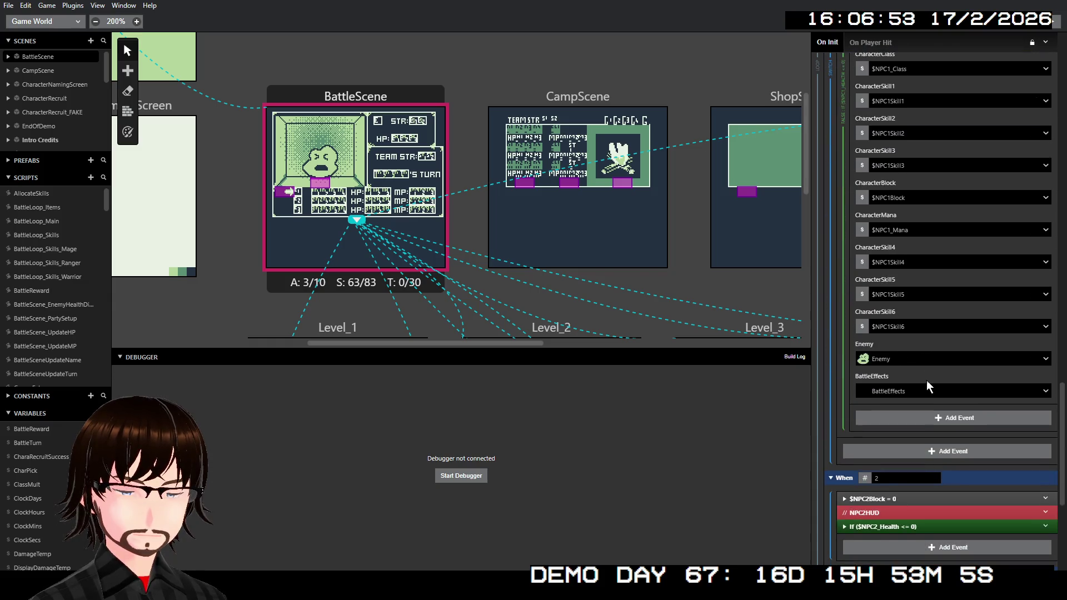
left_click(891, 262)
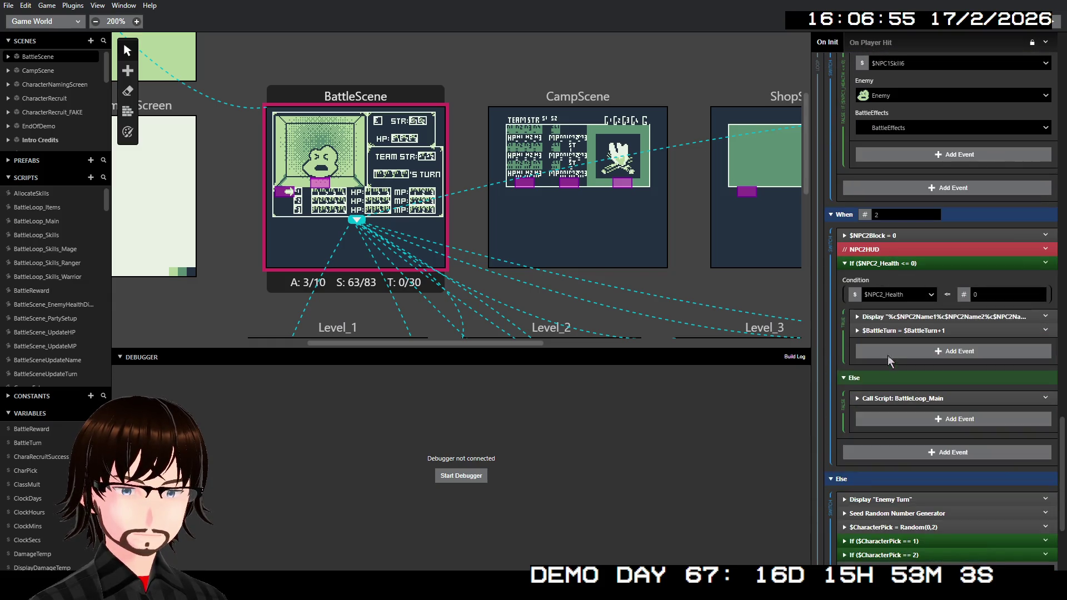
left_click(907, 393)
scroll(912, 378, "down", 5)
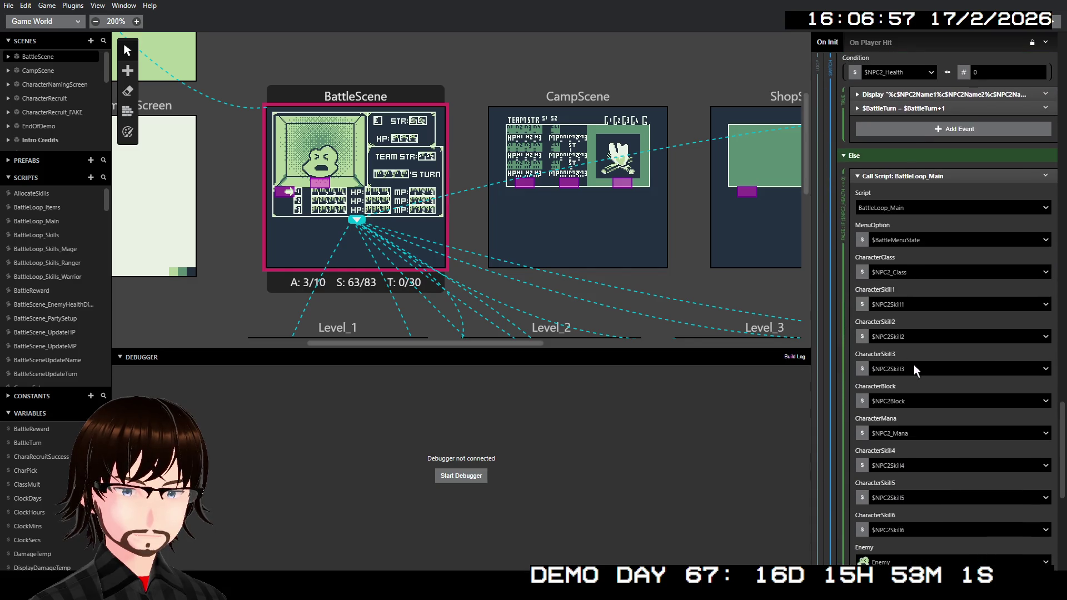
scroll(935, 336, "down", 1)
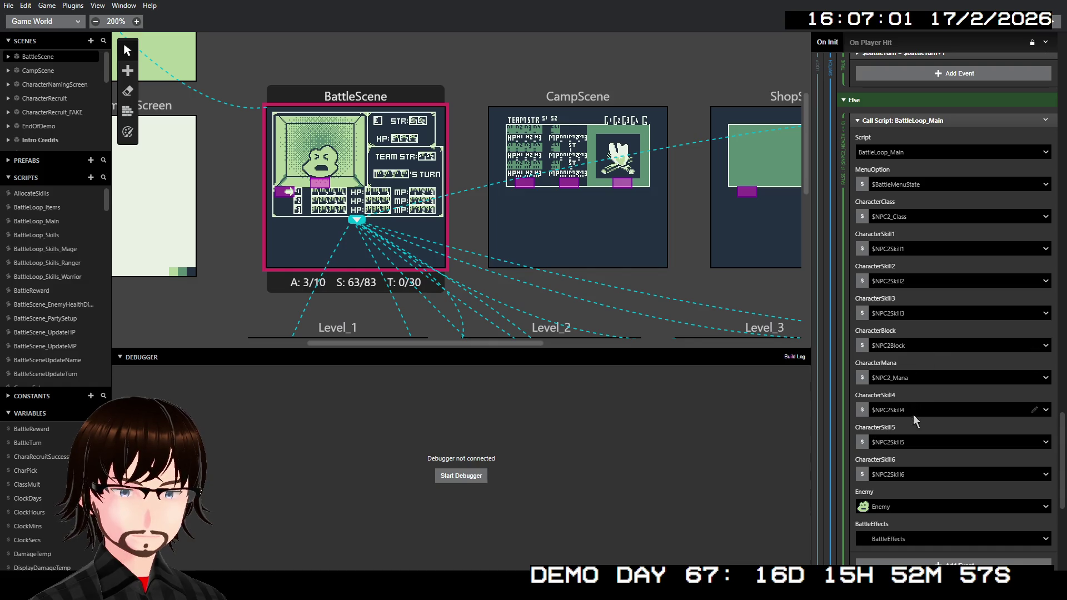
scroll(912, 470, "down", 2)
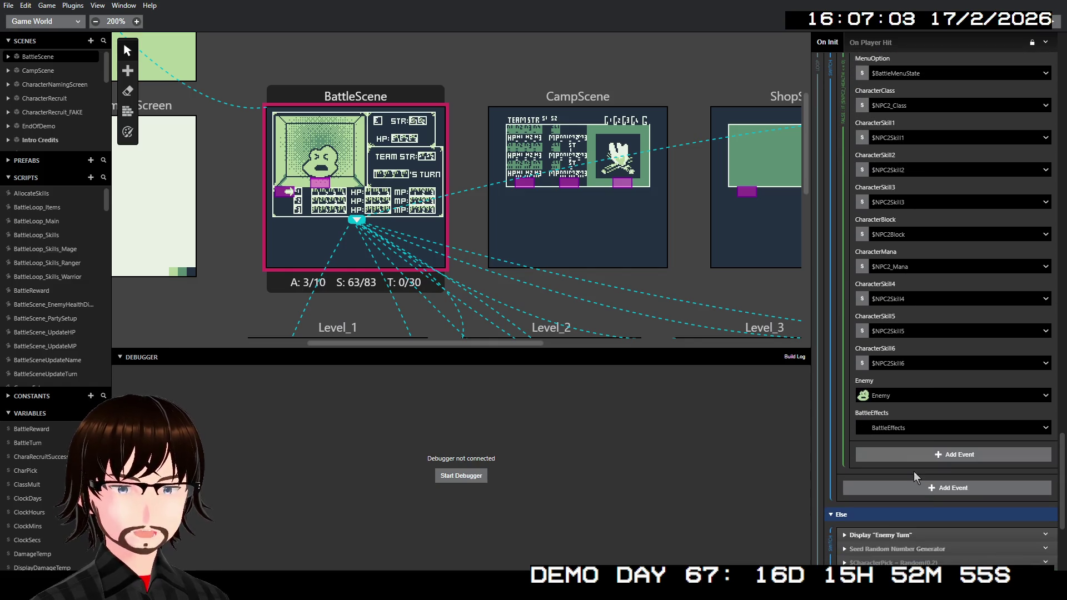
scroll(919, 468, "up", 3)
scroll(926, 416, "up", 2)
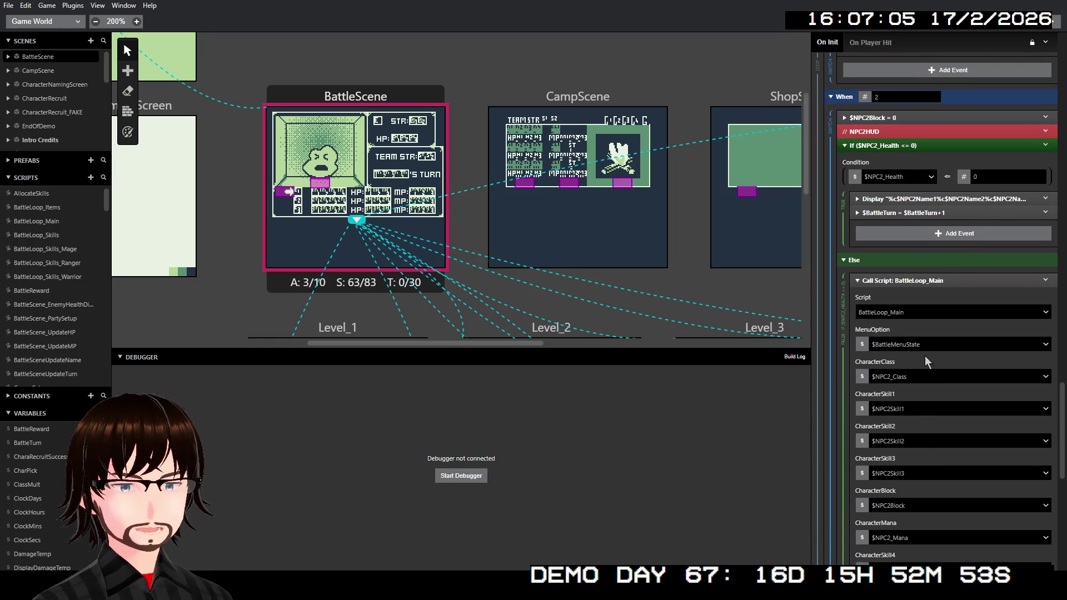
left_click(931, 293)
scroll(929, 285, "up", 10)
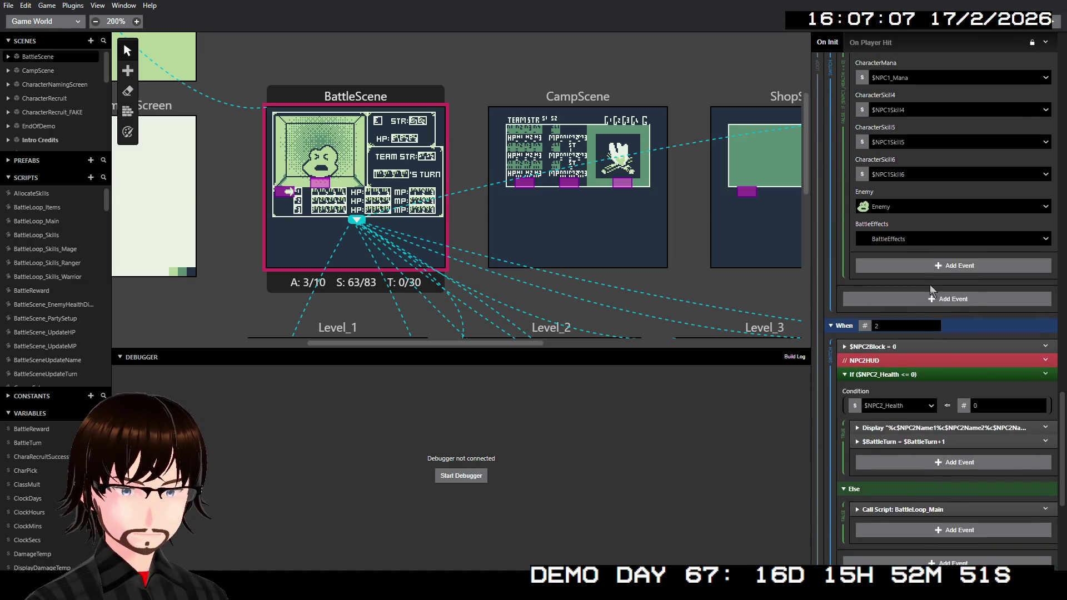
scroll(917, 269, "up", 10)
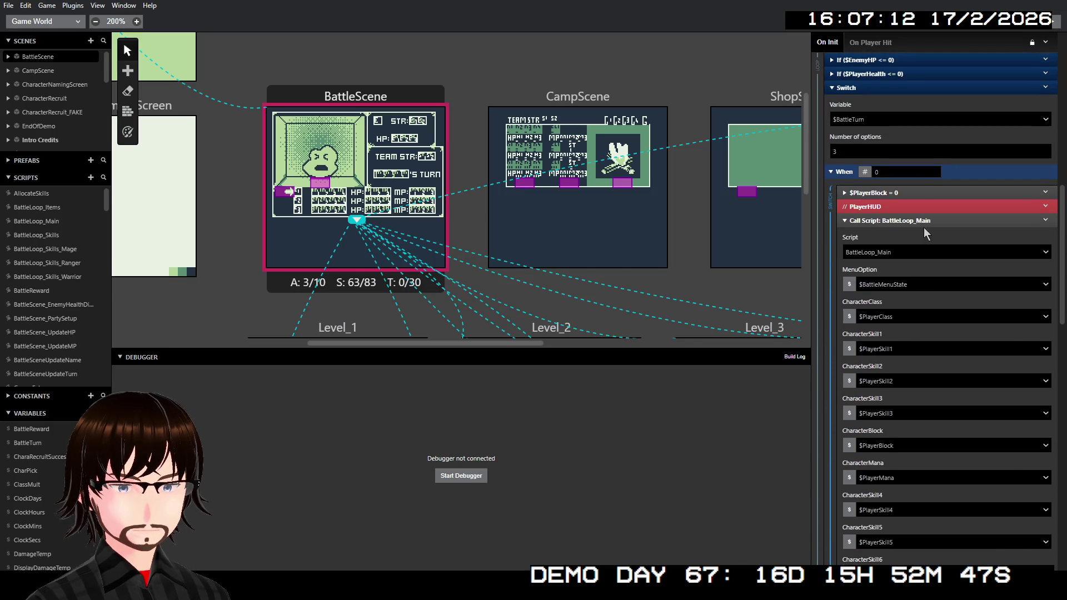
left_click(923, 221)
scroll(939, 296, "down", 8)
scroll(938, 296, "down", 3)
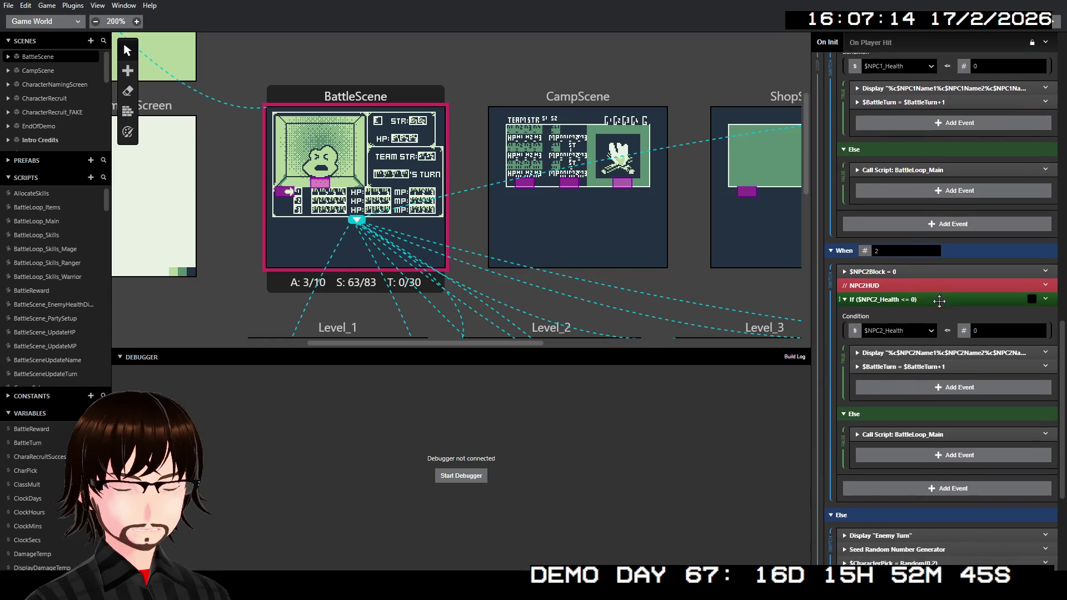
scroll(939, 301, "up", 8)
scroll(938, 303, "up", 10)
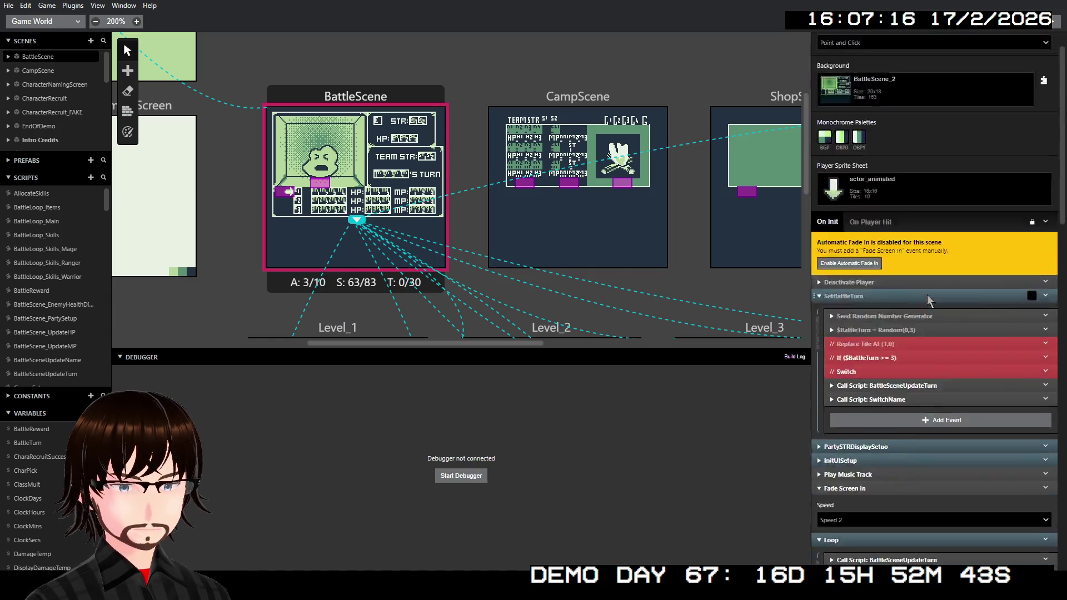
left_click(1052, 21)
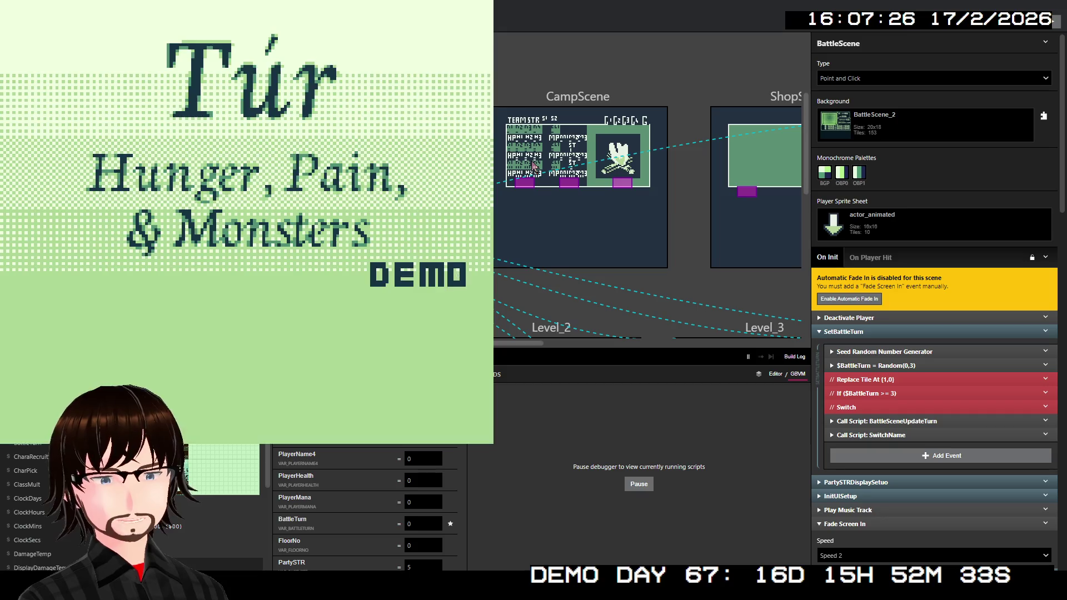
key("Up")
key("Up")
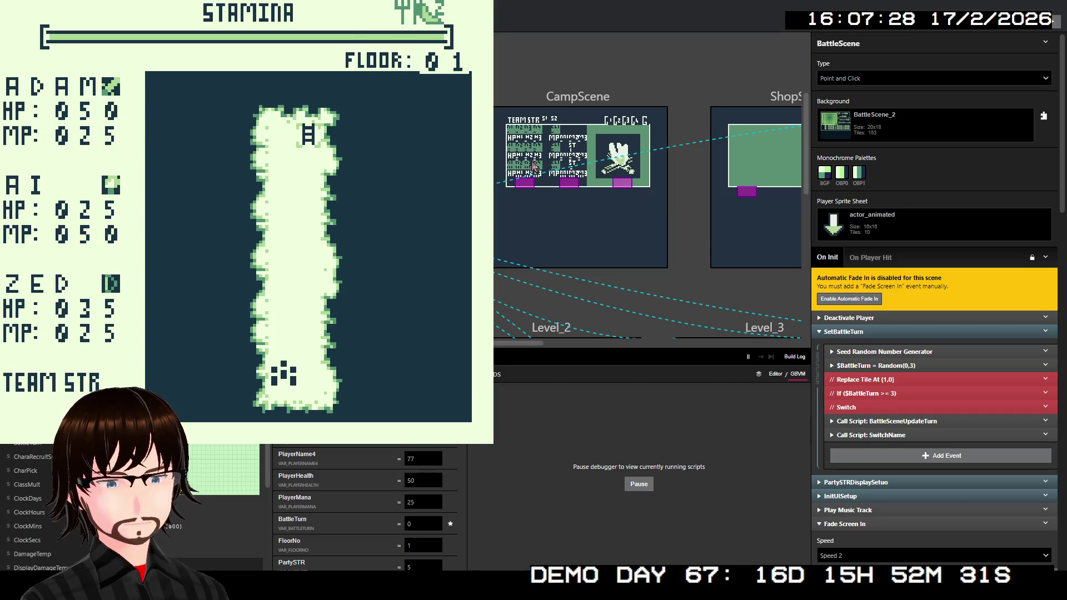
key("Up")
key("Up")
key("Up")
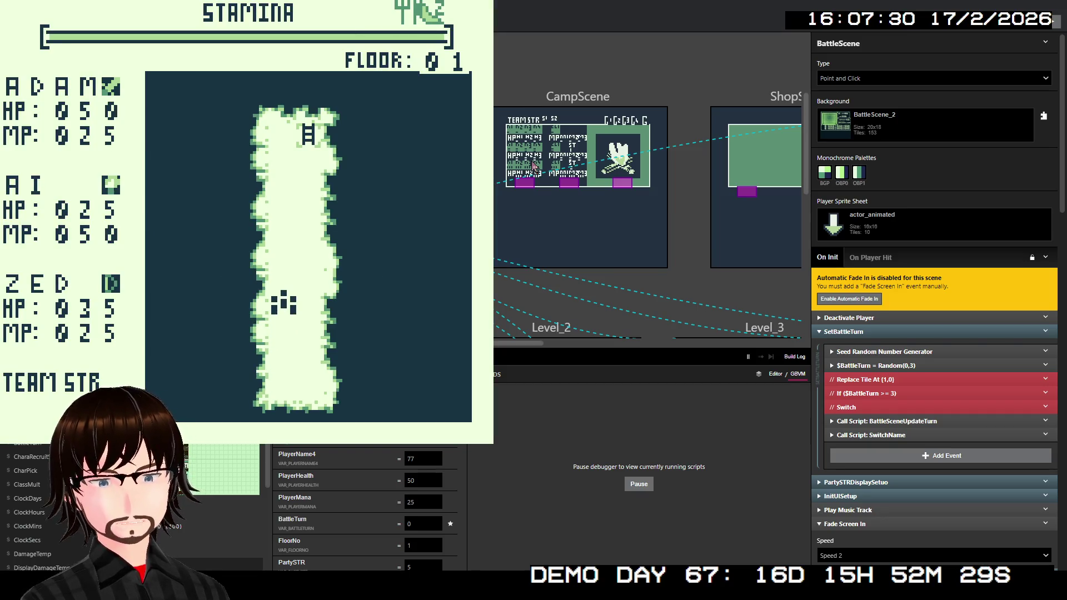
key("Up")
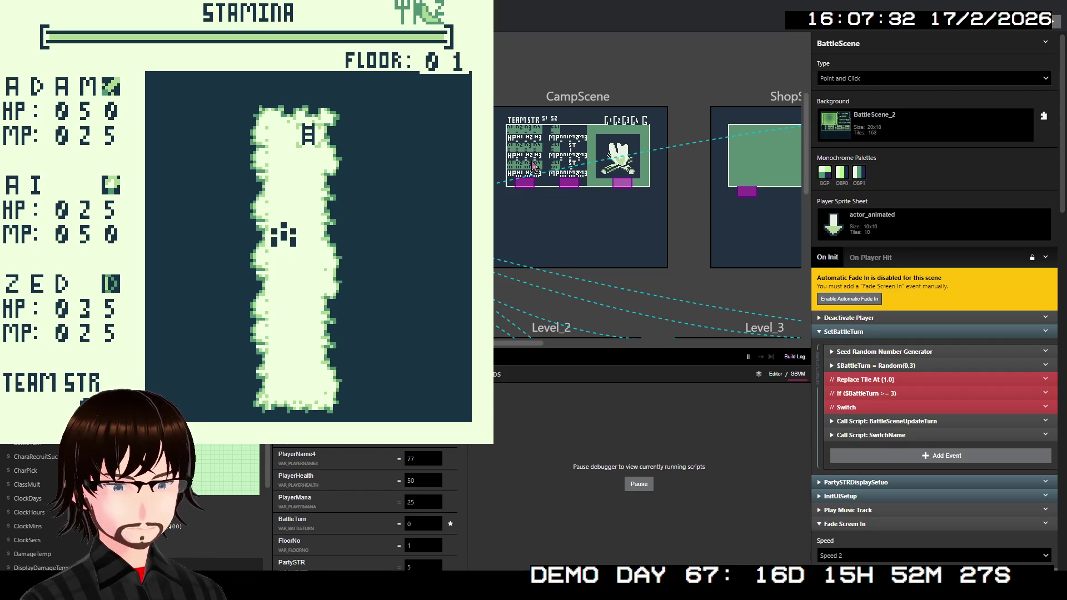
key("Up")
key("Up")
key("Up")
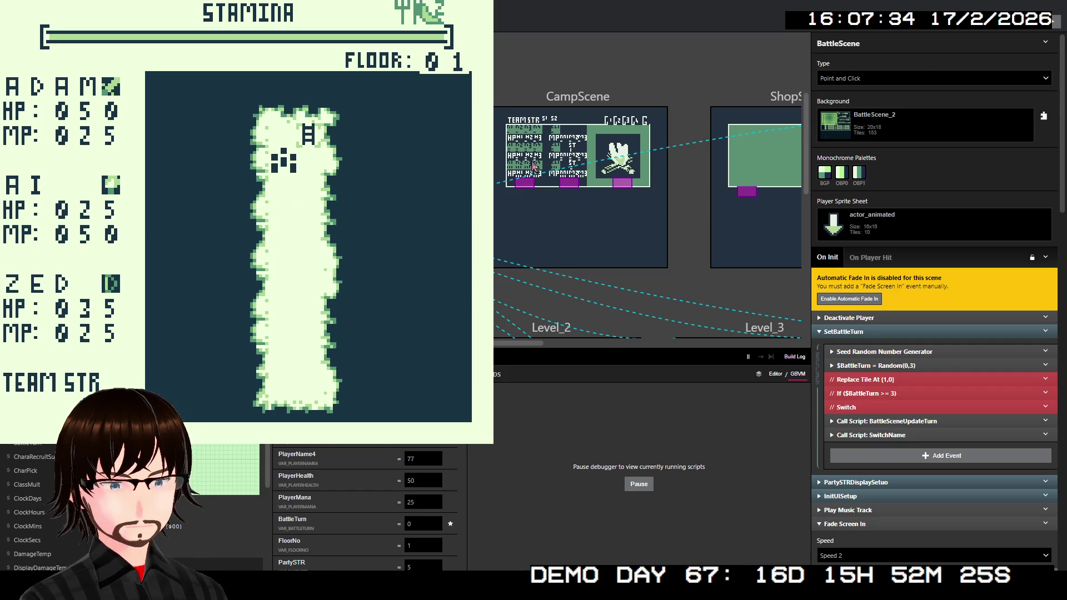
key("Right")
key("Up")
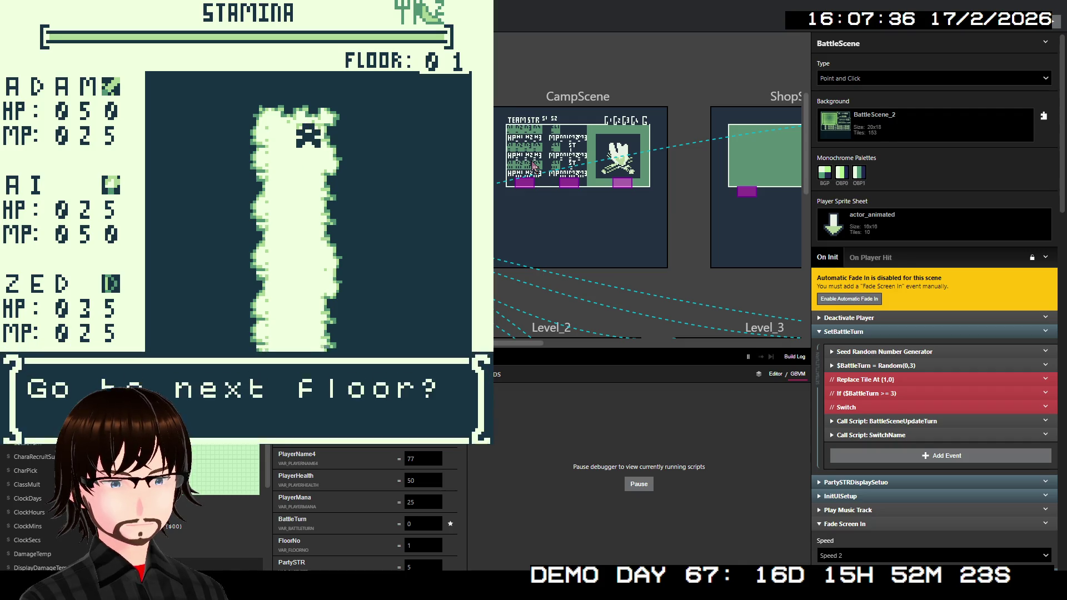
key("z")
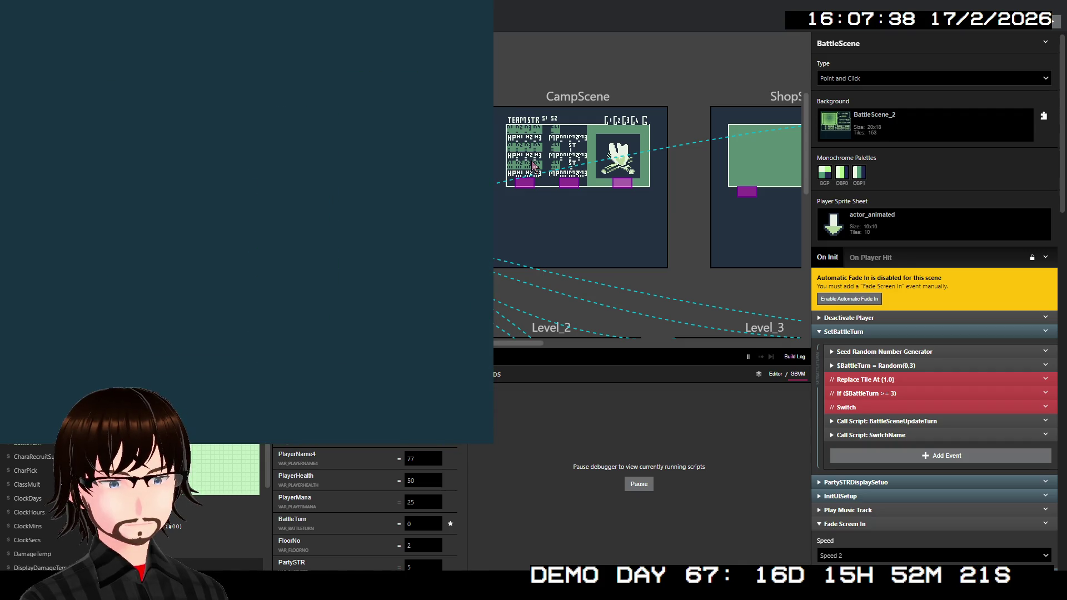
key("Left")
key("Left")
key("Left")
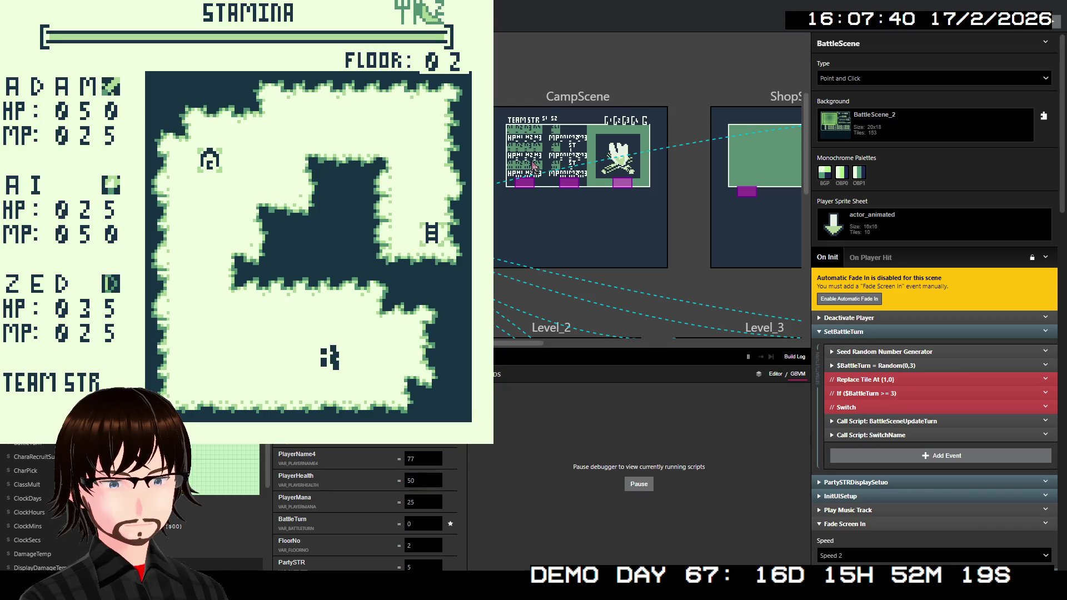
key("Left")
key("Left")
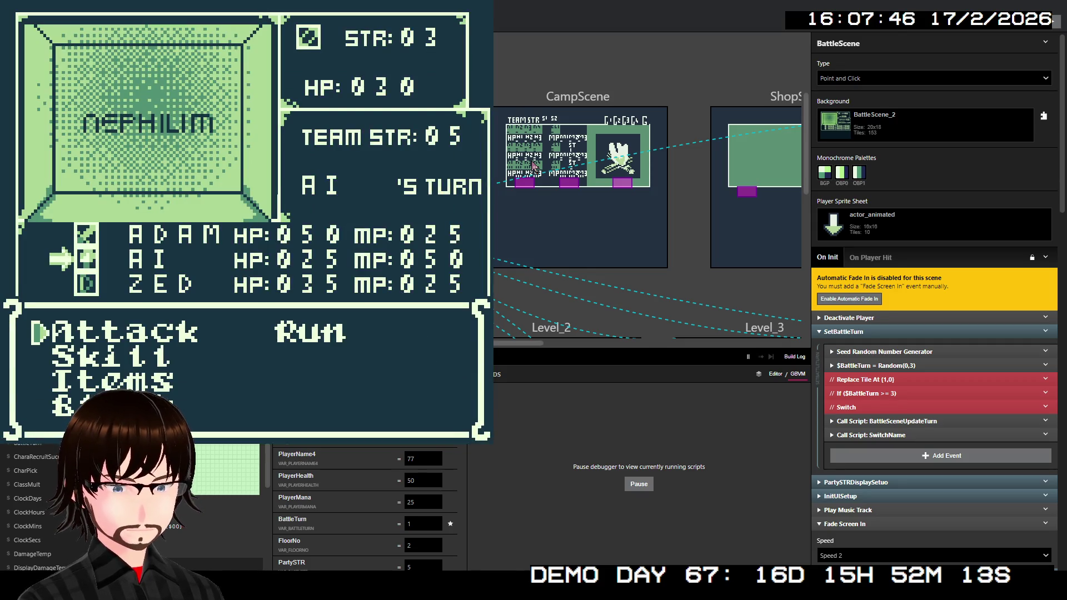
key("Down")
key("z")
key("Down")
key("z")
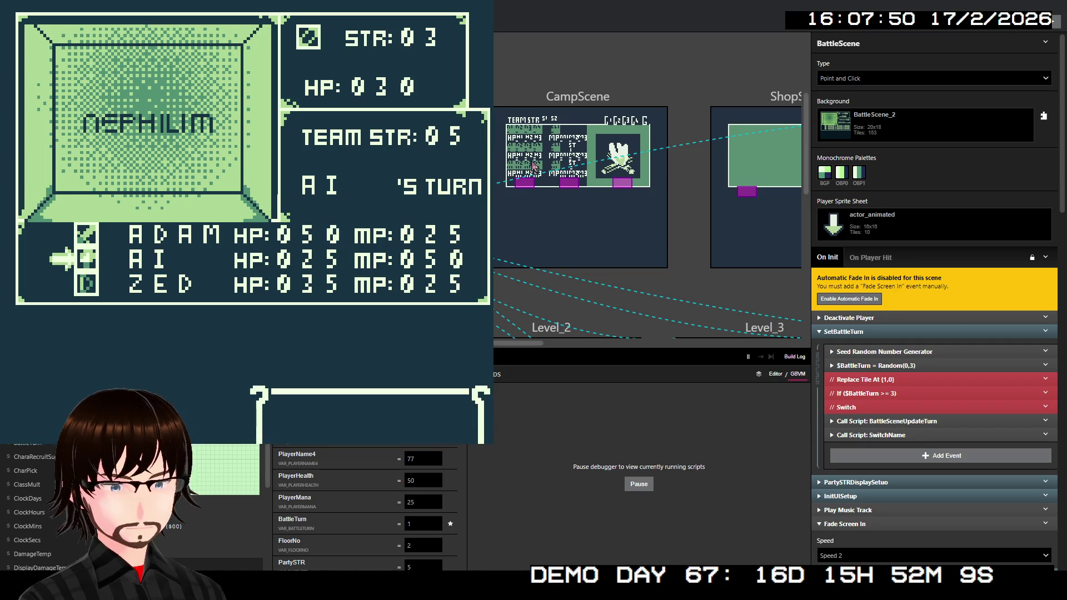
key("z")
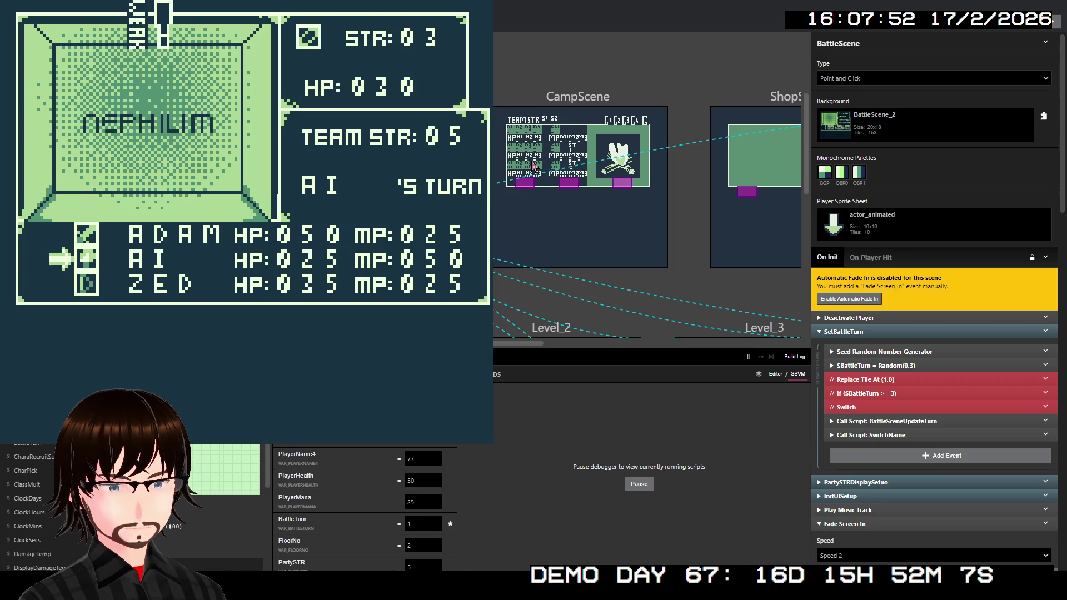
key("z")
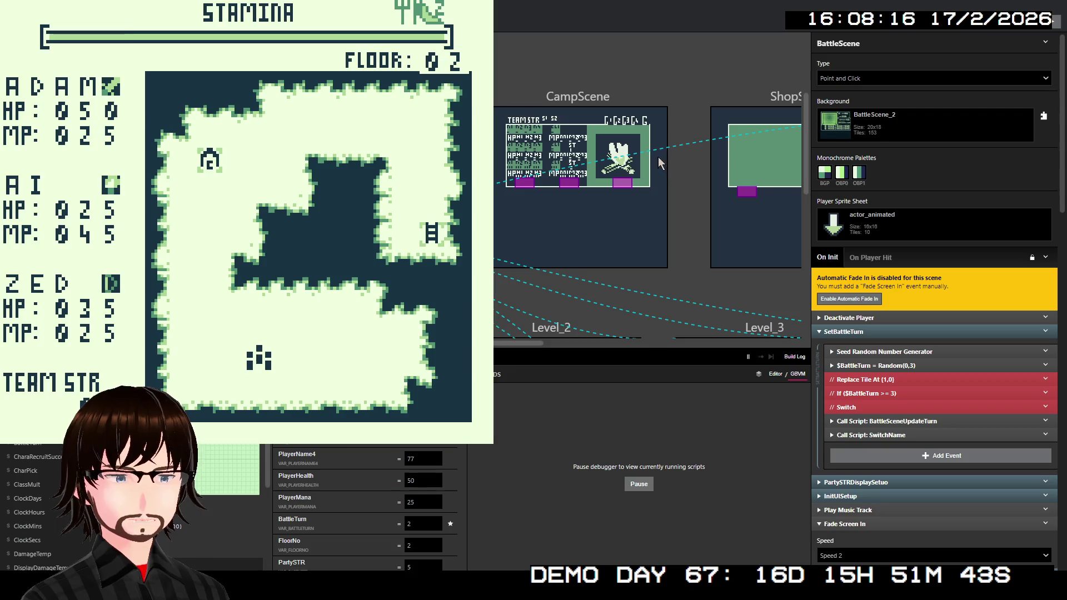
key("alt+F4")
scroll(33, 311, "down", 8)
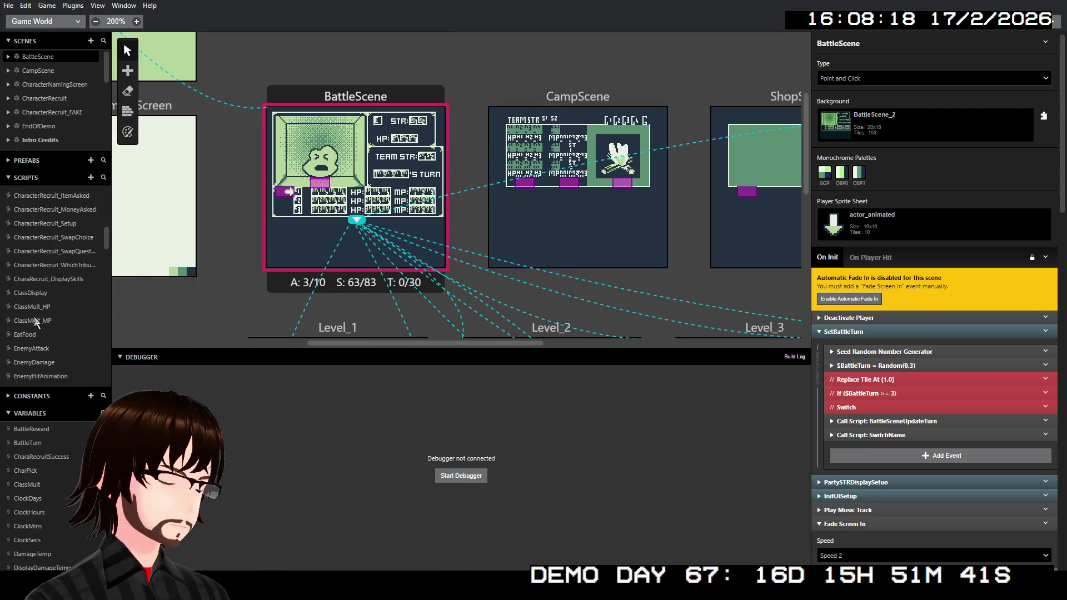
Open the Input script and expand its up-movement Input_MovePlayer call.
left_click(22, 318)
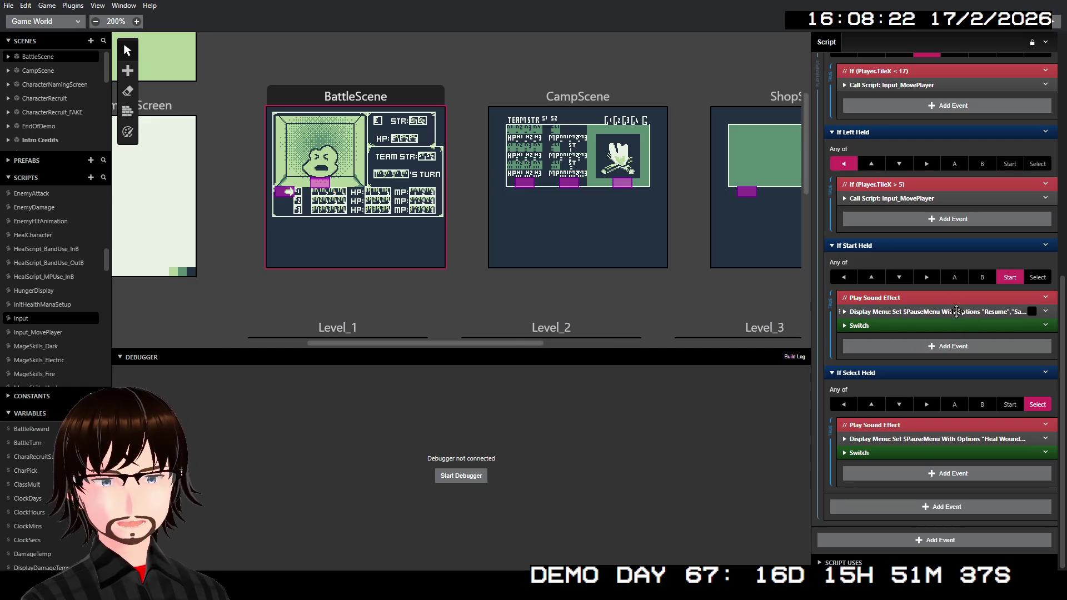
scroll(944, 222, "up", 3)
scroll(941, 200, "up", 4)
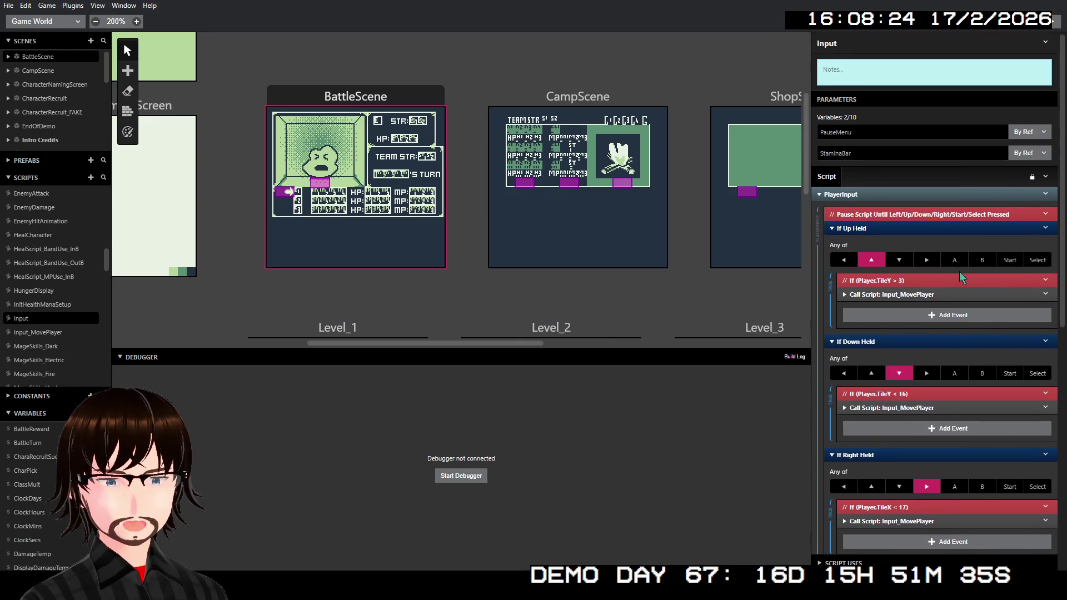
left_click(936, 291)
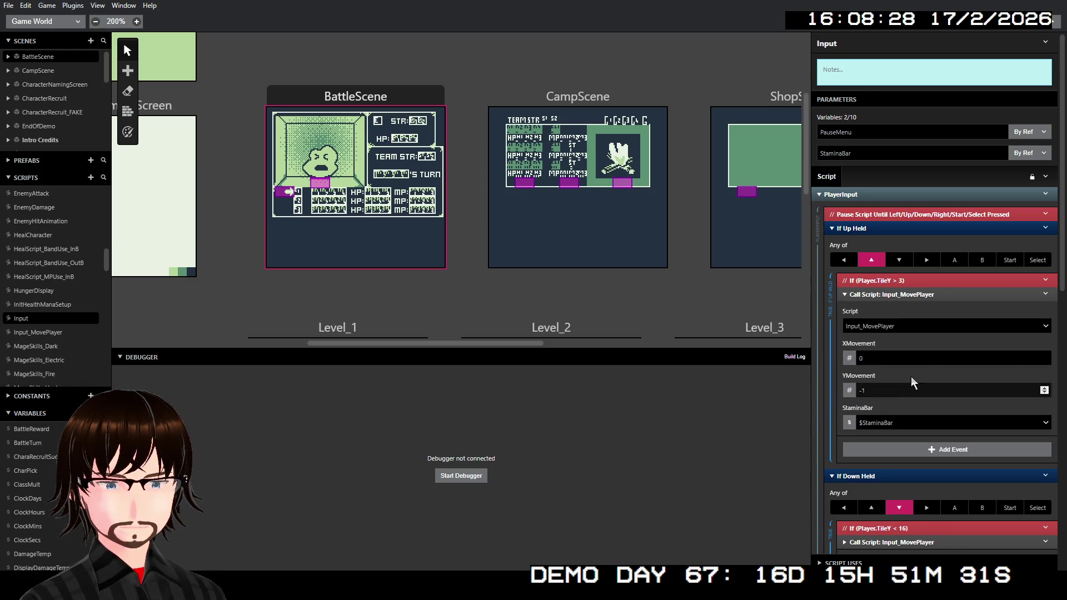
Inspect the call's StaminaBar argument unchanged, then open the Input_MovePlayer script itself.
left_click(907, 423)
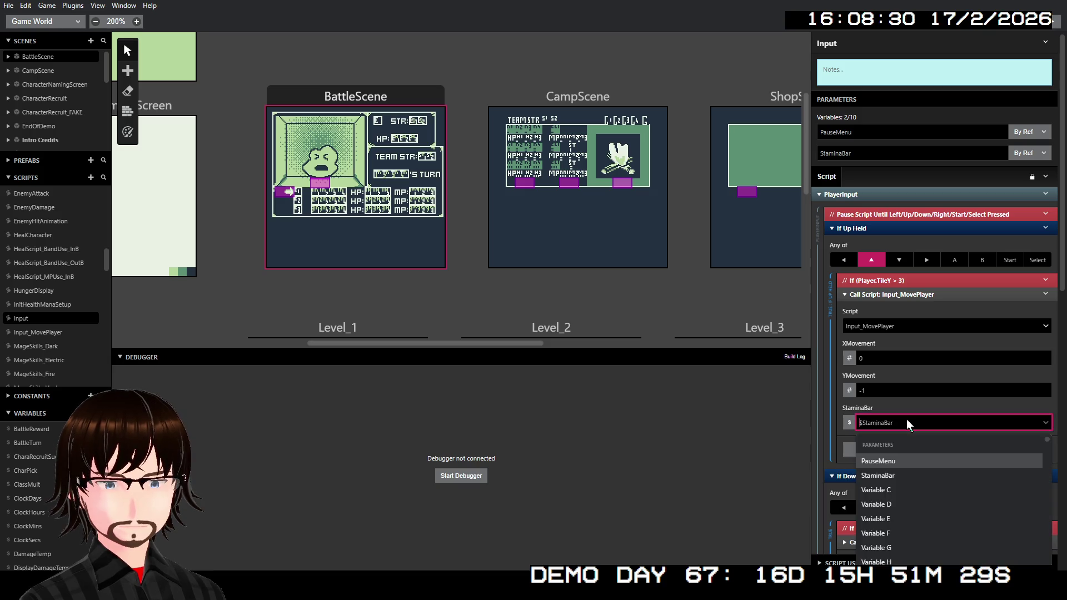
left_click(907, 423)
left_click(923, 294)
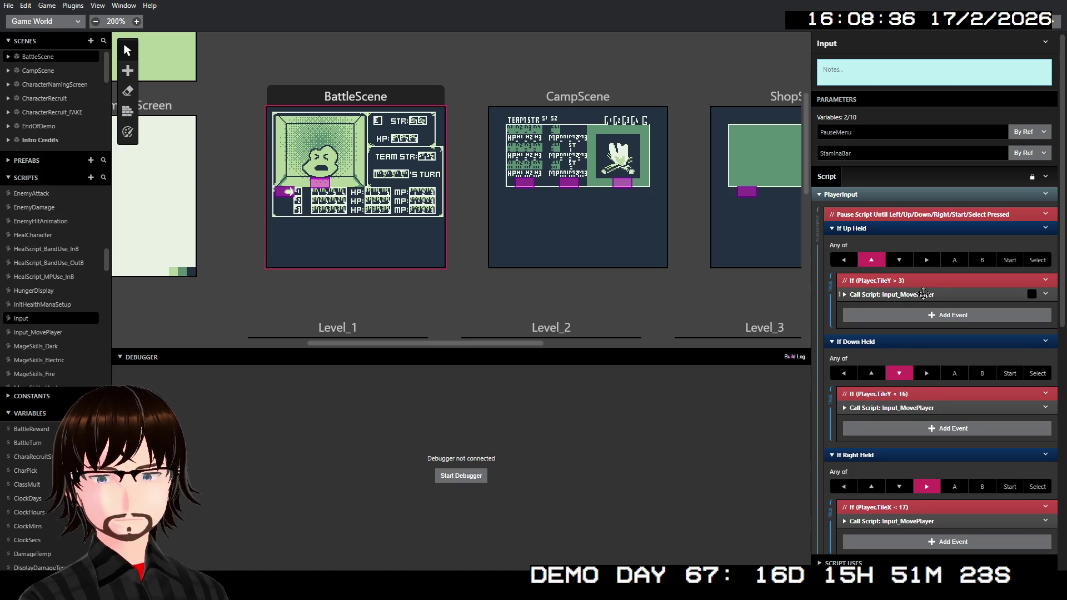
left_click(923, 294)
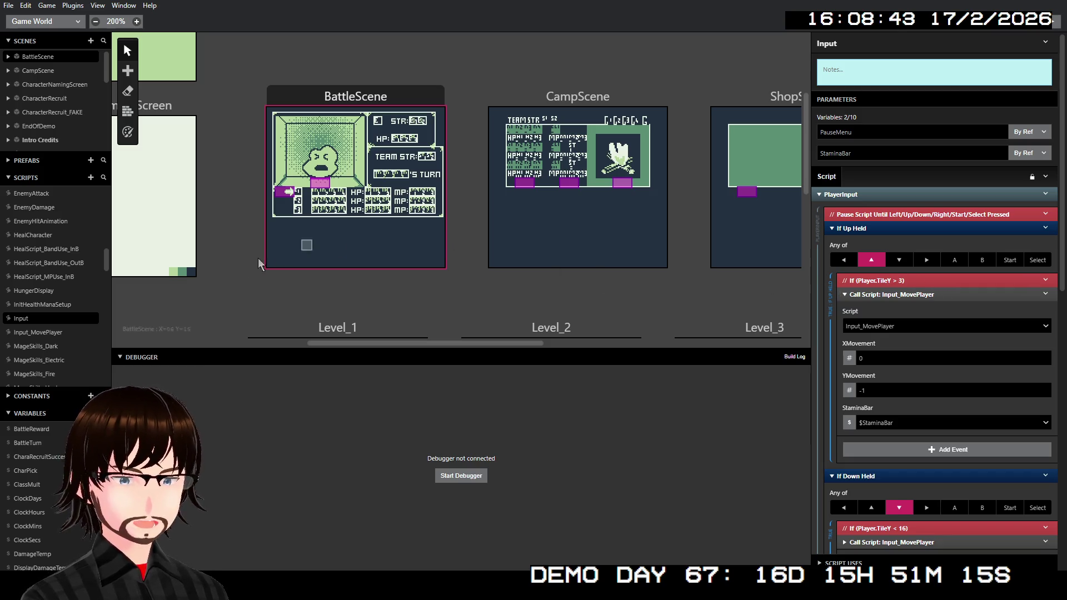
left_click(38, 332)
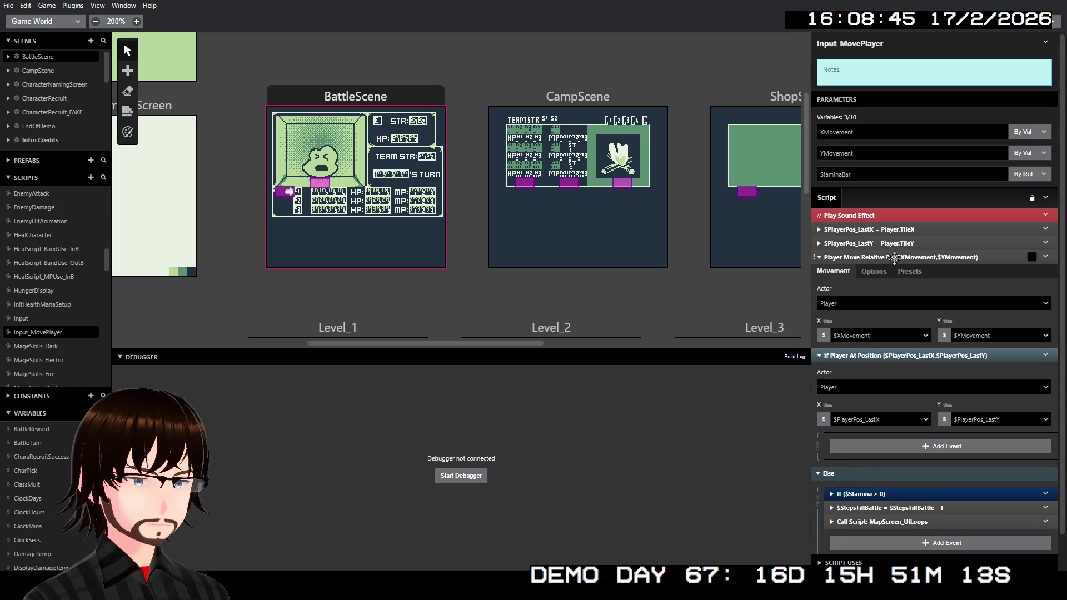
Inspect the stamina check and the Else branch's MapScreen_UILoops call in Input_MovePlayer.
scroll(923, 261, "down", 1)
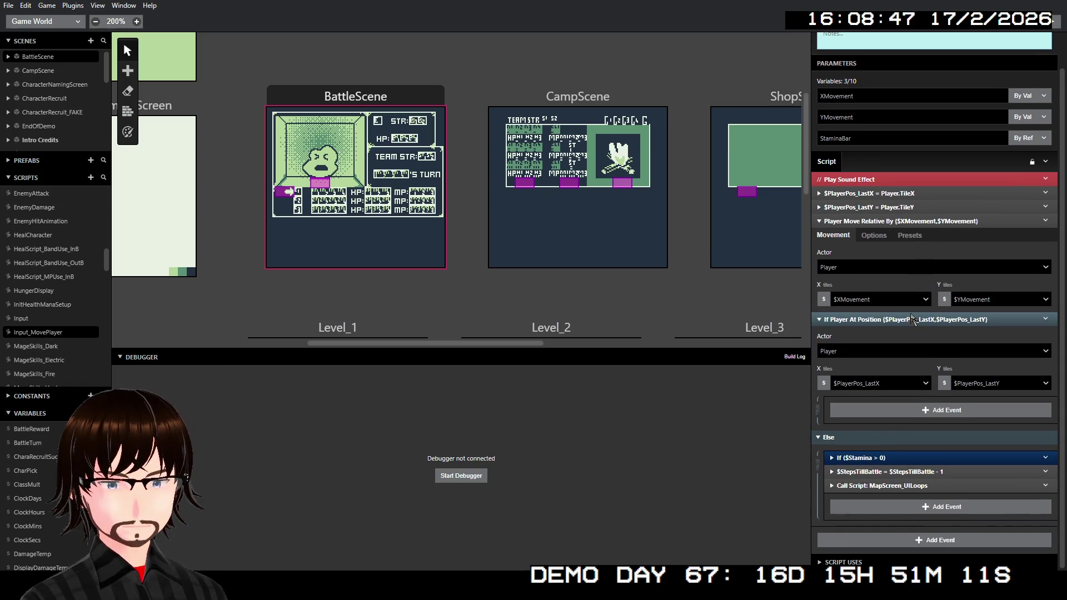
left_click(887, 457)
scroll(892, 463, "down", 1)
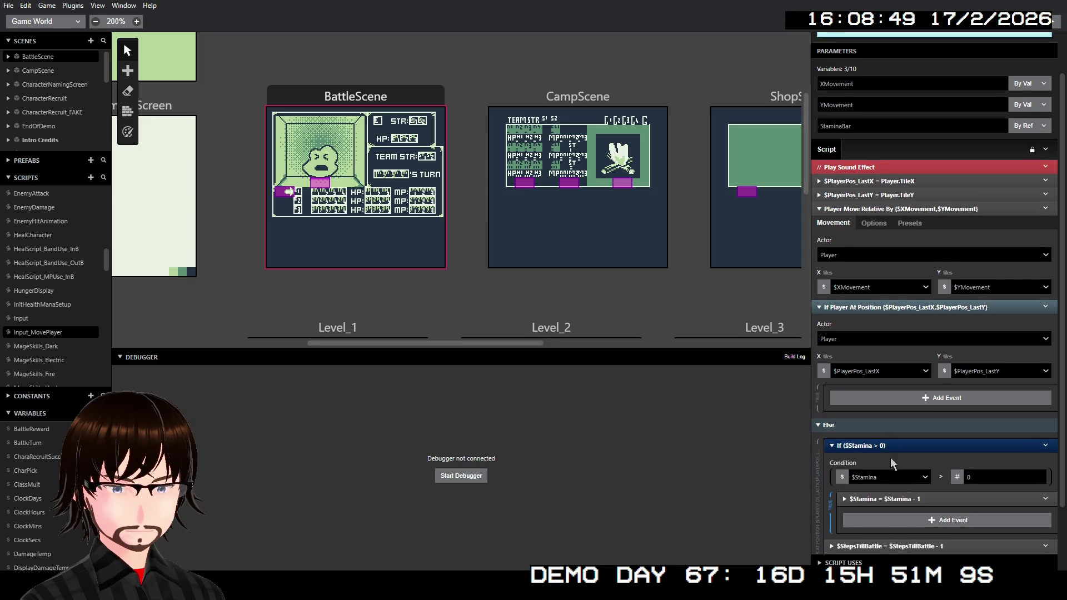
scroll(891, 462, "down", 2)
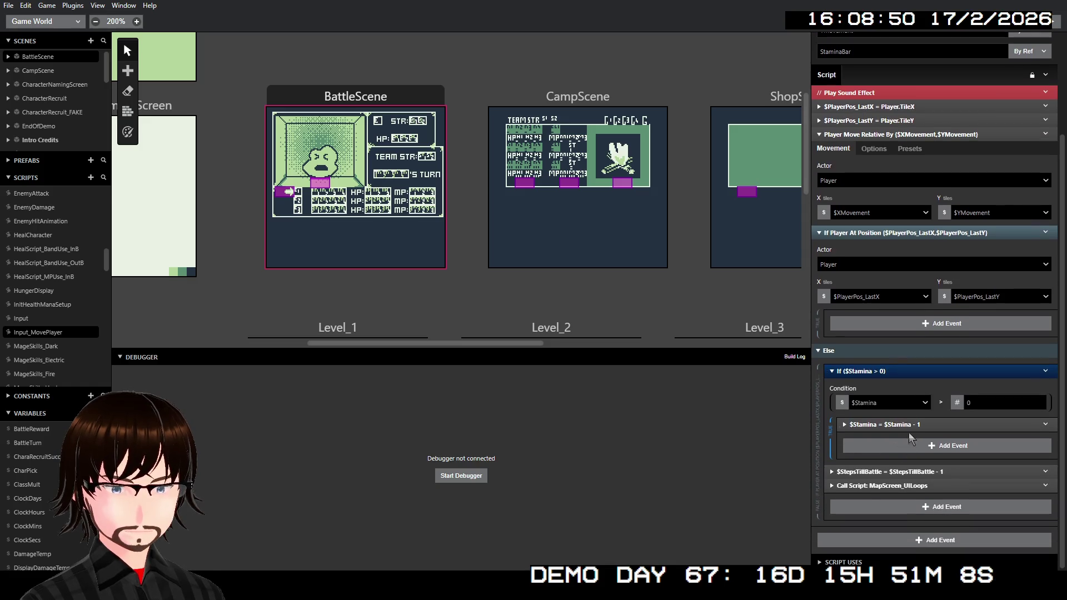
left_click(887, 371)
left_click(922, 483)
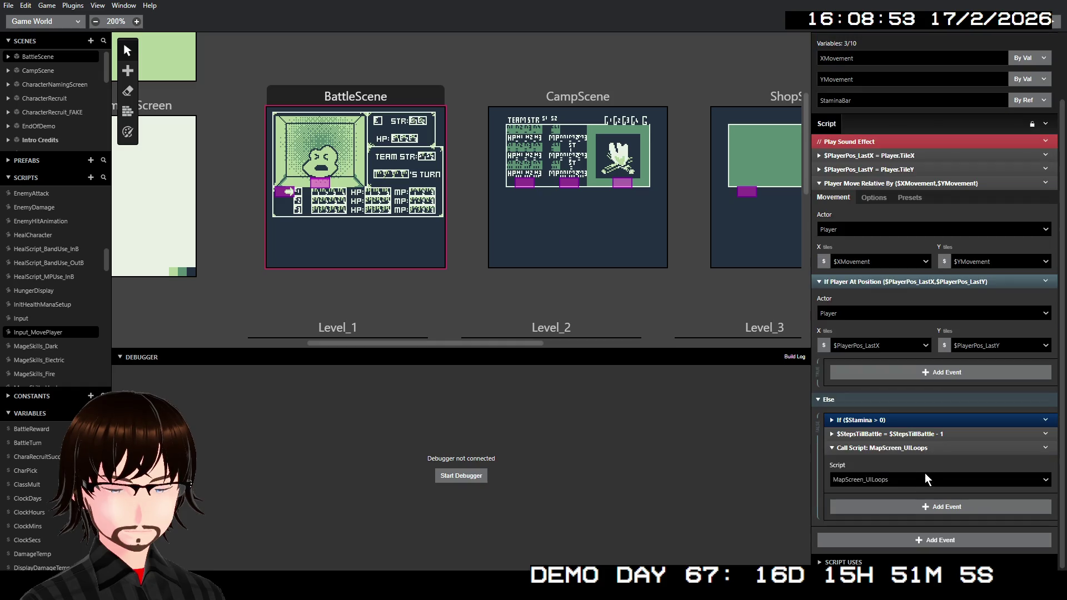
left_click(896, 447)
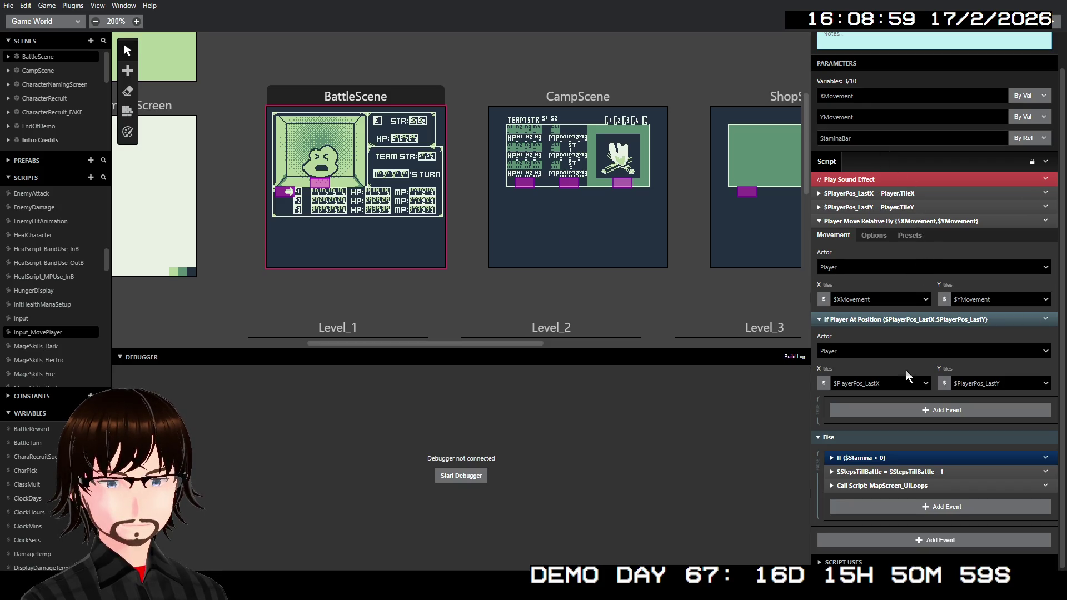
mouse_move(904, 458)
left_mouse_down()
mouse_move(914, 368)
mouse_move(910, 420)
left_mouse_up()
left_click(895, 486)
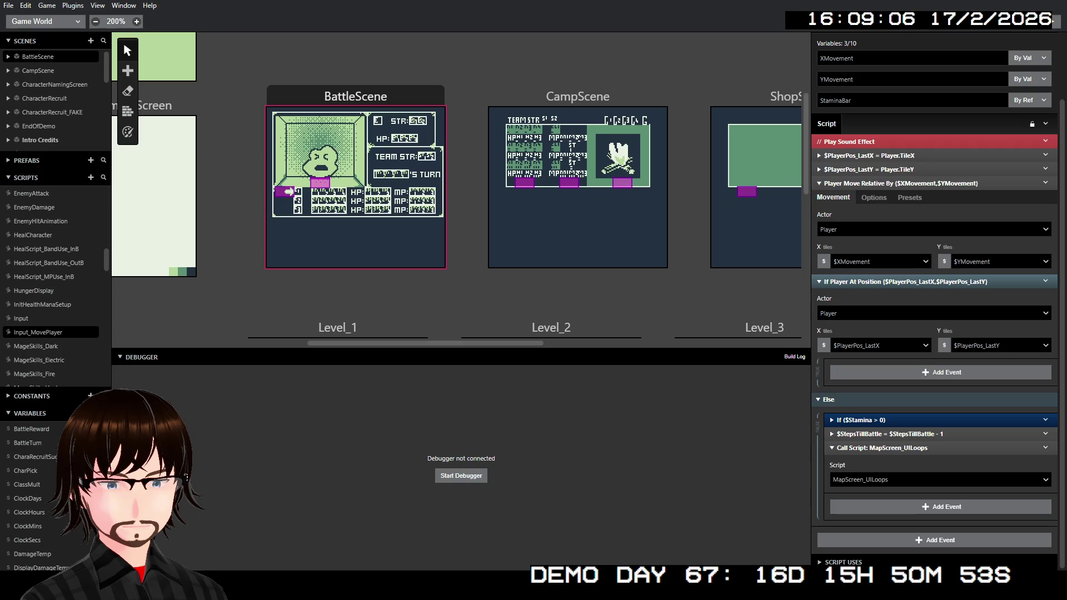
Replace the MapScreen_UILoops call with a new Call Script to MapScreen_UILoops, then test-play.
right_click(980, 449)
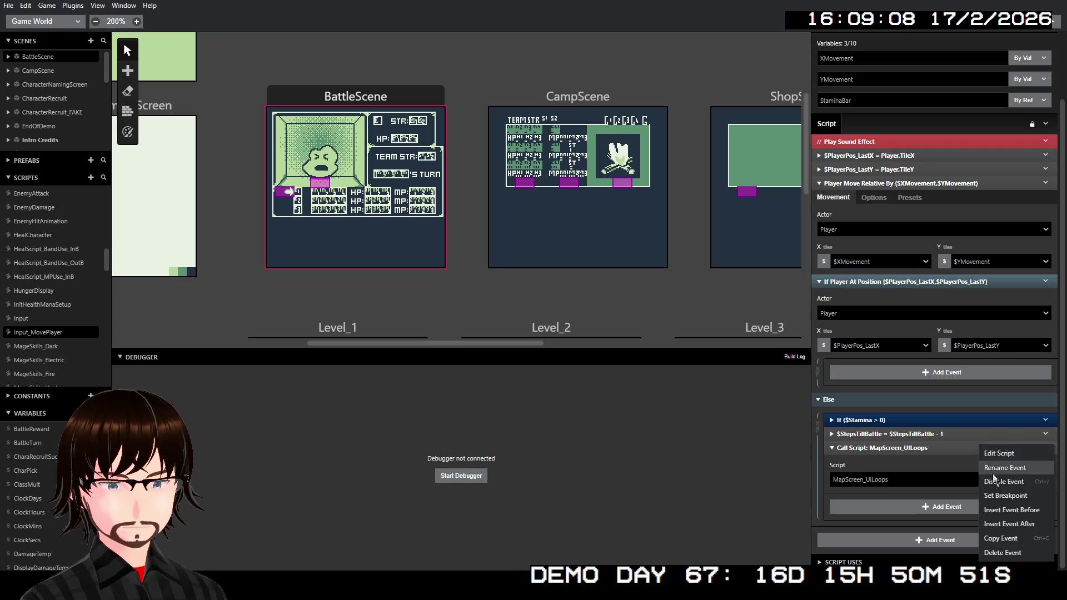
left_click(1023, 553)
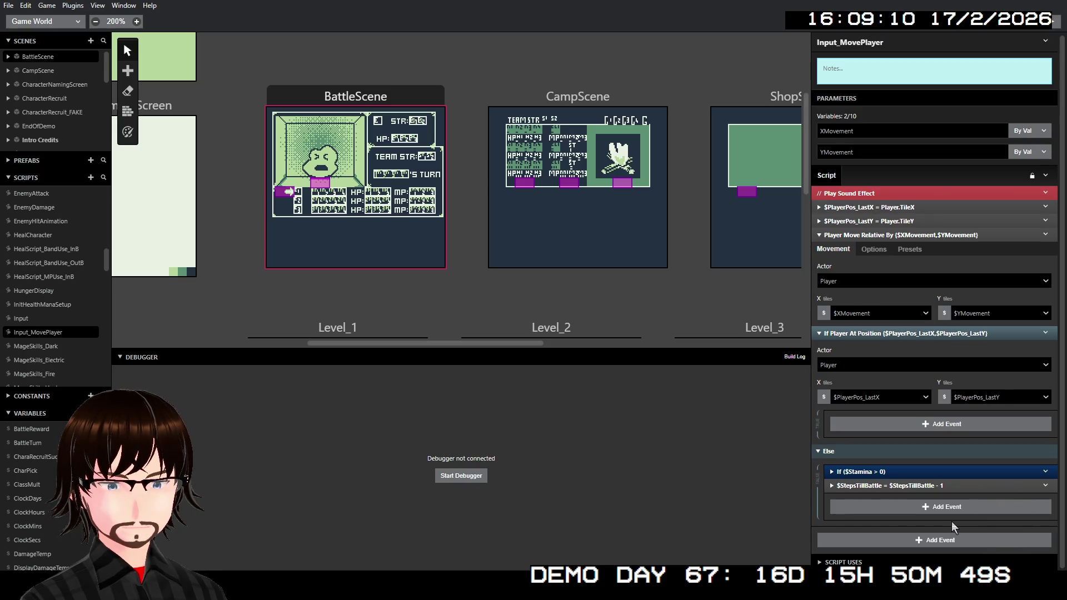
left_click(932, 508)
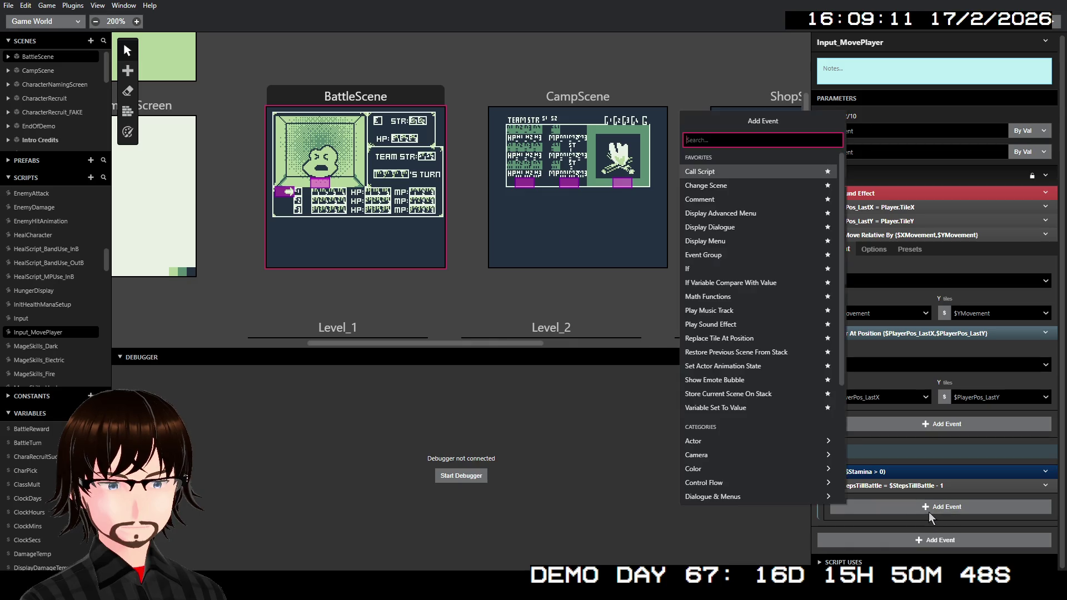
left_click(752, 171)
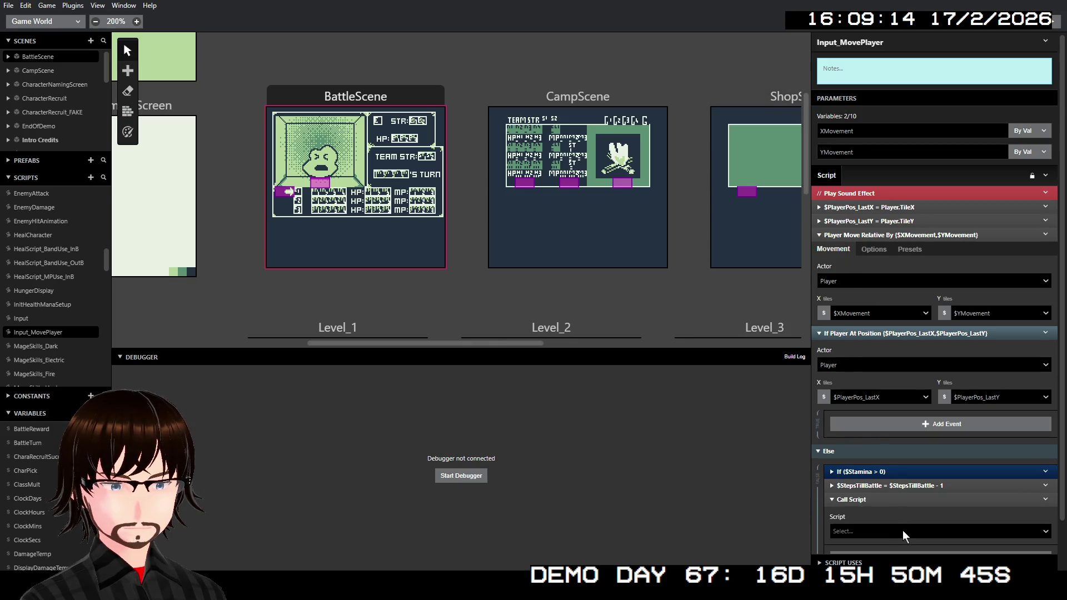
left_click(900, 532)
scroll(944, 453, "down", 10)
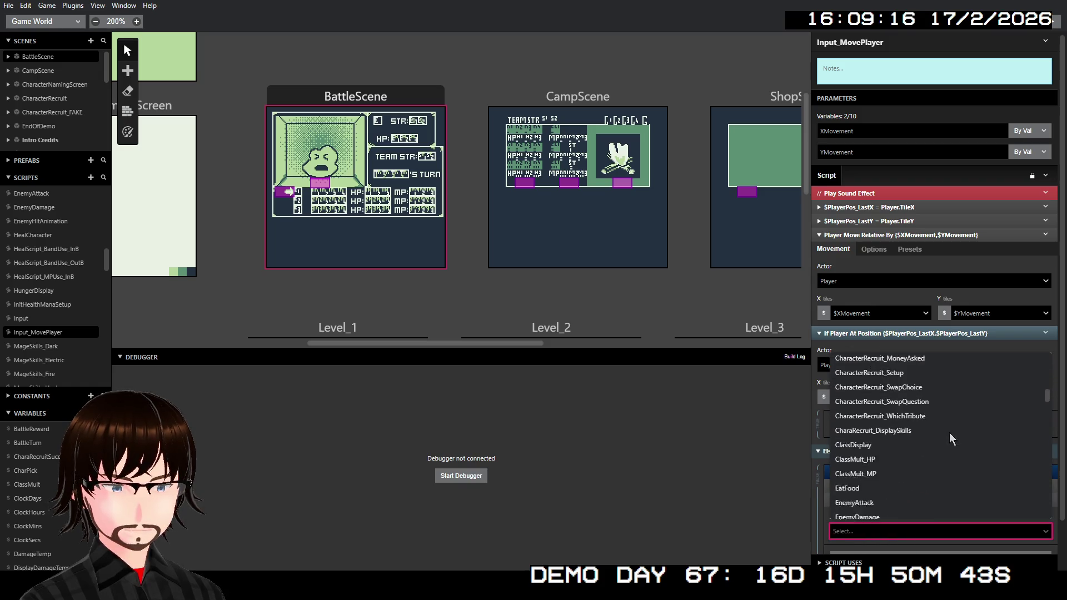
type("ma")
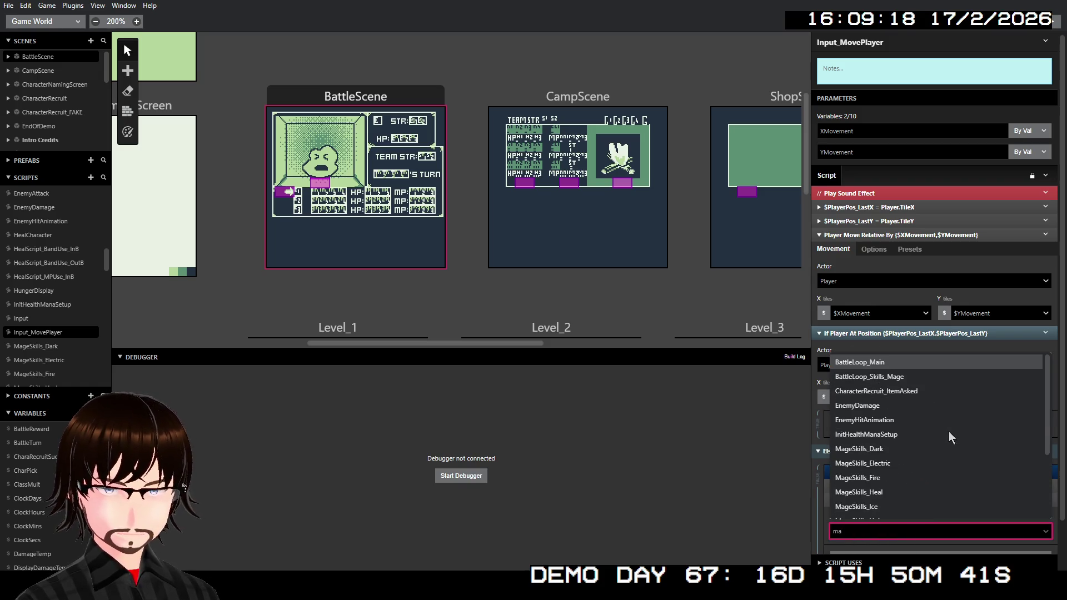
type("pScreen_UILoops")
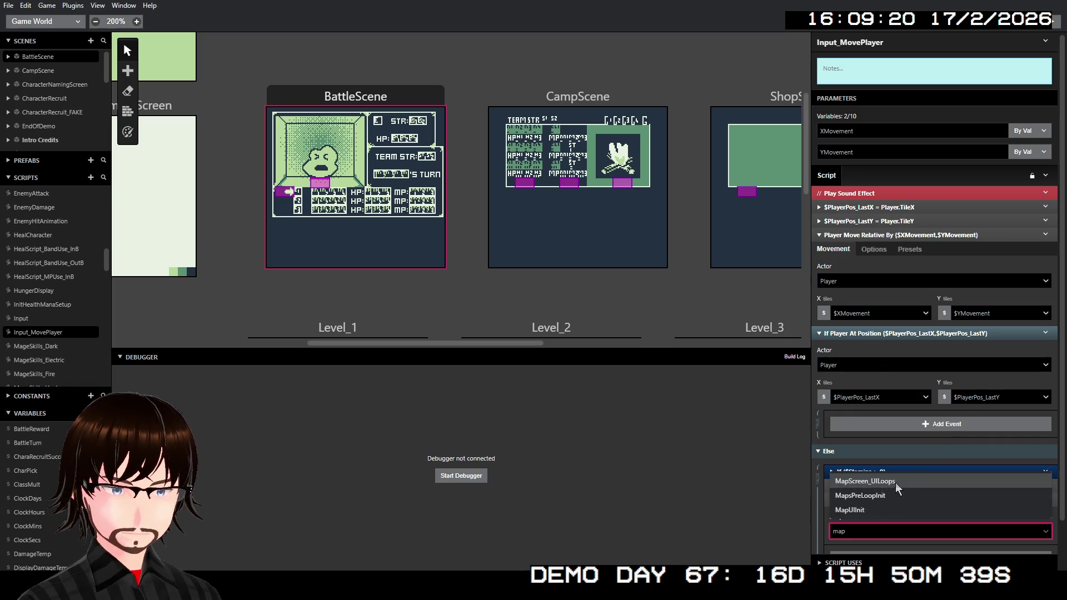
left_click(894, 482)
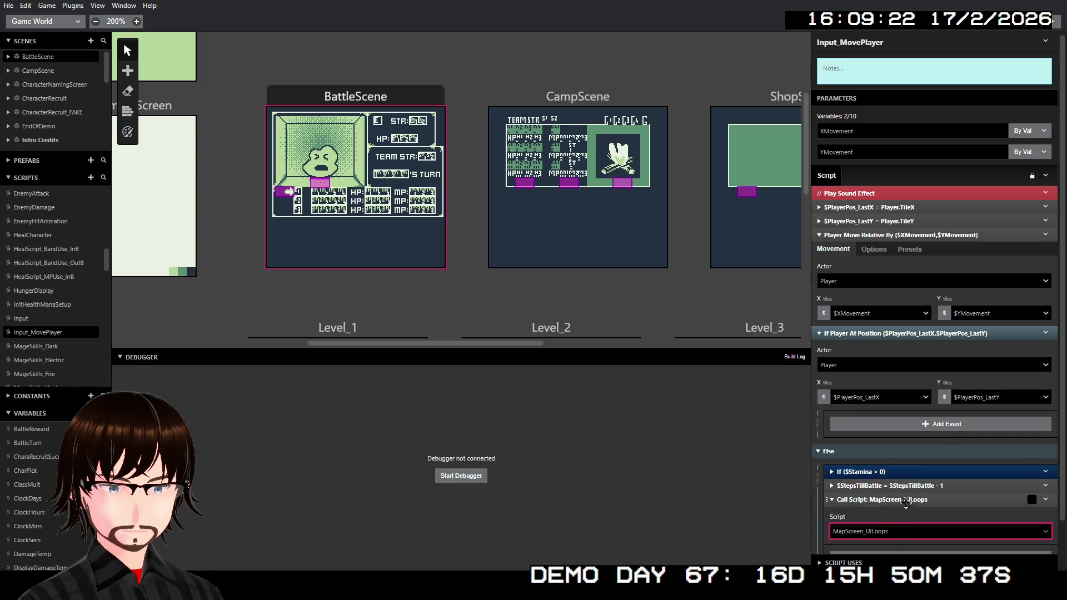
left_click(906, 503)
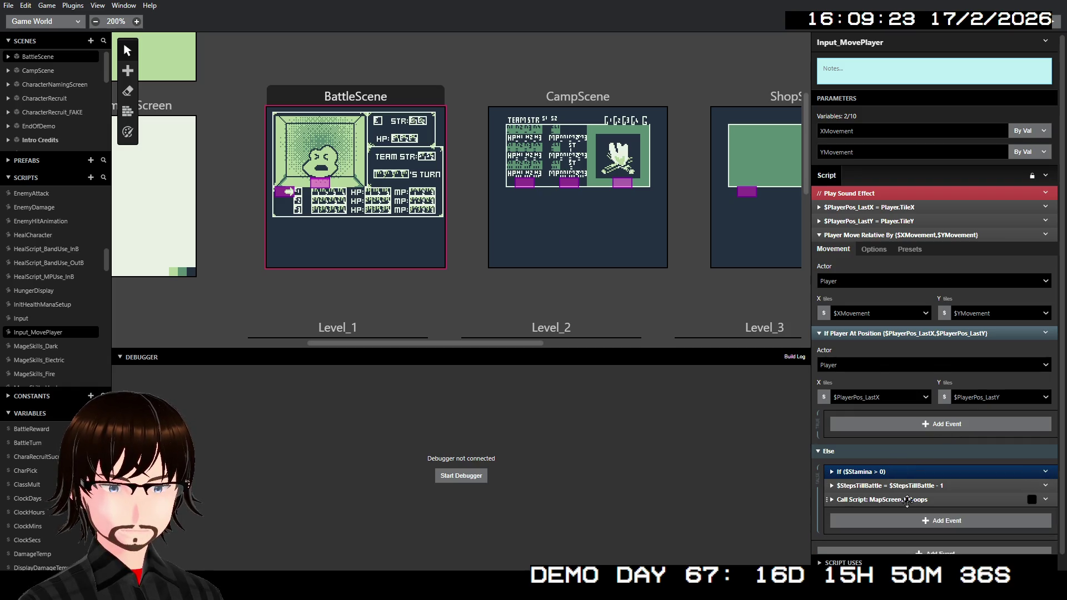
left_click(1055, 23)
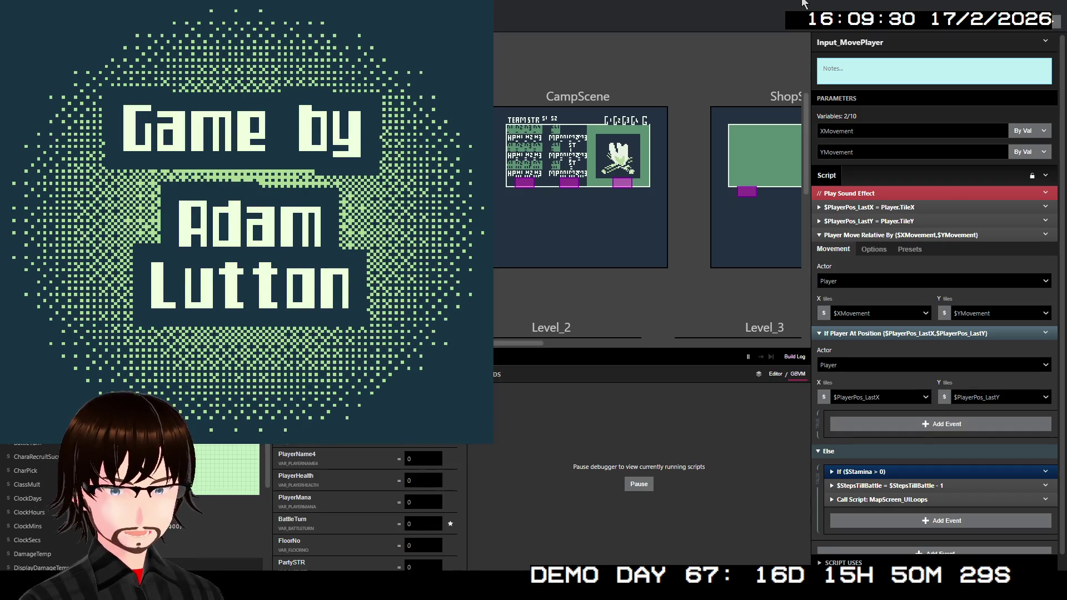
Start a new game and walk up to the stairs to reach floor 2.
key("z")
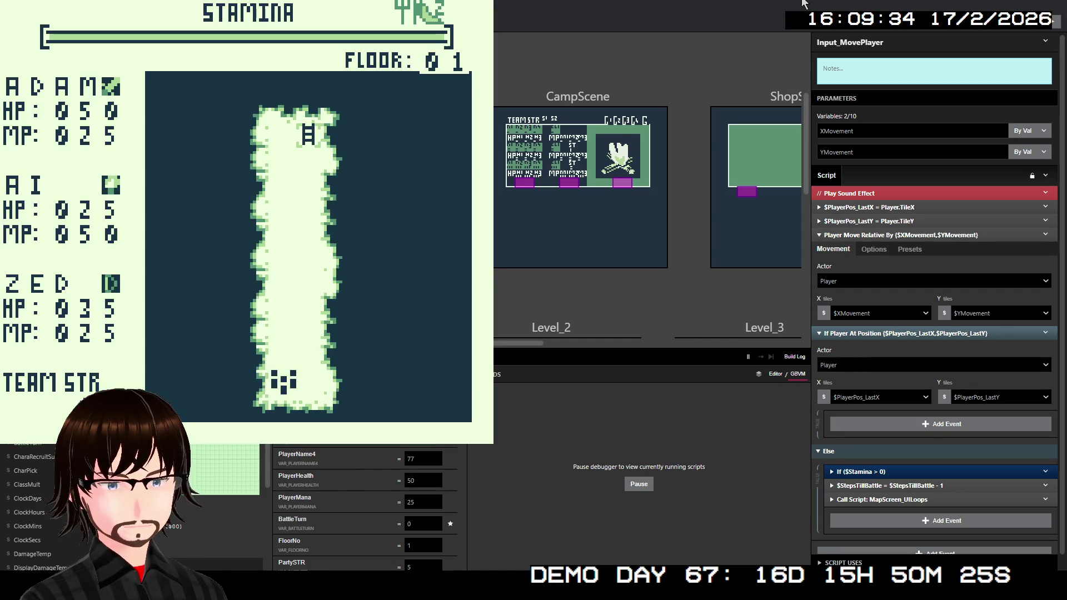
key("Up")
key("Up")
key("Up")
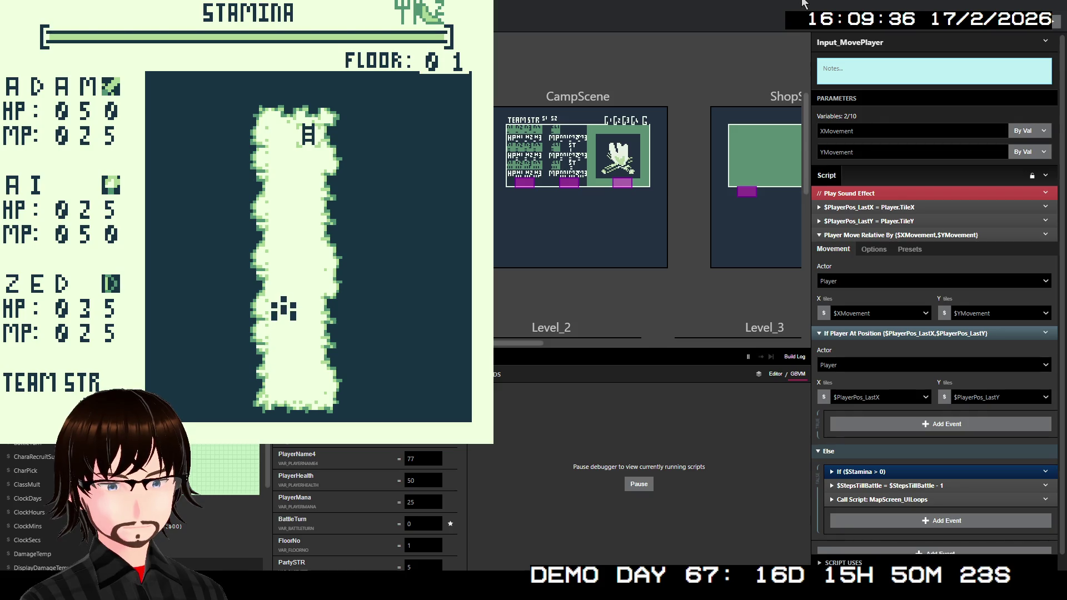
key("Up")
key("Up")
key("Up")
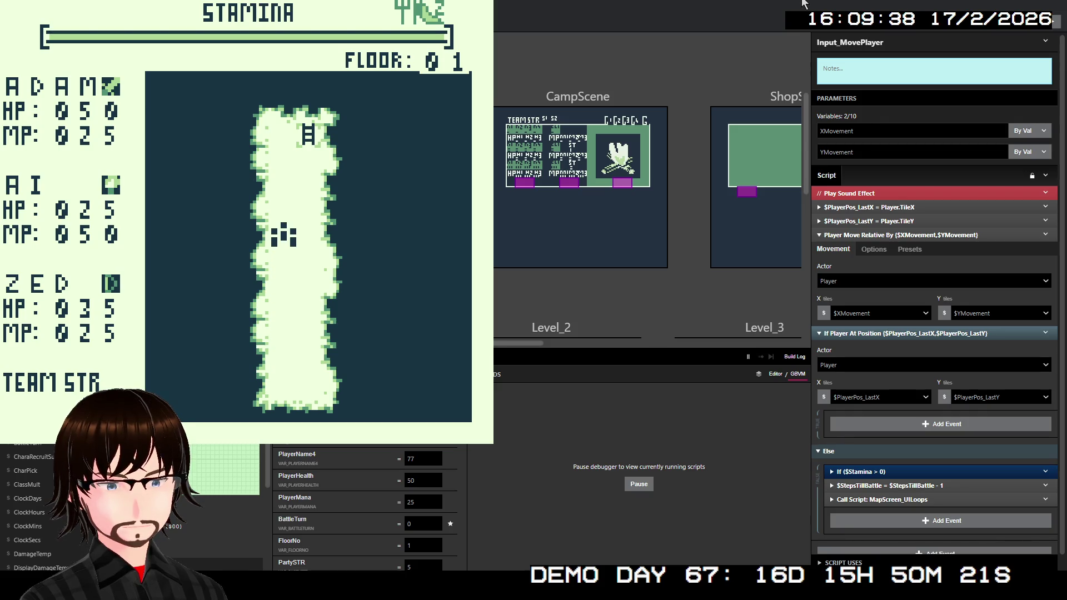
key("Up")
key("Up")
key("Right")
key("Up")
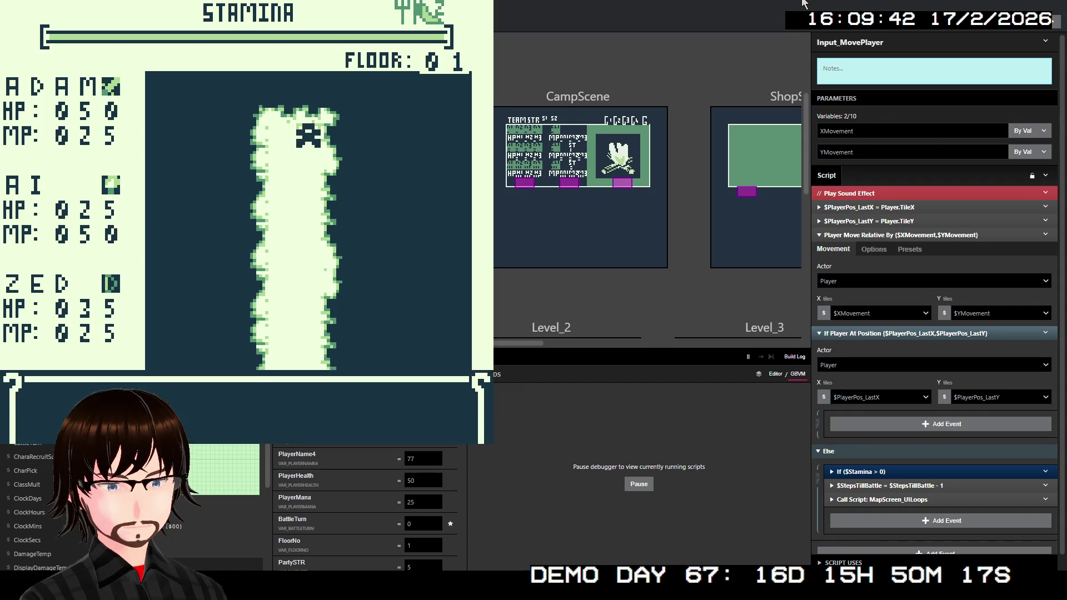
key("z")
key("z")
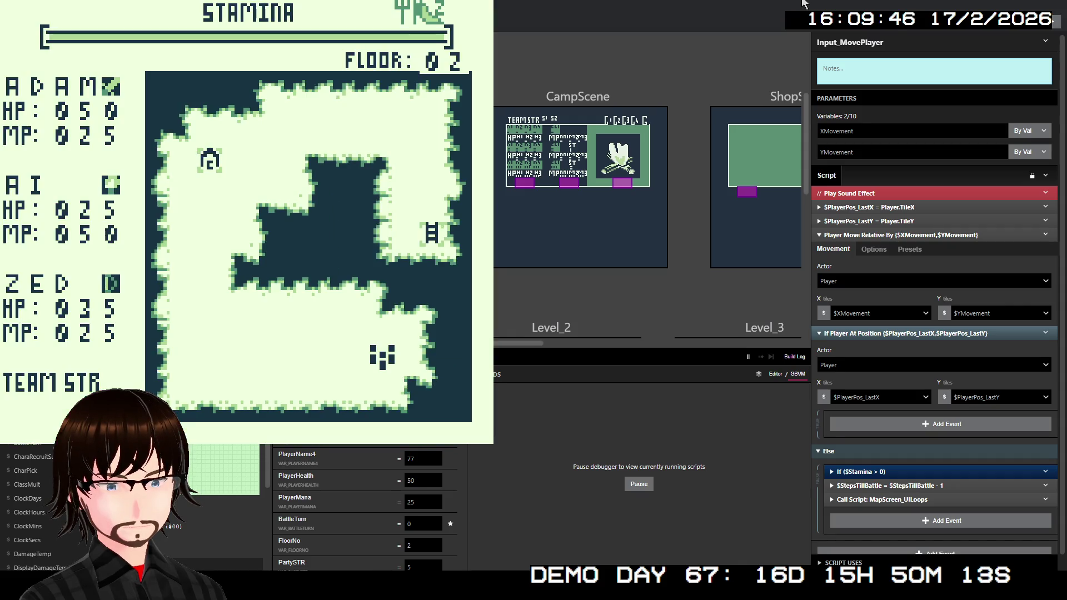
Walk left into a battle and use the TrueShot skill, confirming Yes.
key("Left")
key("Left")
key("Left")
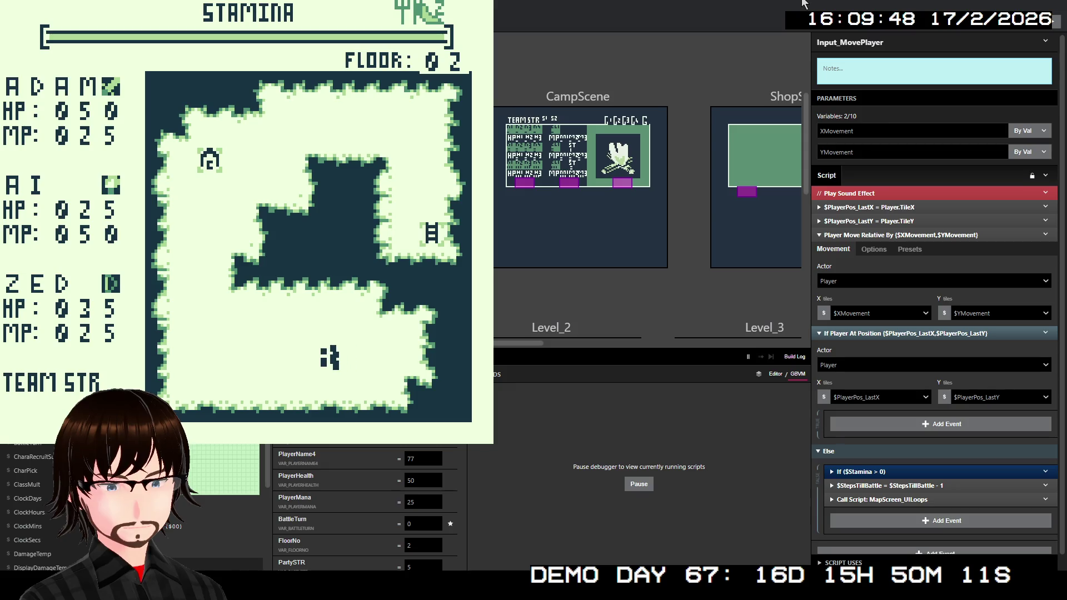
key("Left")
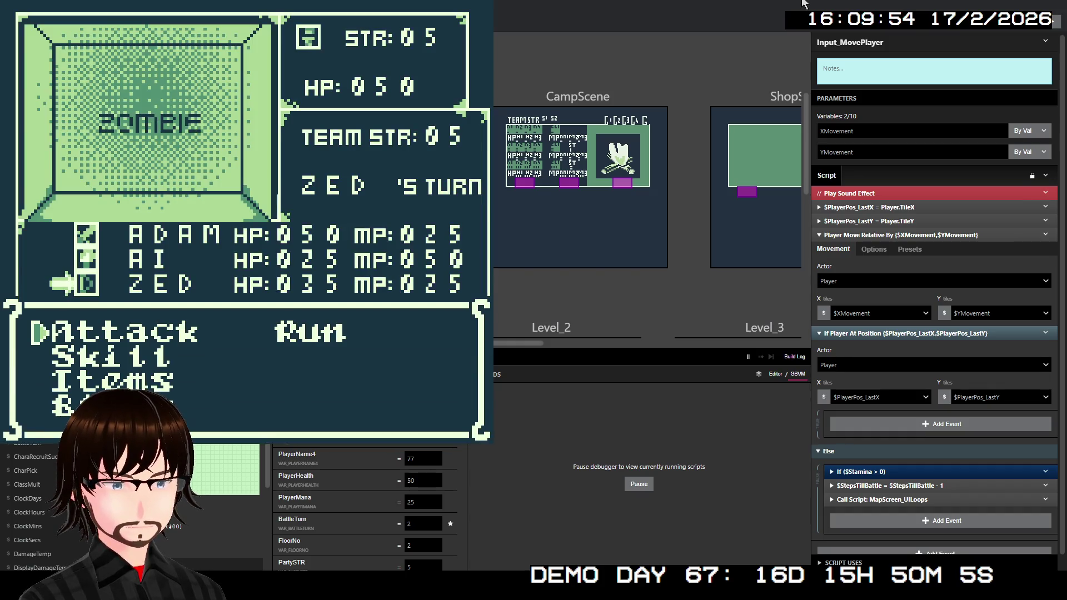
key("Down")
key("z")
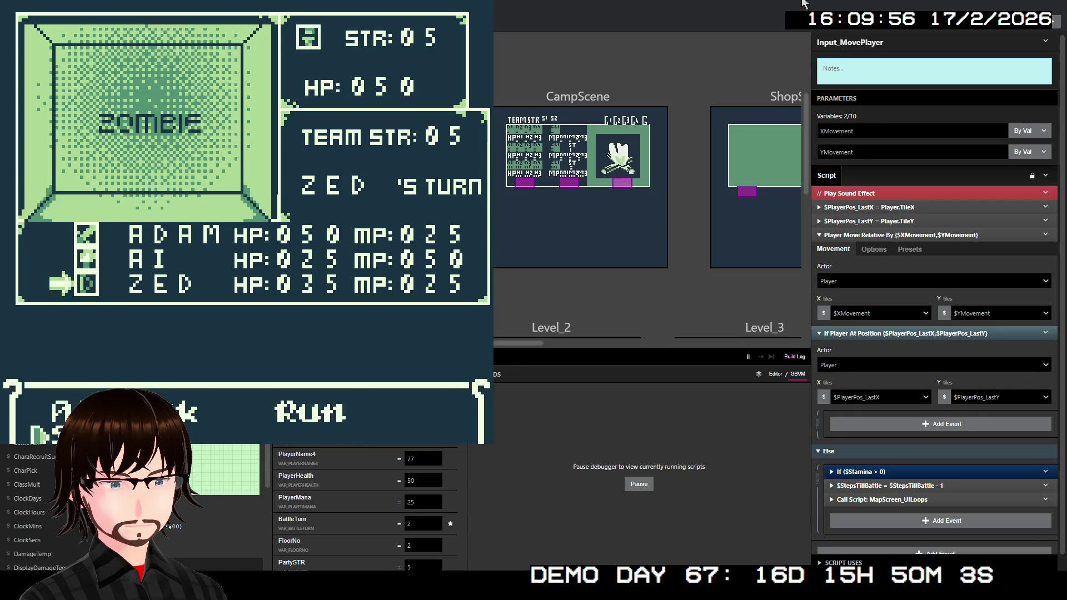
key("z")
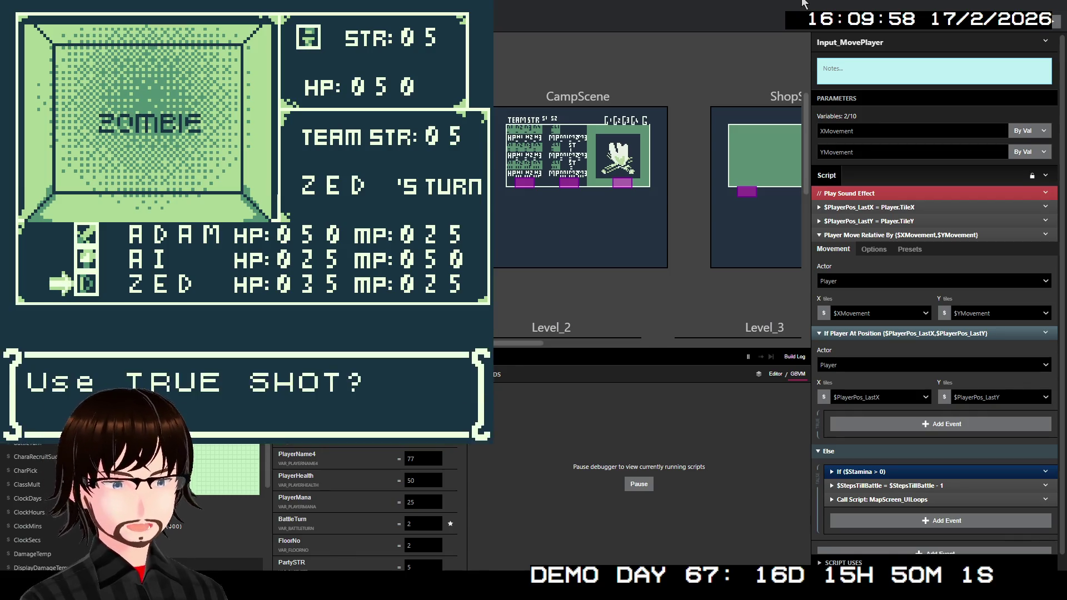
key("z")
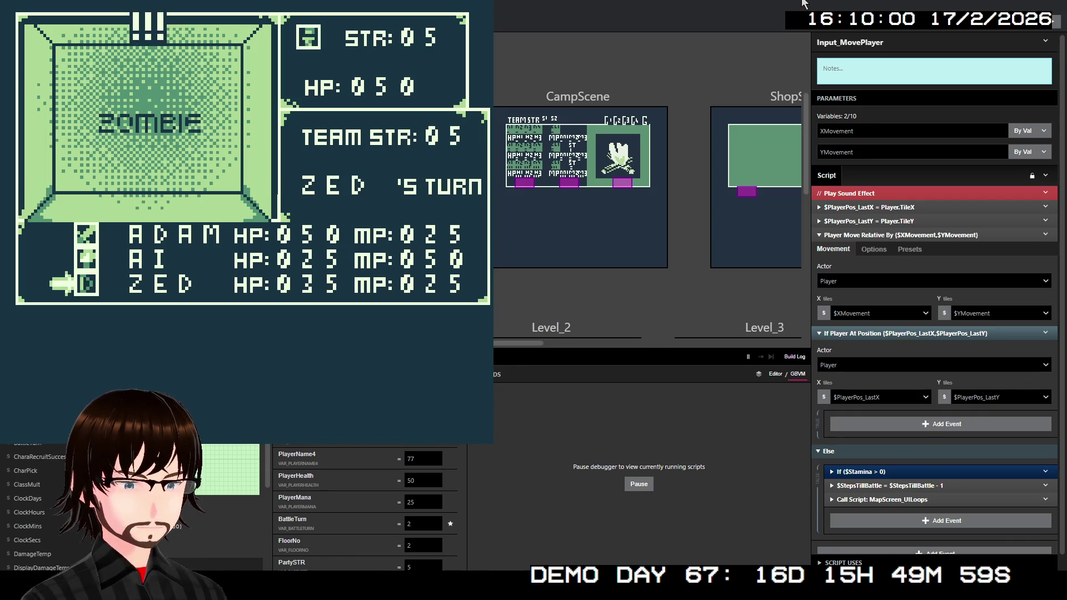
key("z")
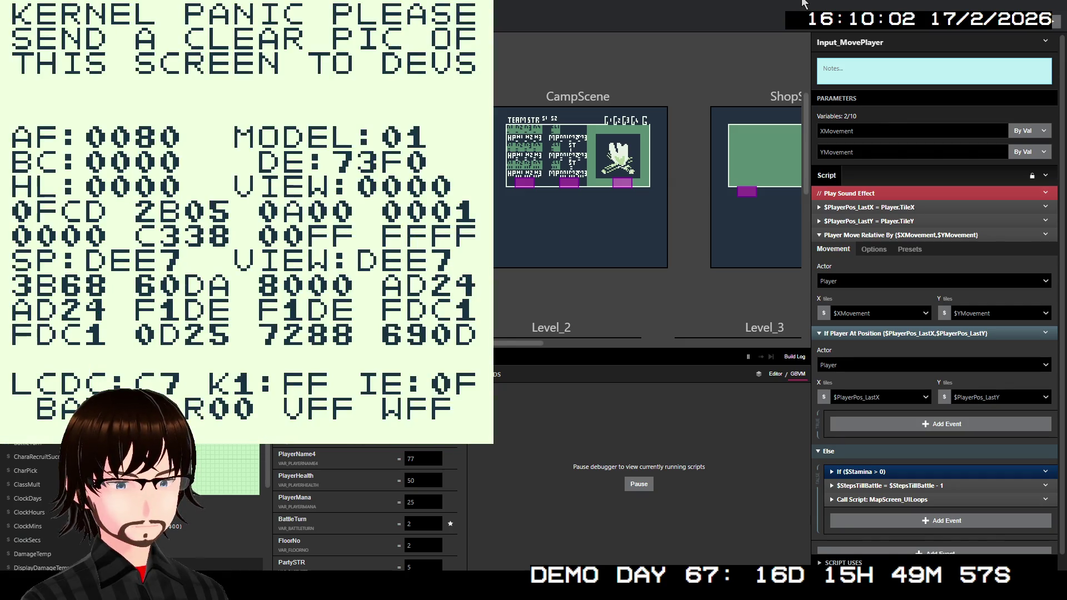
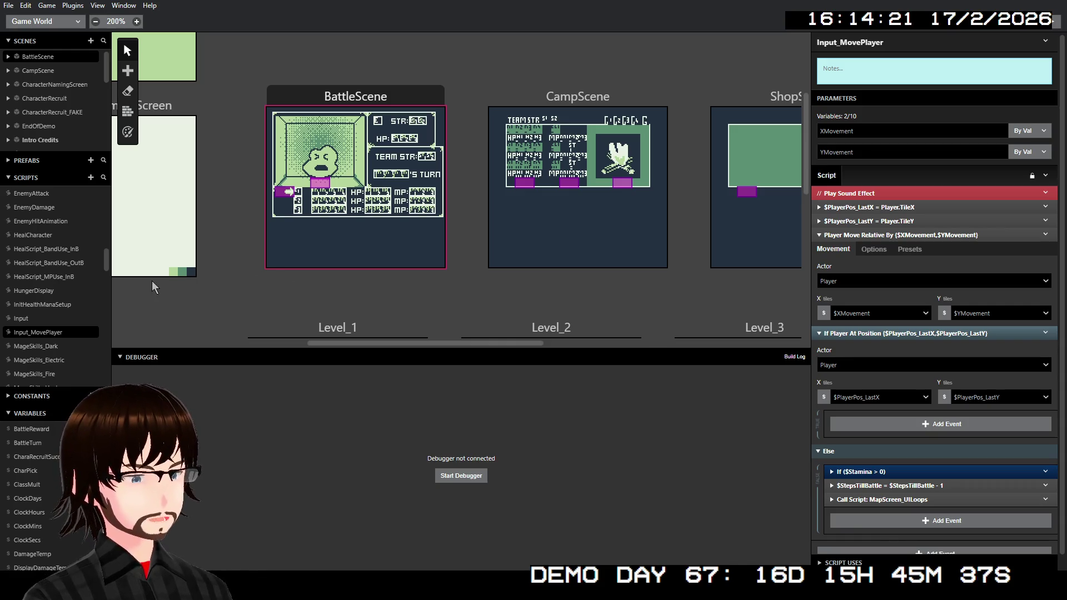
Open the MageSkills_Fire script from the Scripts list.
scroll(80, 317, "down", 1)
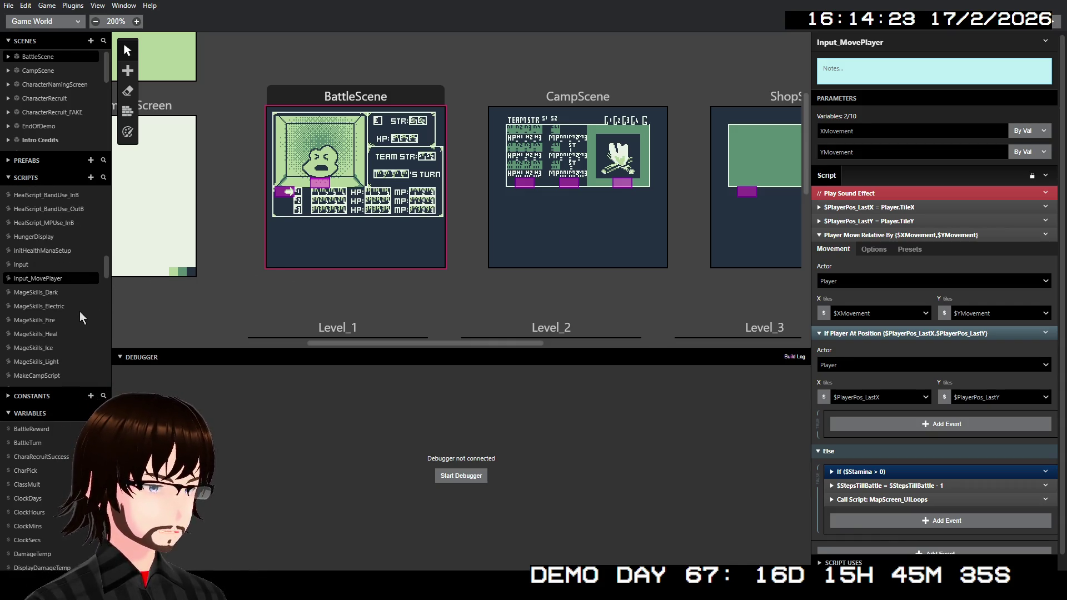
scroll(80, 317, "up", 5)
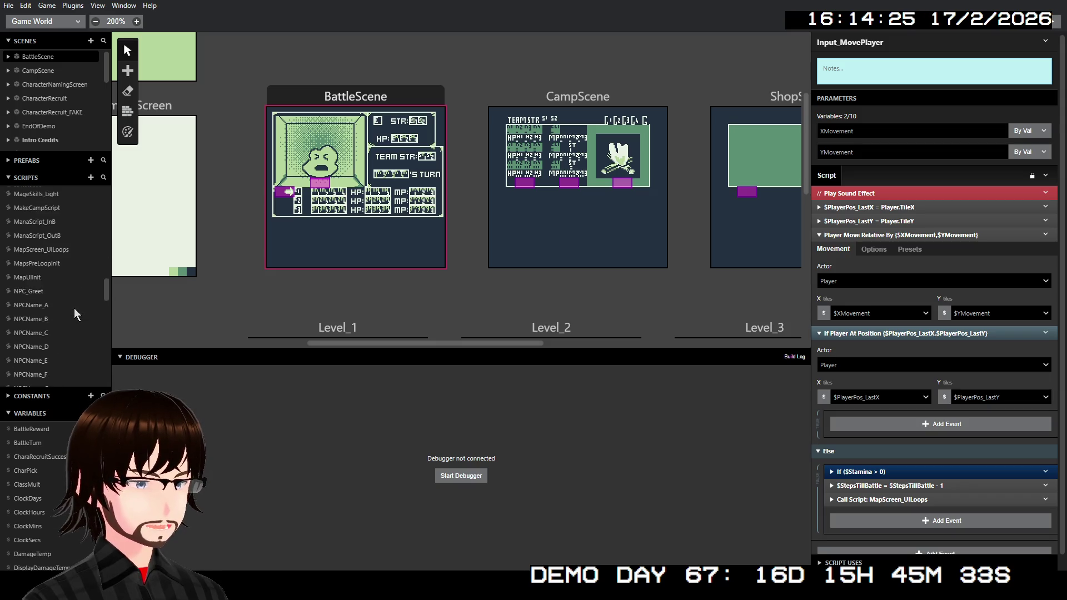
scroll(76, 314, "up", 1)
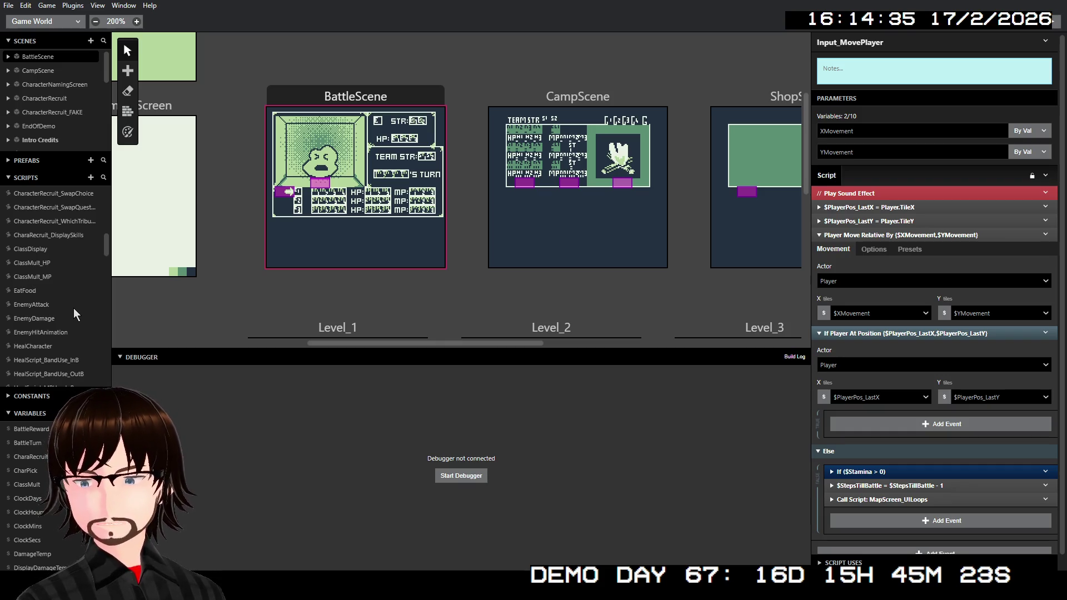
scroll(52, 281, "up", 4)
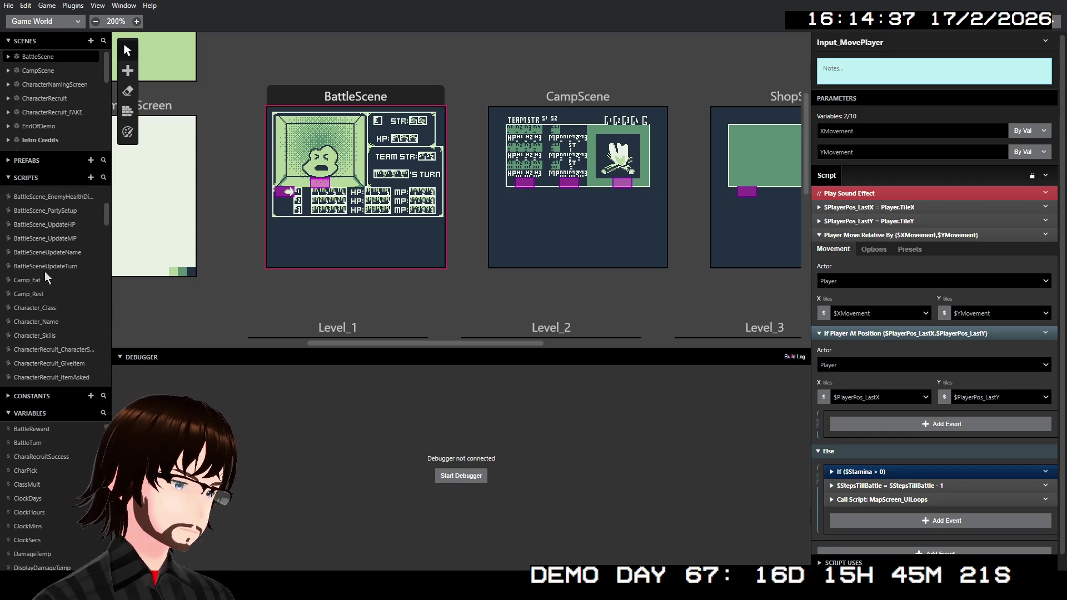
scroll(55, 278, "down", 3)
scroll(61, 272, "down", 3)
left_click(42, 263)
Inspect the EnemyDamage call's parameters ($DamageTemp, $CharMana, ManaUsage 5) and the Else branch.
scroll(903, 354, "down", 5)
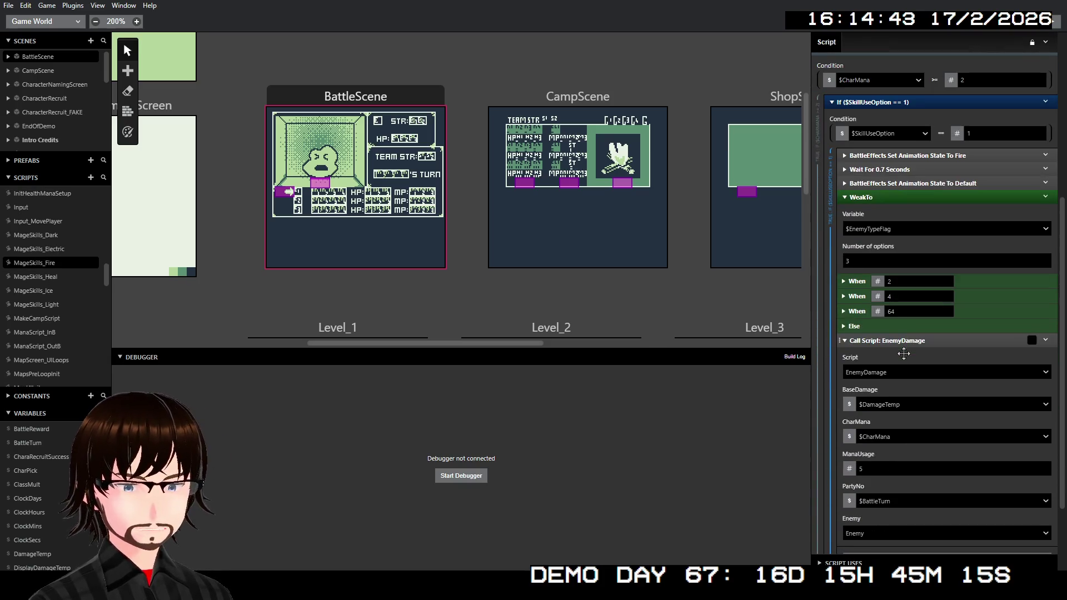
left_click(896, 342)
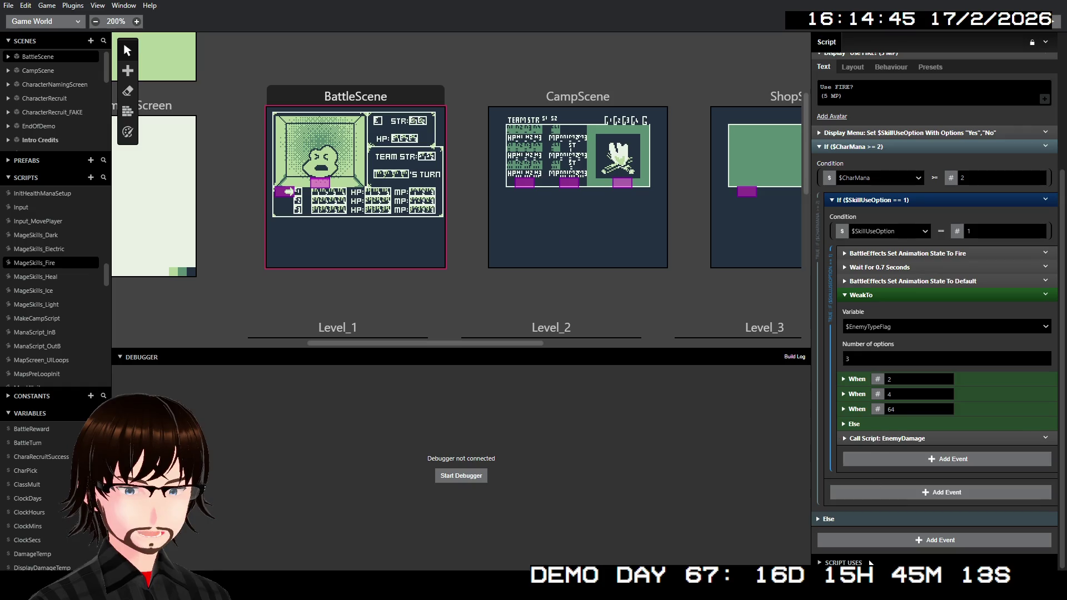
left_click(834, 519)
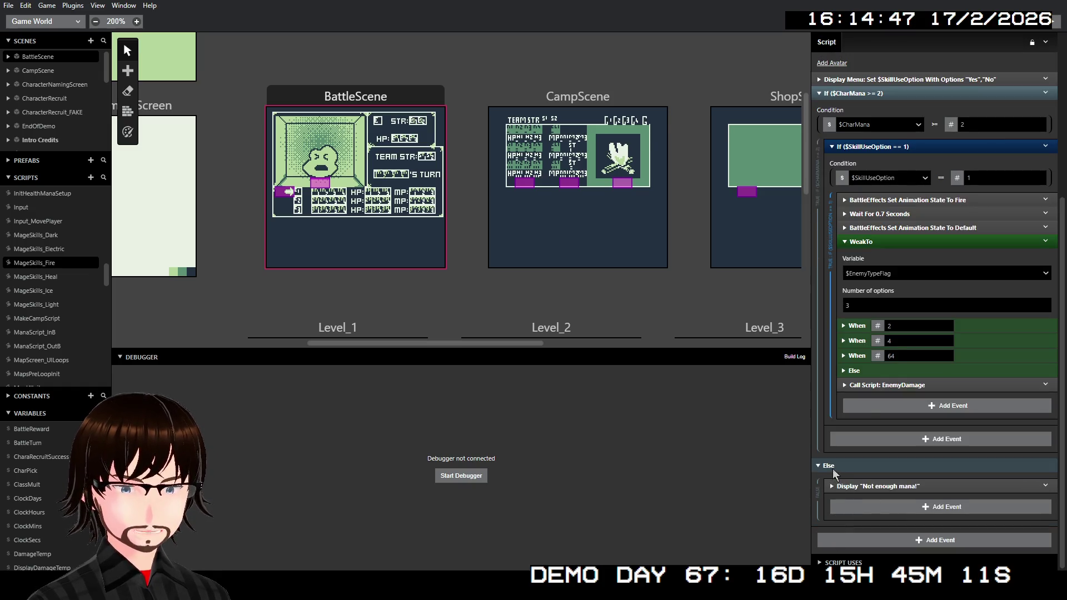
left_click(833, 470)
left_click(878, 439)
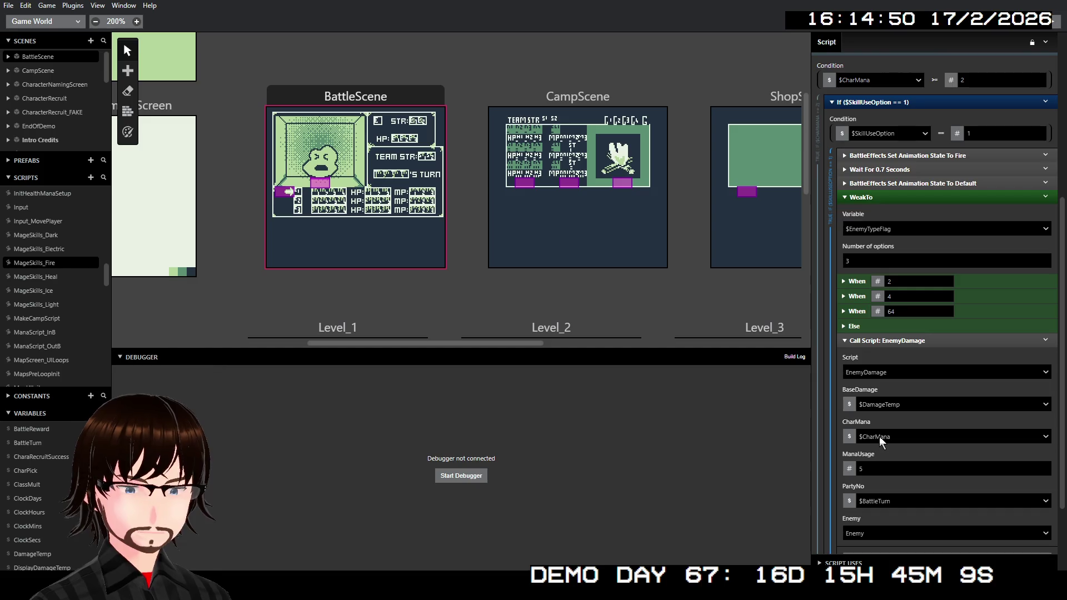
scroll(925, 431, "down", 2)
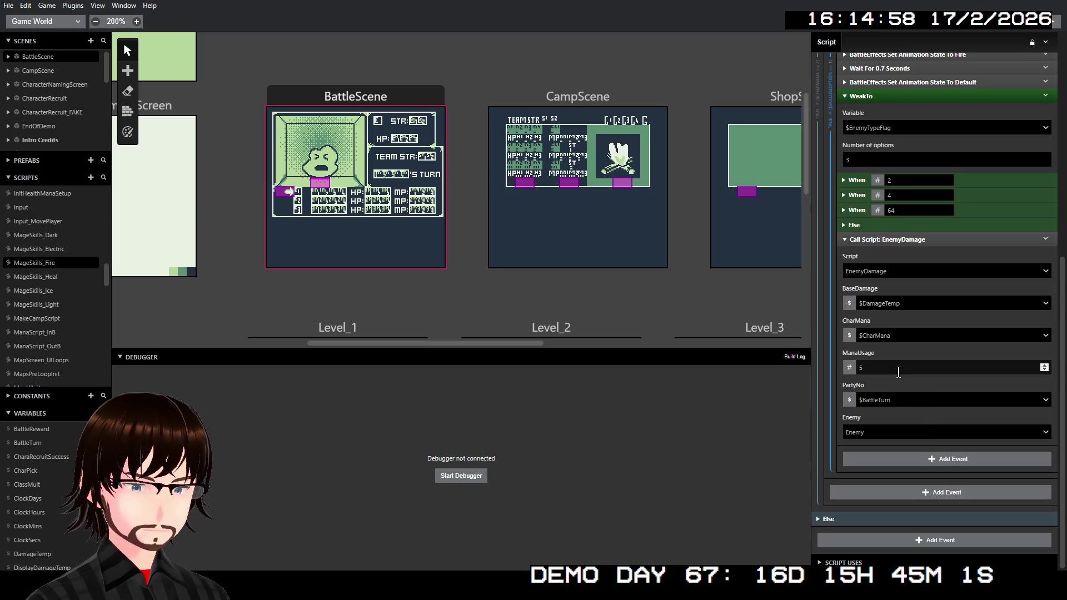
scroll(50, 251, "up", 5)
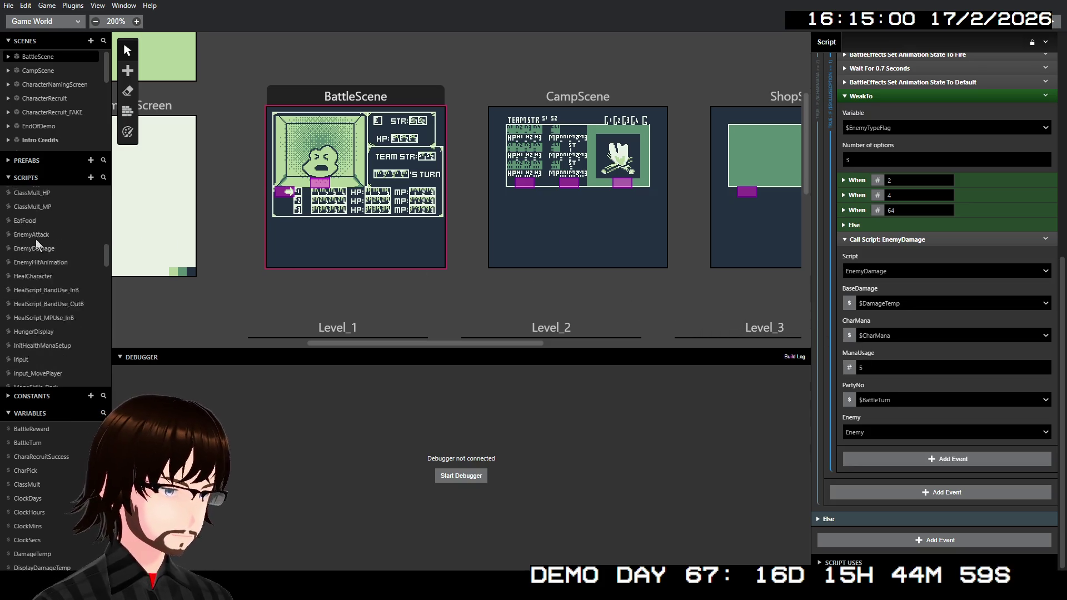
scroll(50, 252, "up", 3)
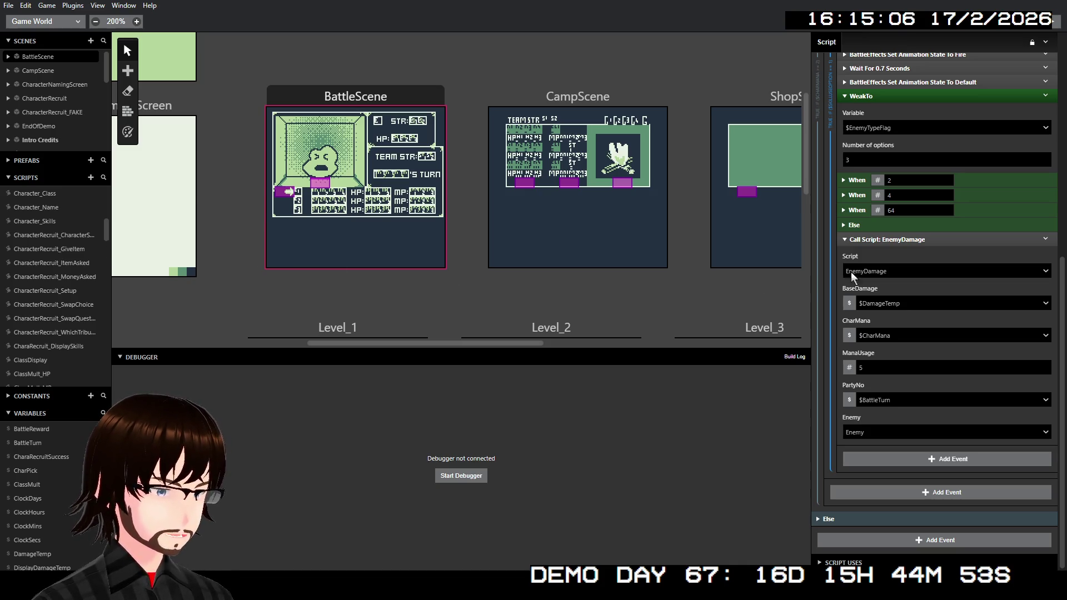
Disable the Call Script: EnemyDamage event and run a playtest build.
right_click(922, 240)
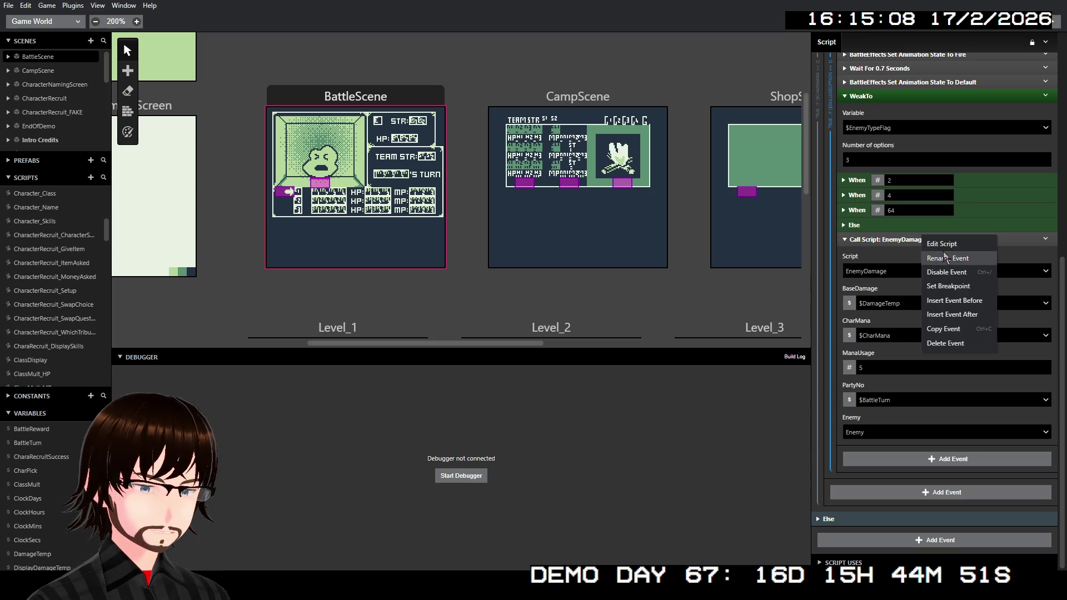
left_click(954, 272)
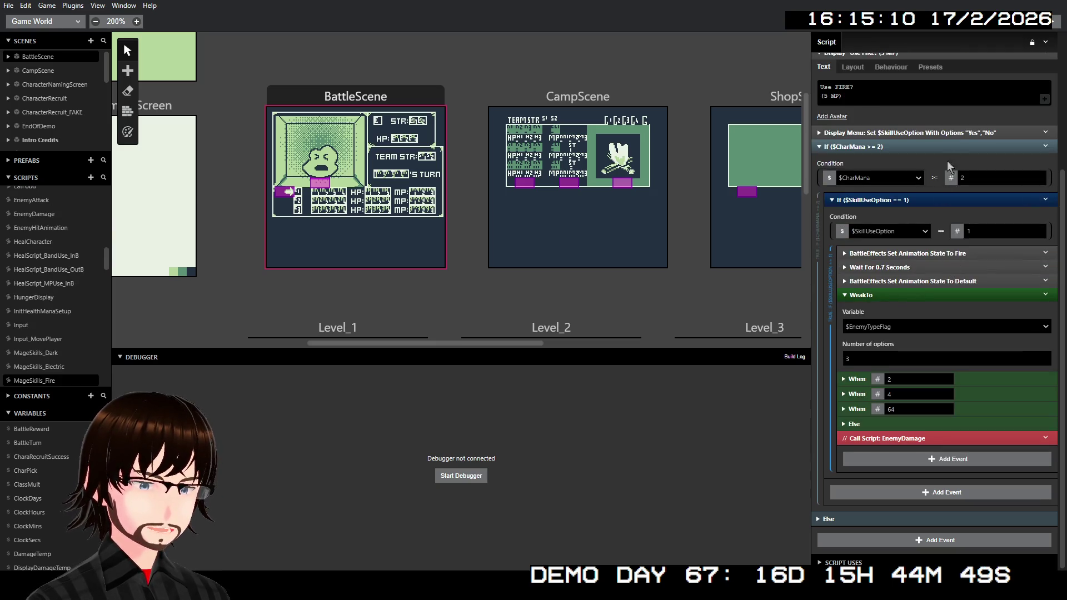
left_click(1047, 26)
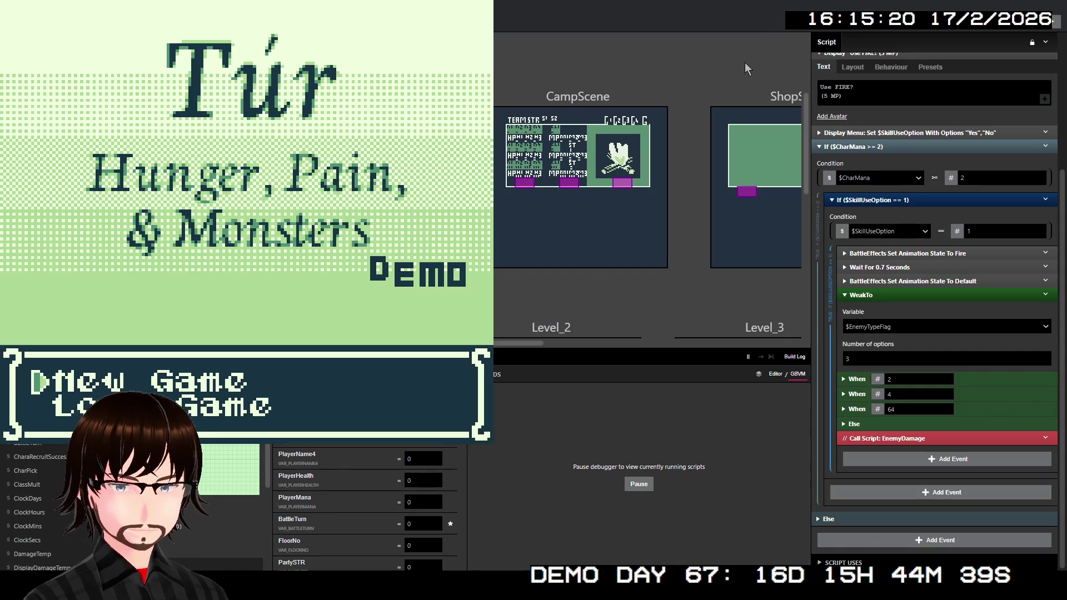
Start a New Game, walk up the corridor to the stairs, and enter Floor 02.
key("z")
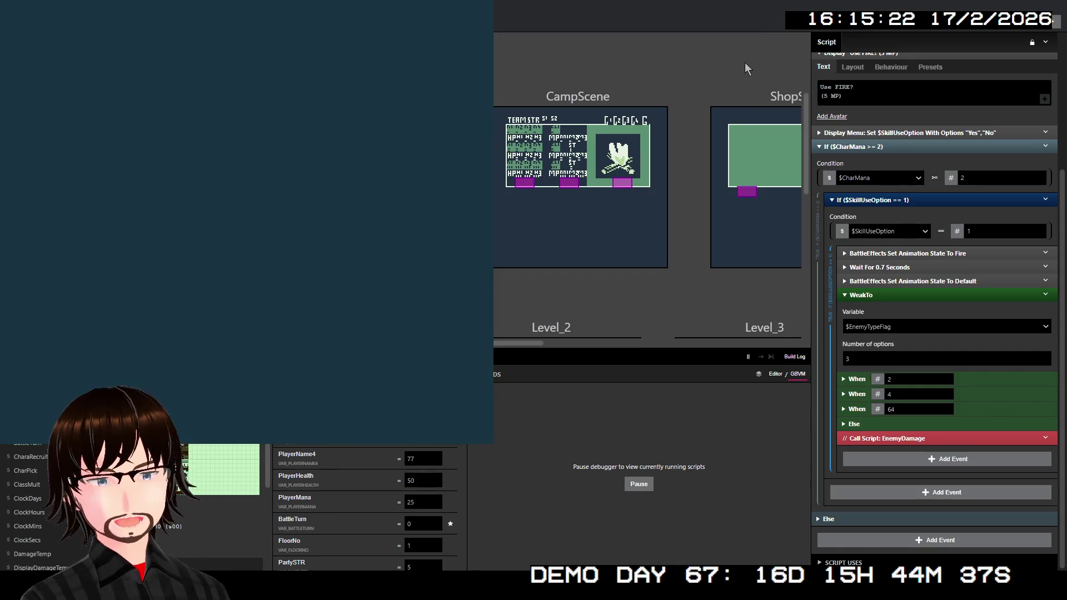
key("Up")
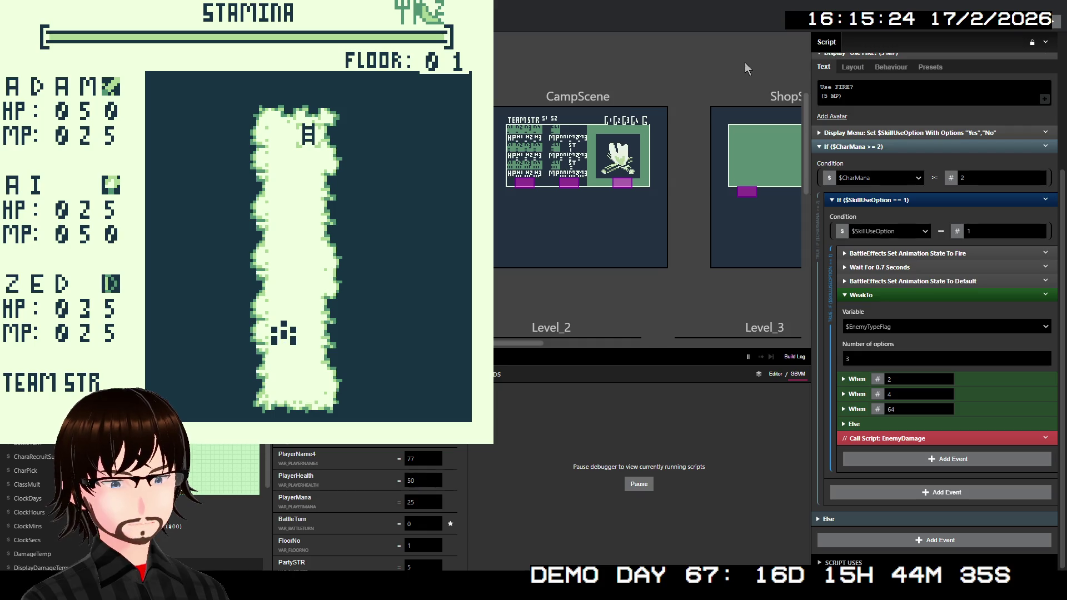
key("Up")
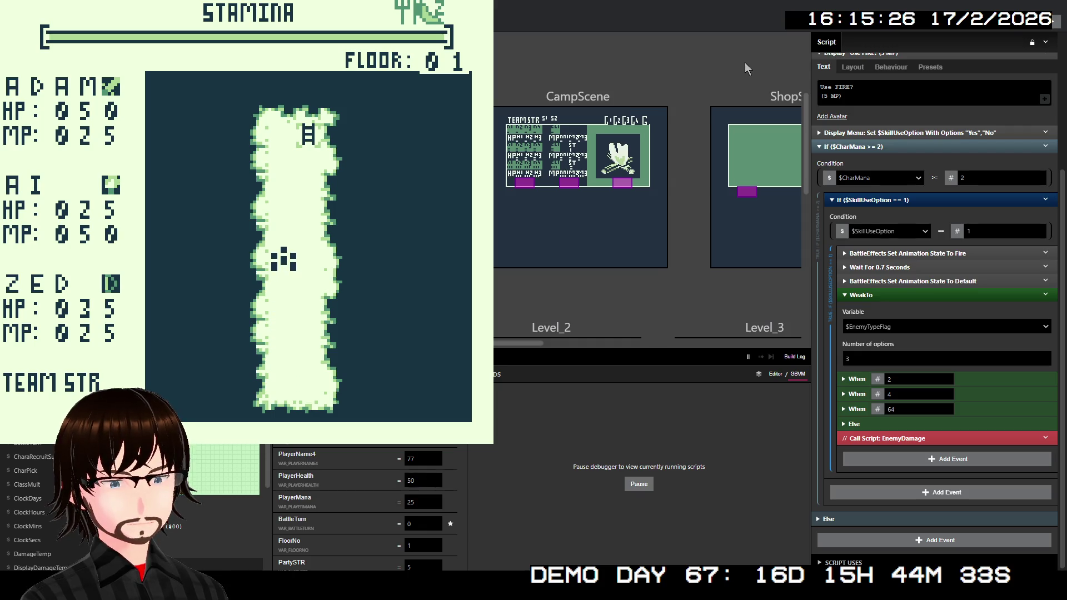
key("Up")
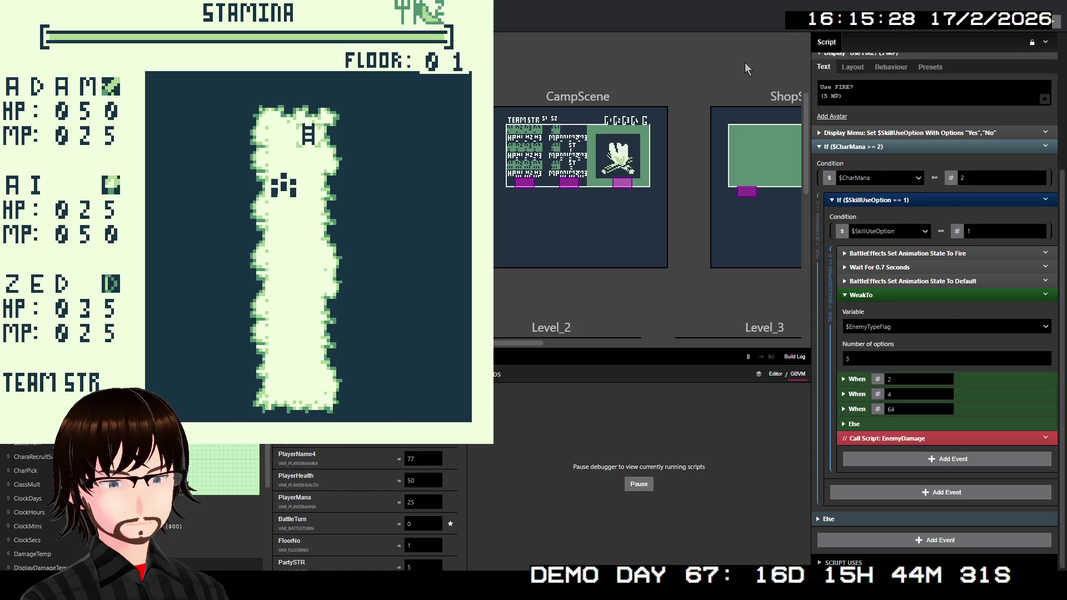
key("Up")
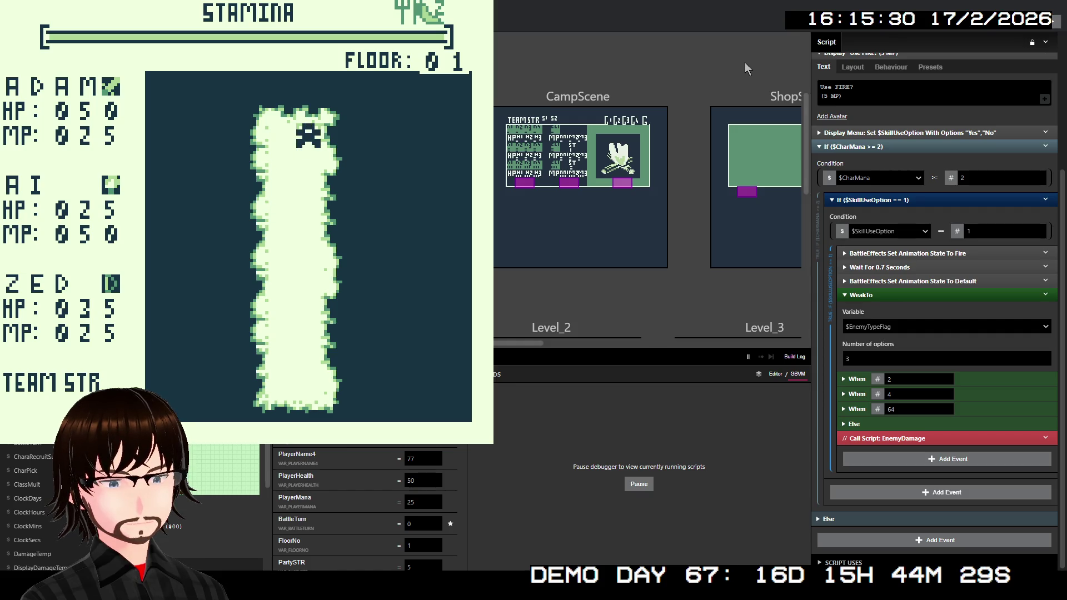
key("z")
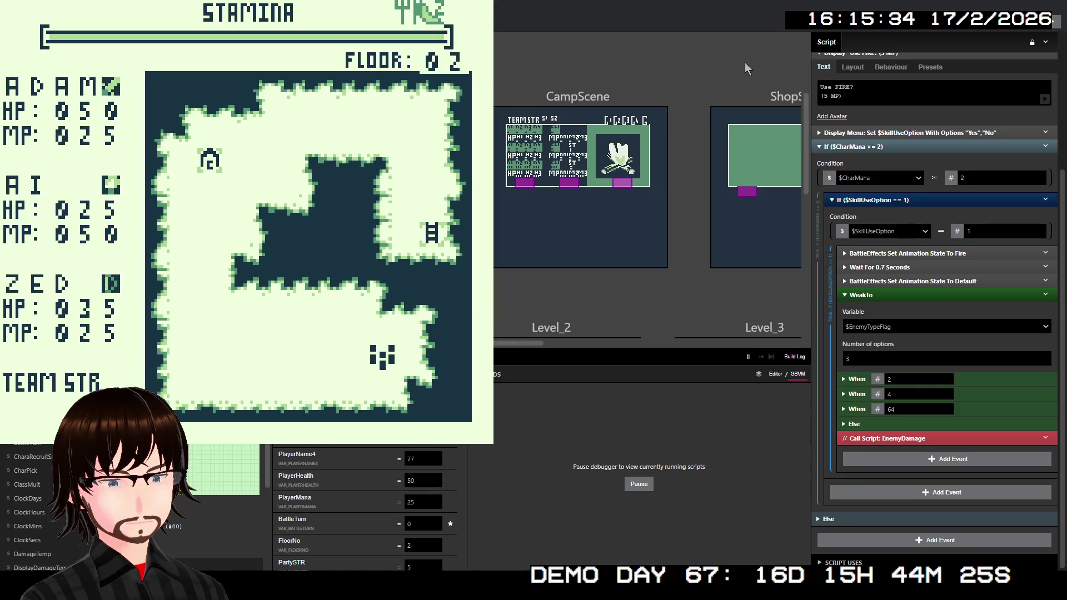
key("Left")
key("Left")
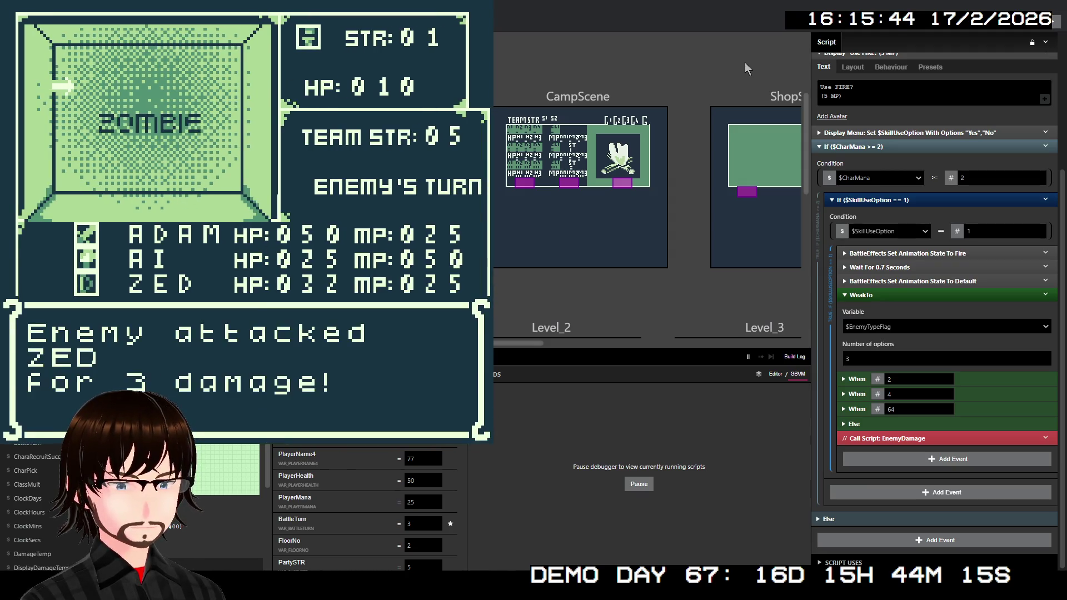
Have Adam block and AI cast the Fire skill on the Zombie.
key("Down")
key("Down")
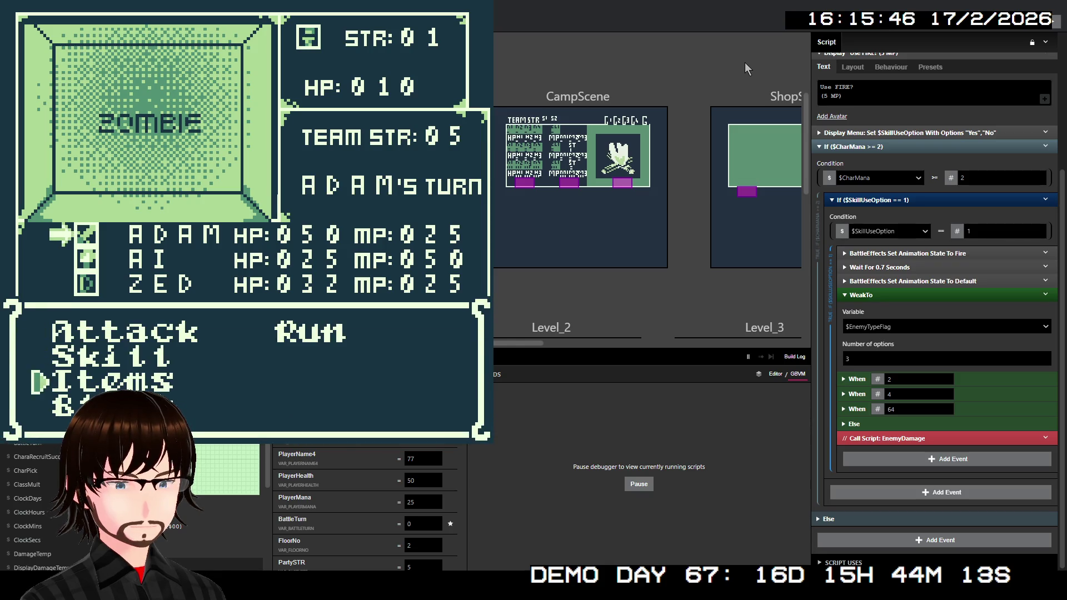
key("z")
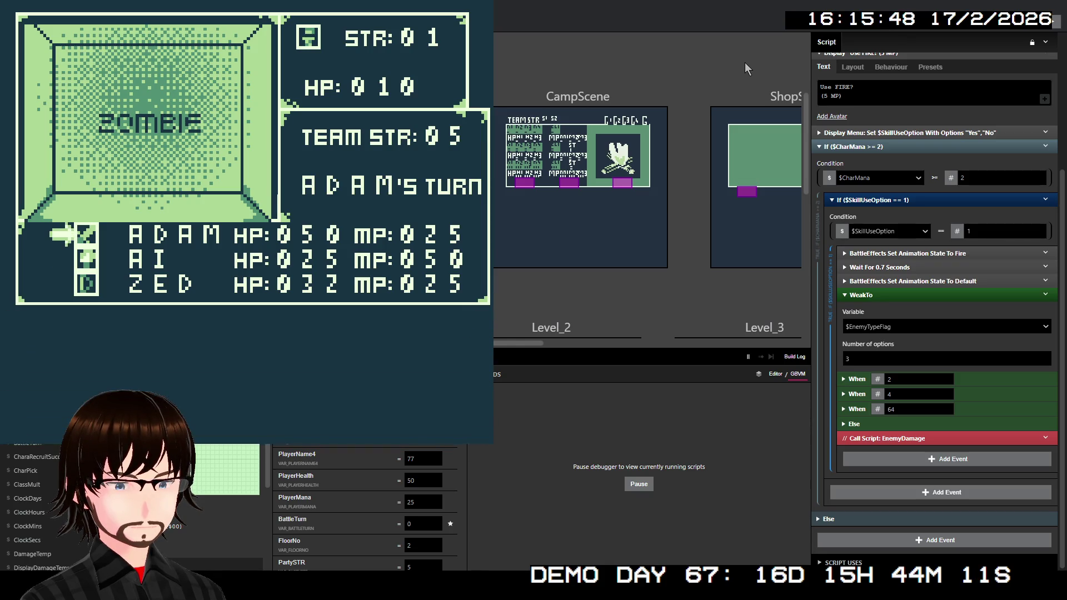
key("Down")
key("z")
key("z")
key("z")
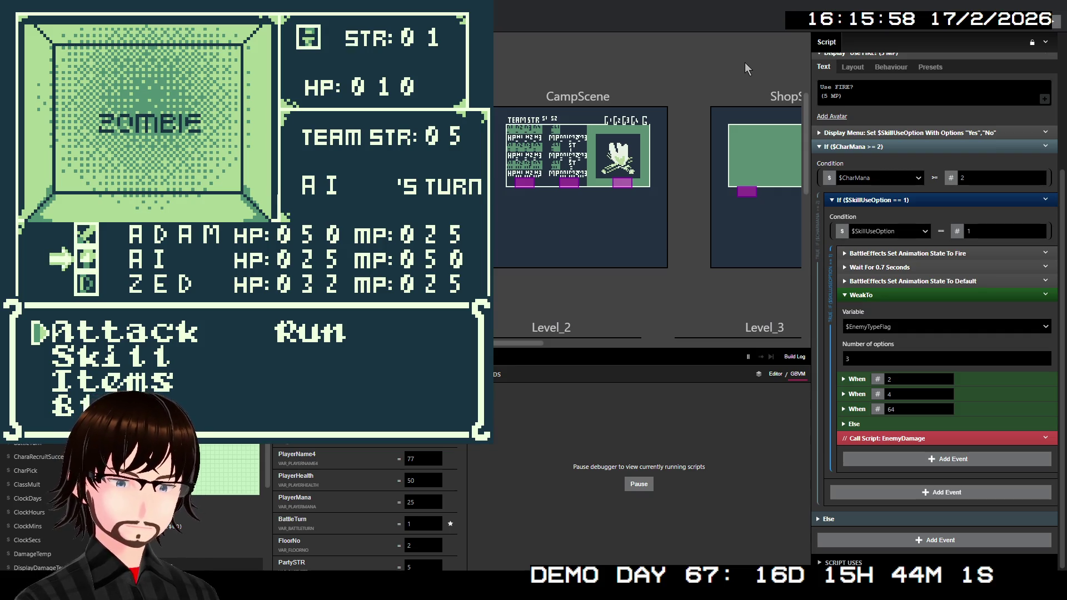
key("Down")
key("z")
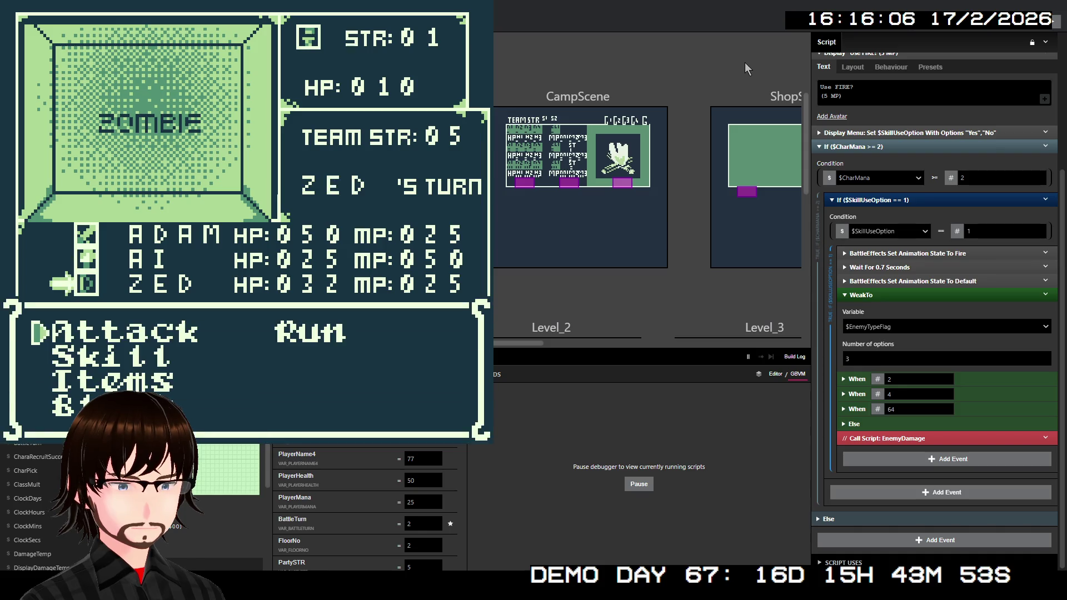
Have Zed and Adam attack the Zombie and AI use a skill until it falls.
key("Down")
key("z")
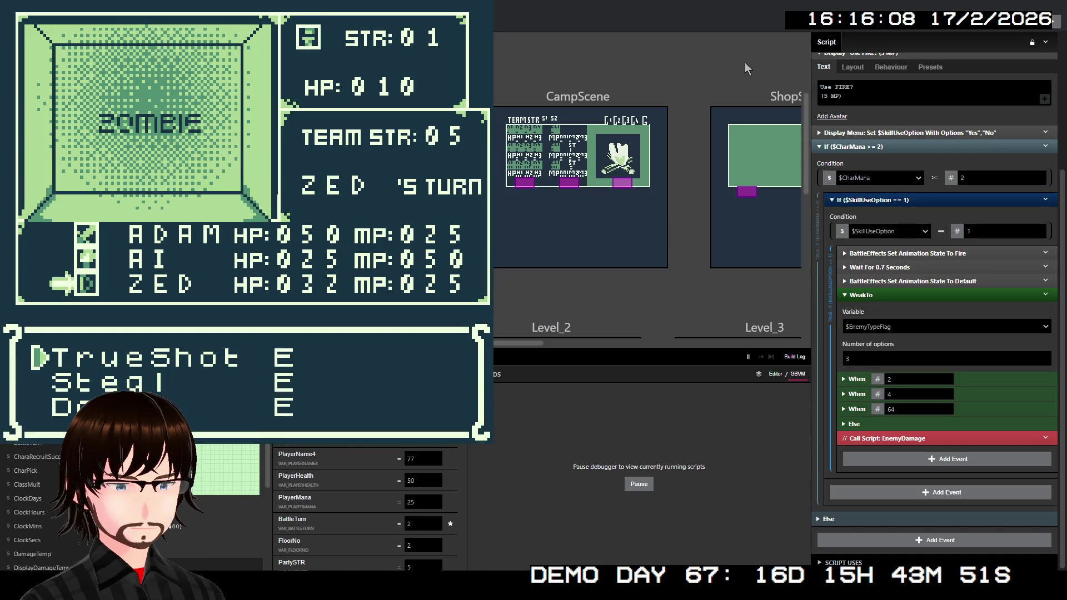
key("x")
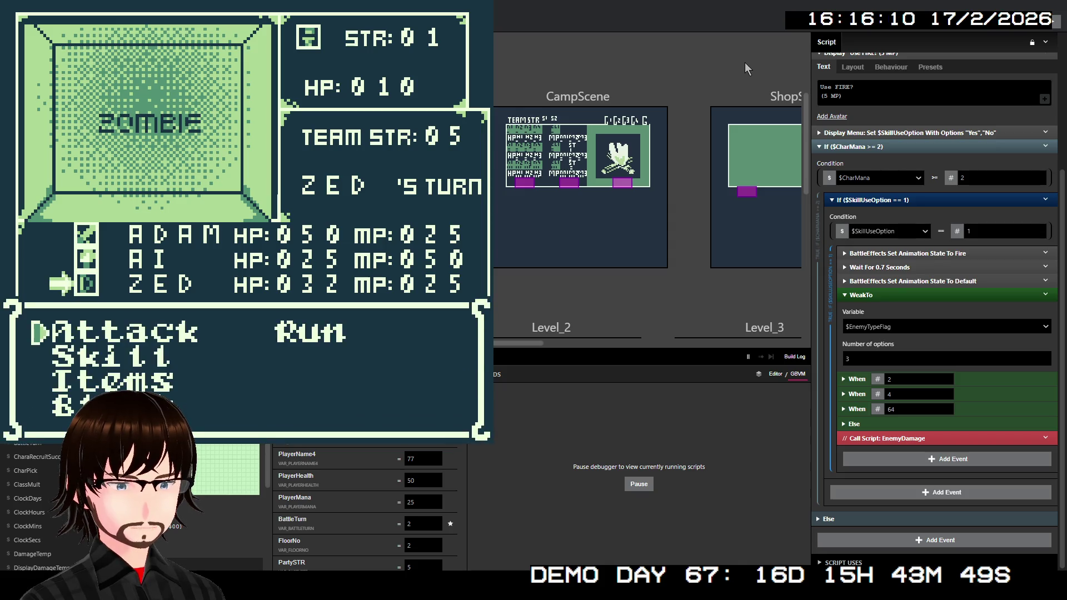
key("z")
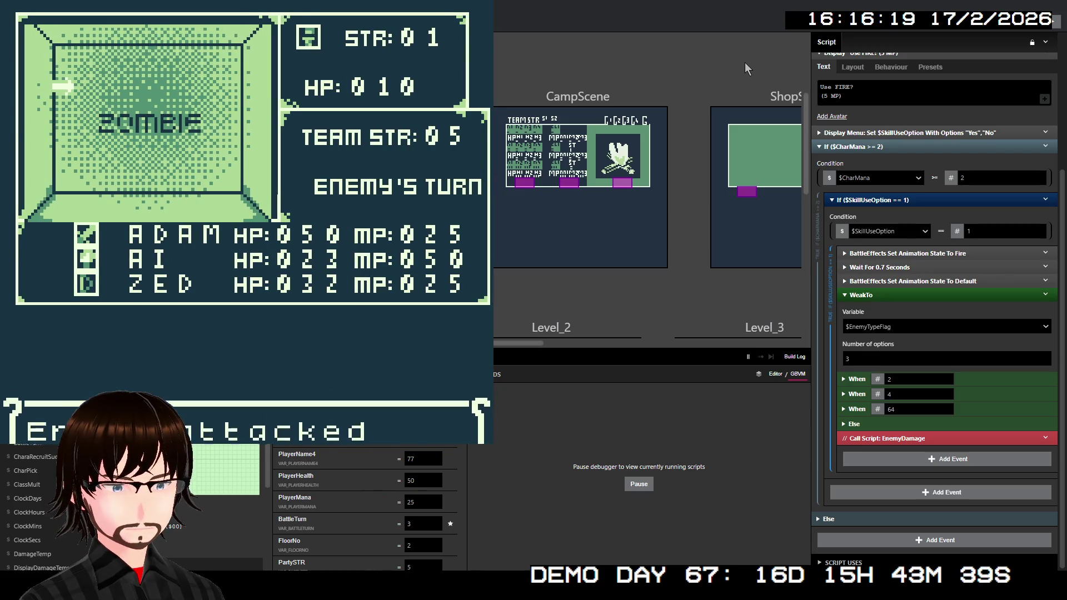
key("z")
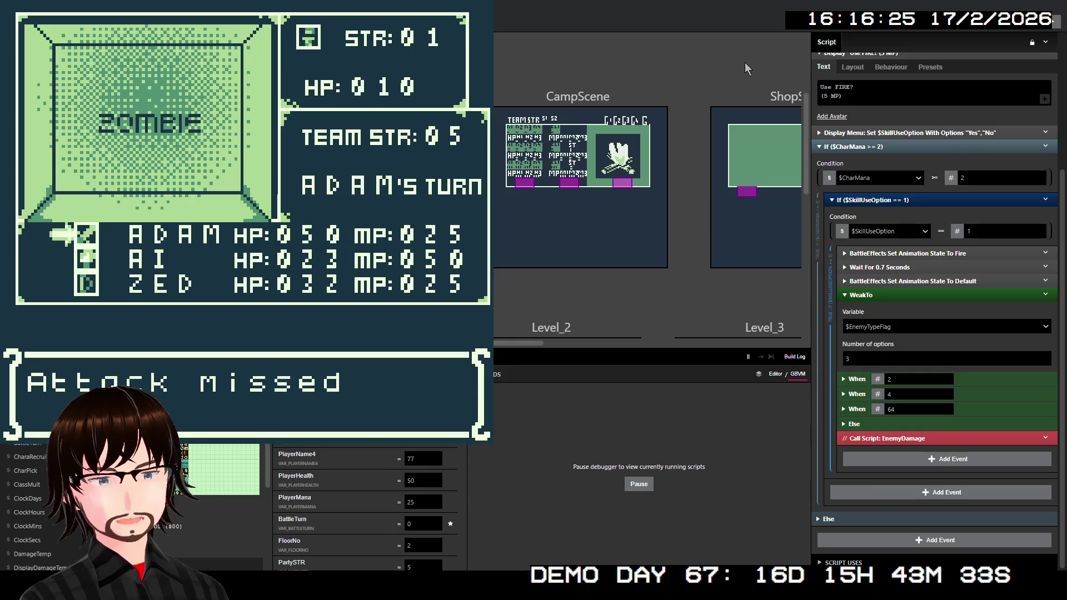
key("z")
key("Down")
key("z")
key("z")
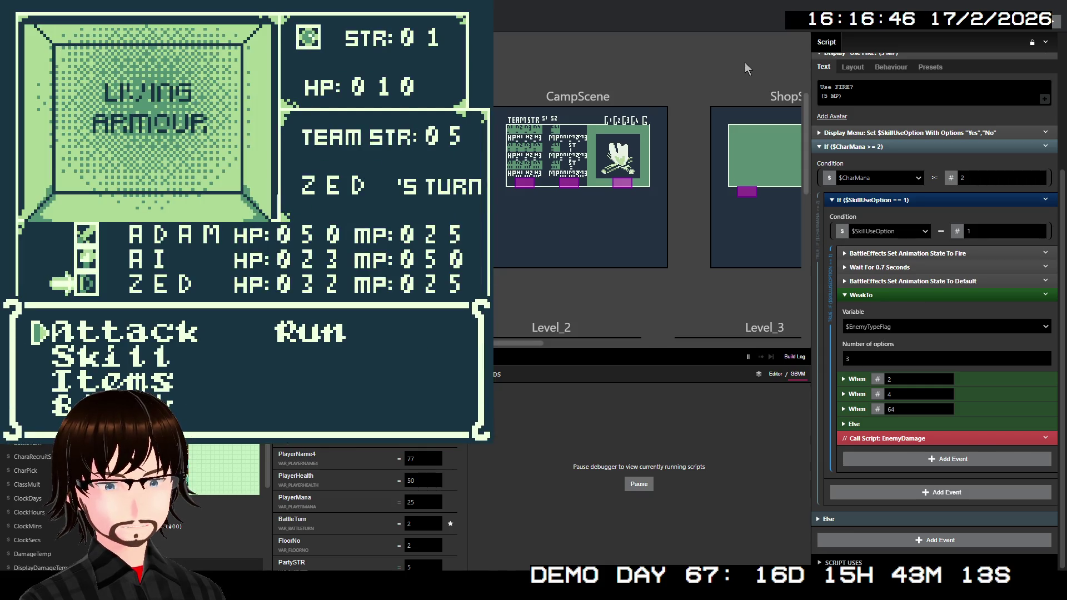
Have Zed use TrueShot on the Living Armour, dealing 100 damage.
key("Down")
key("z")
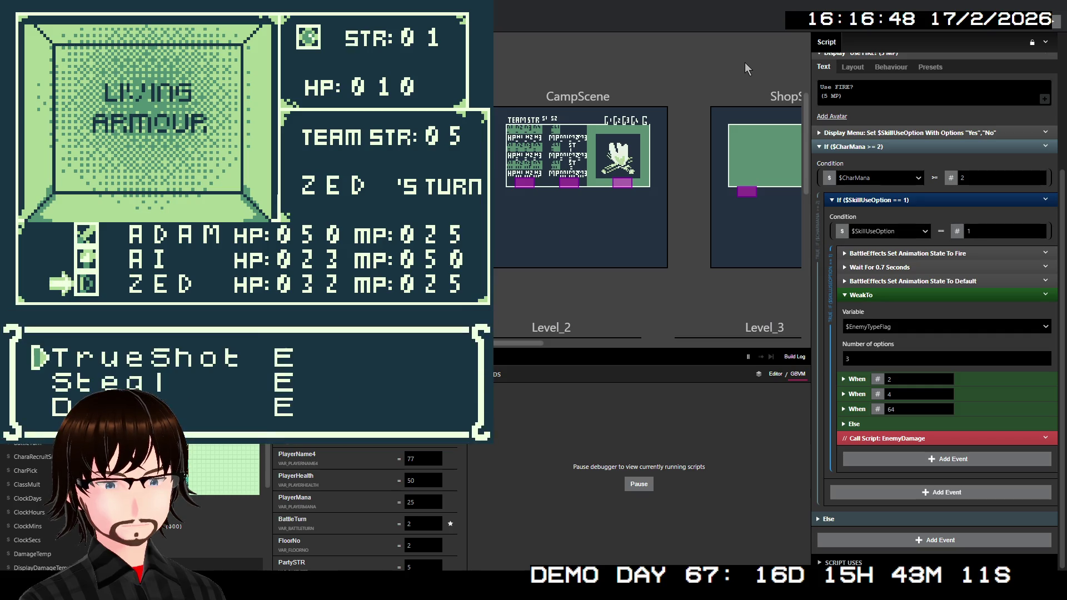
key("z")
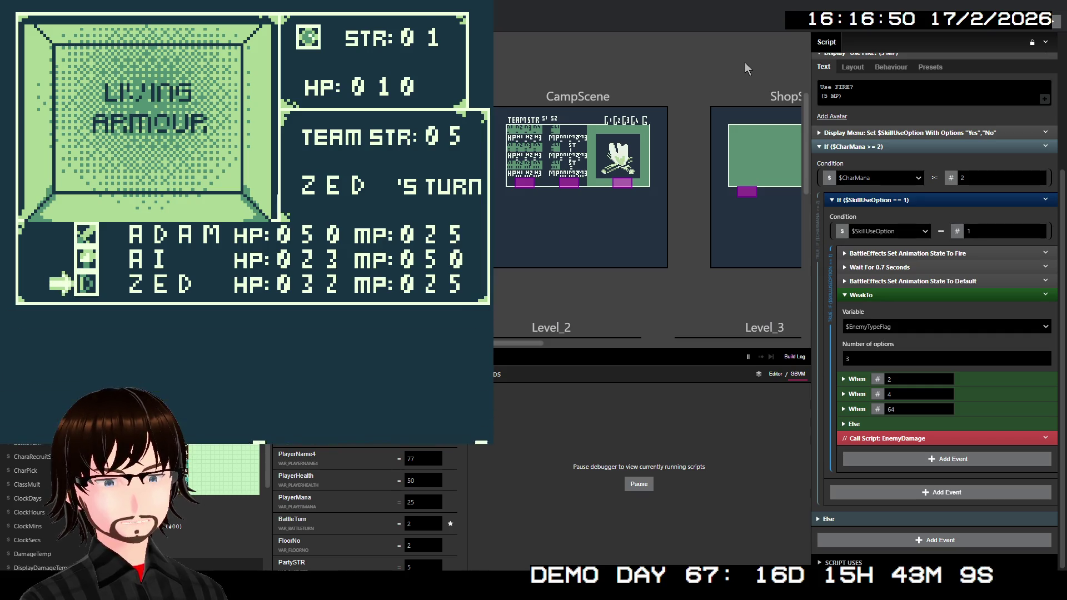
key("z")
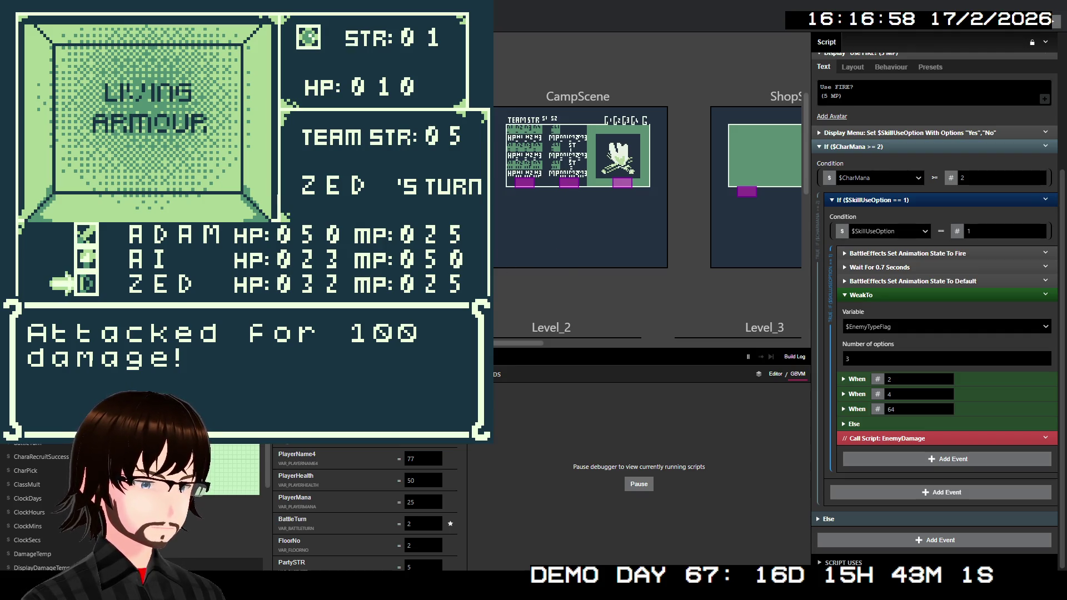
scroll(363, 463, "down", 5)
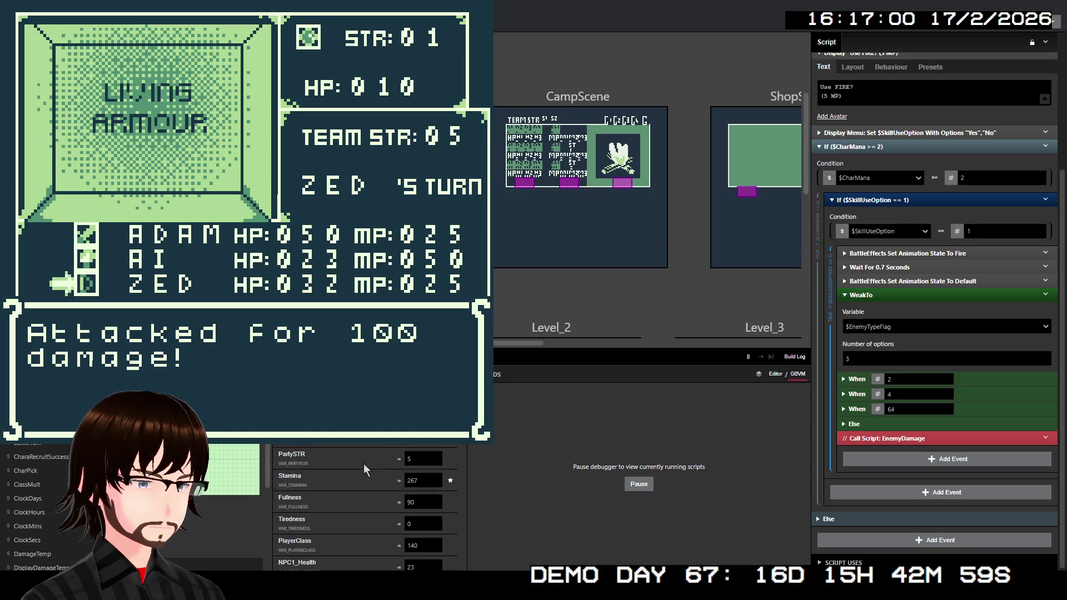
scroll(366, 465, "up", 10)
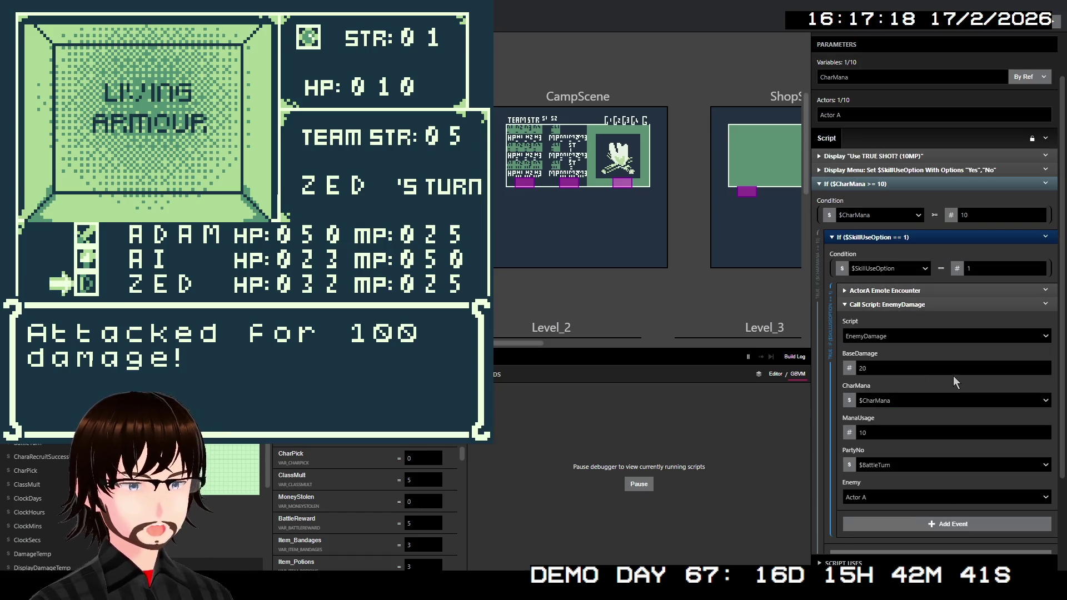
Rename the True Shot script's actor parameter from Actor A to Enemy.
left_click(898, 291)
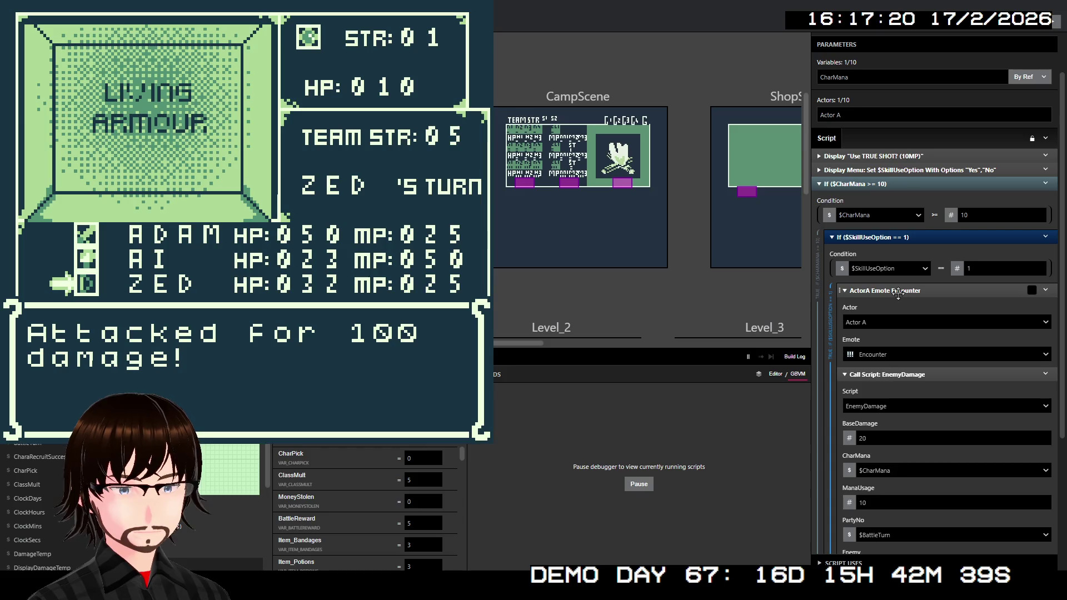
left_click(898, 291)
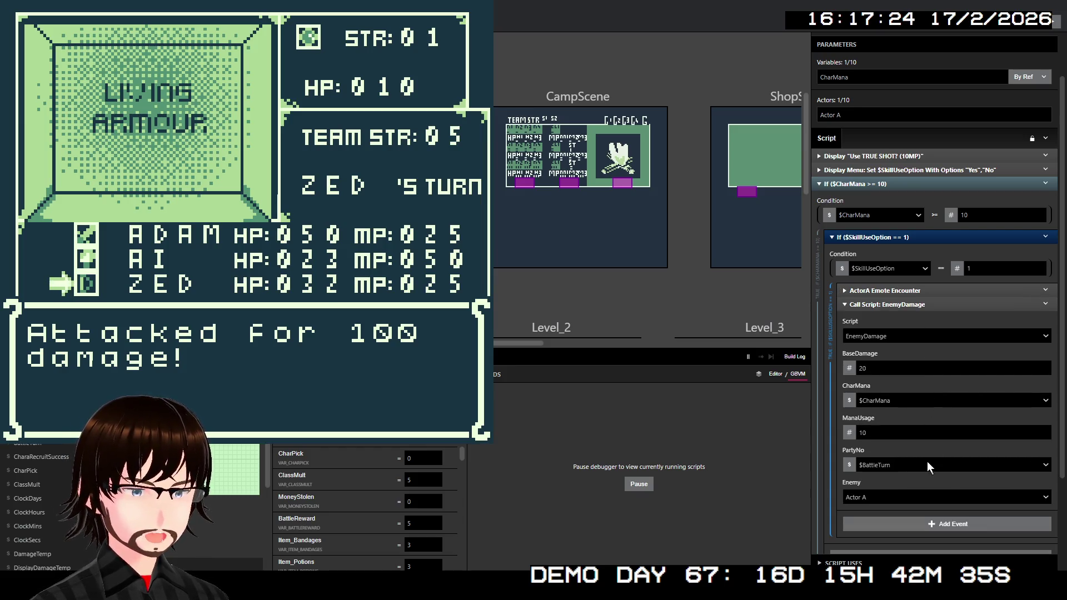
double_click(863, 113)
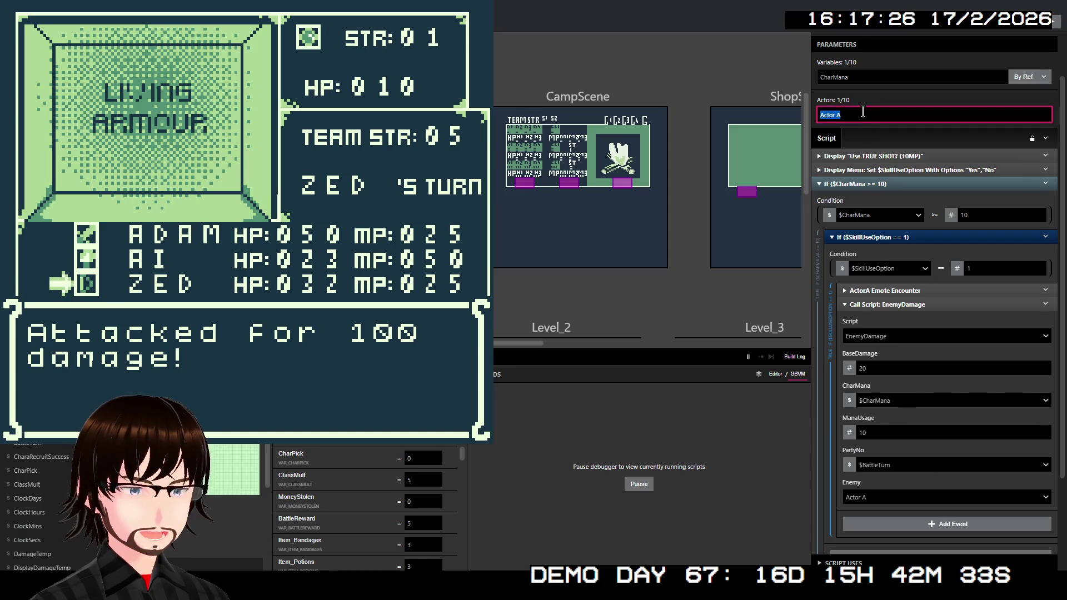
type("Enemy")
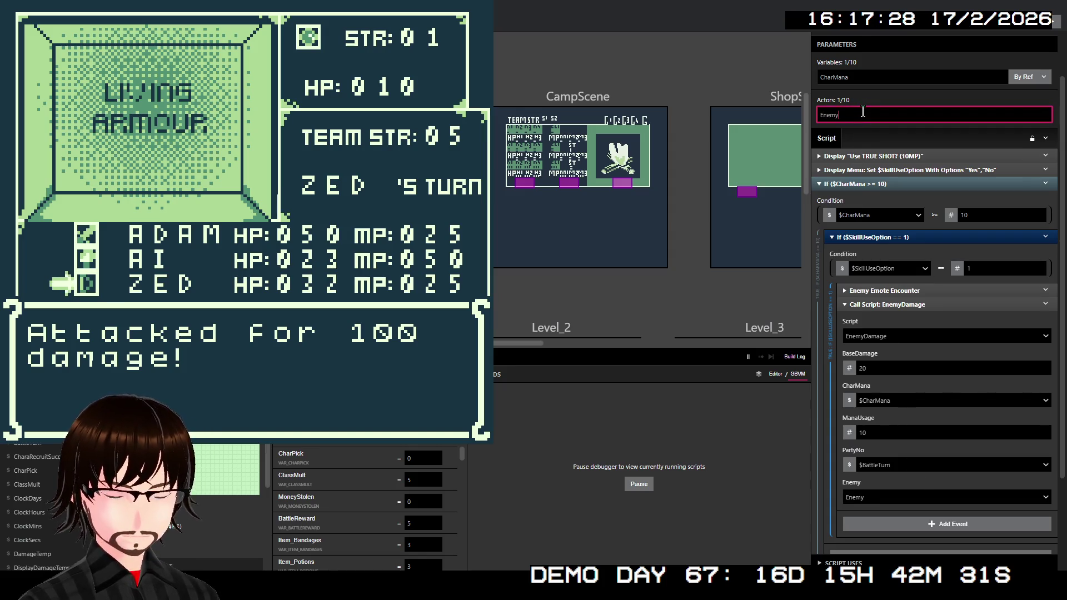
left_click(938, 135)
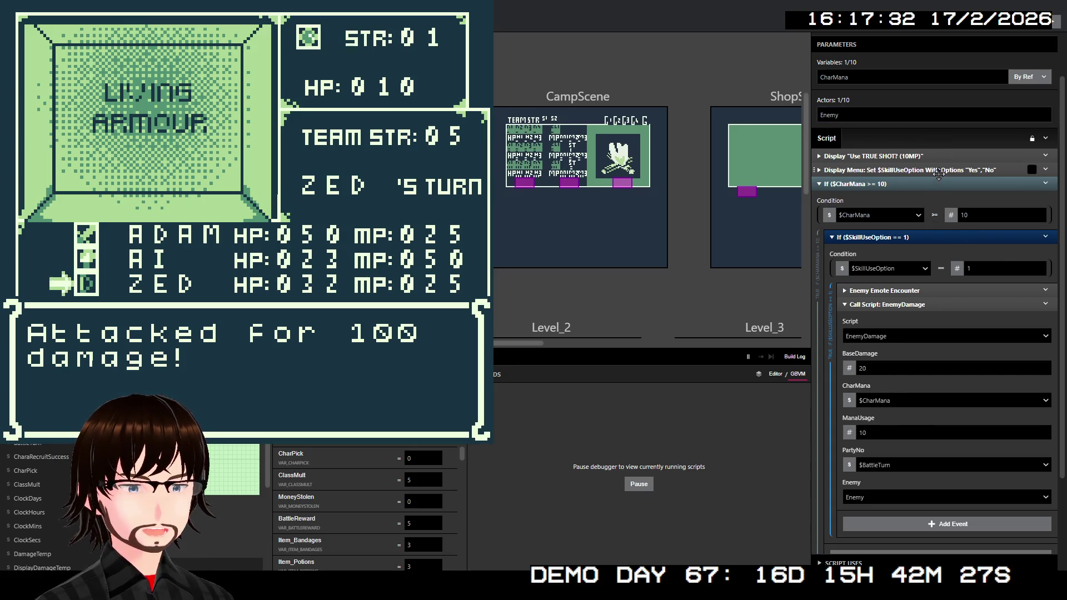
scroll(955, 308, "down", 3)
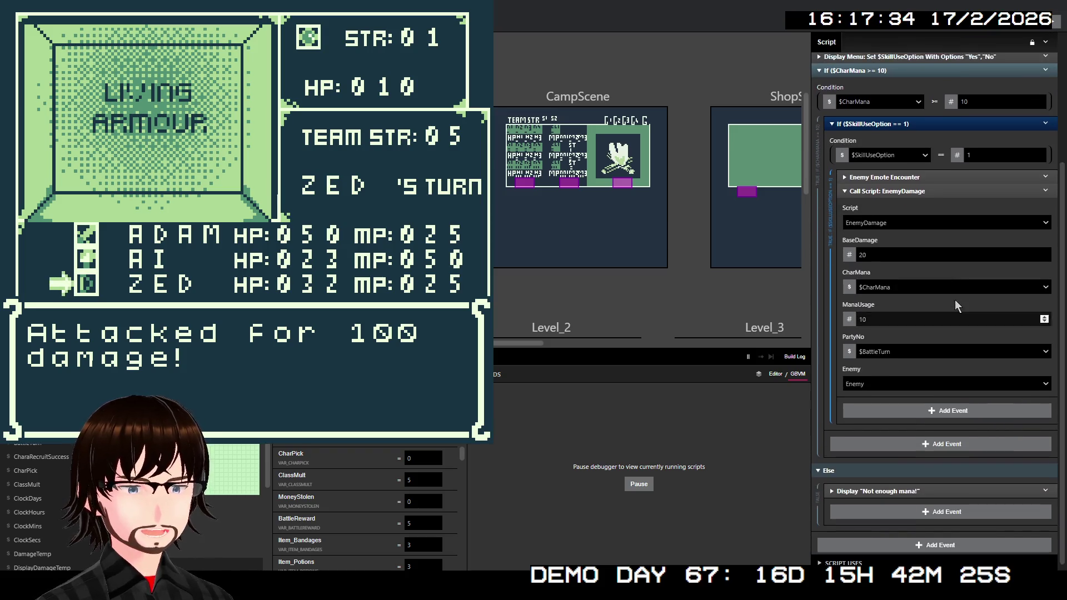
scroll(956, 307, "up", 2)
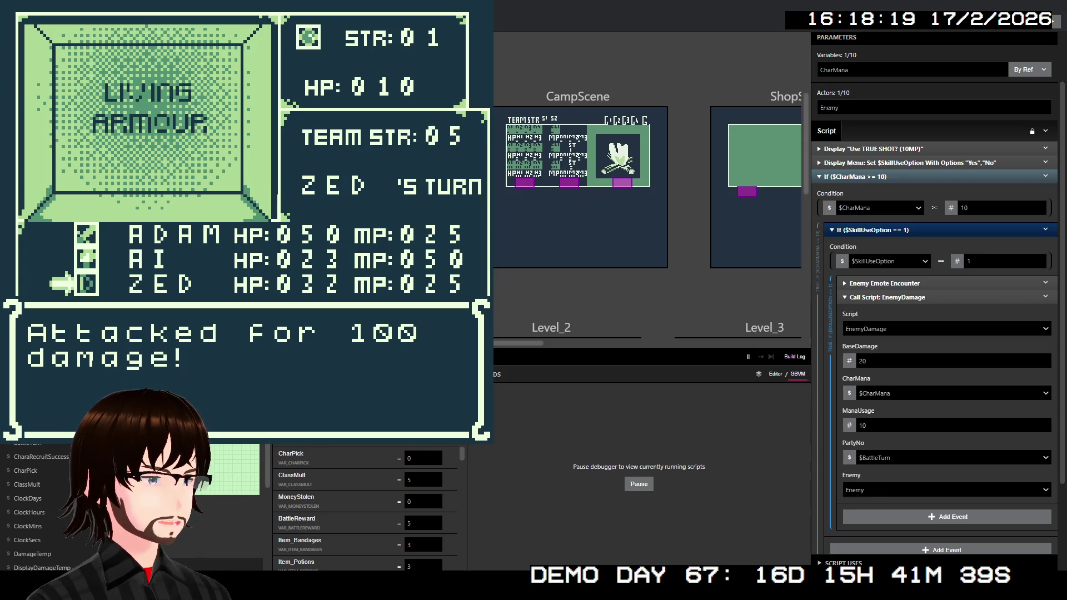
Review the EnemyDamage script's damage events and its $CharMana subtract event.
scroll(848, 338, "down", 5)
scroll(935, 295, "down", 10)
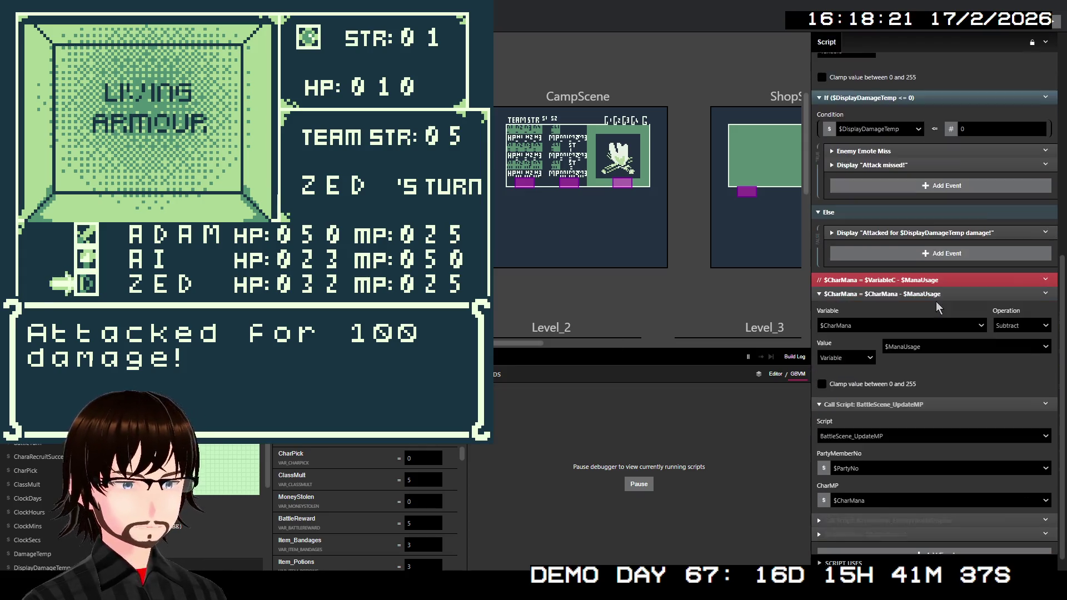
scroll(935, 296, "down", 1)
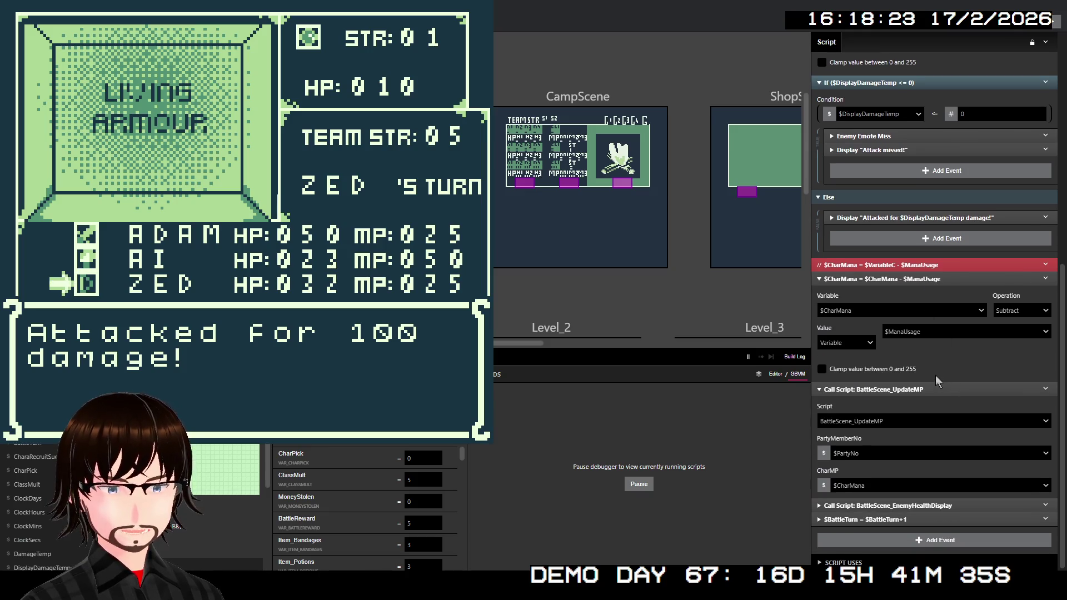
scroll(937, 381, "up", 1)
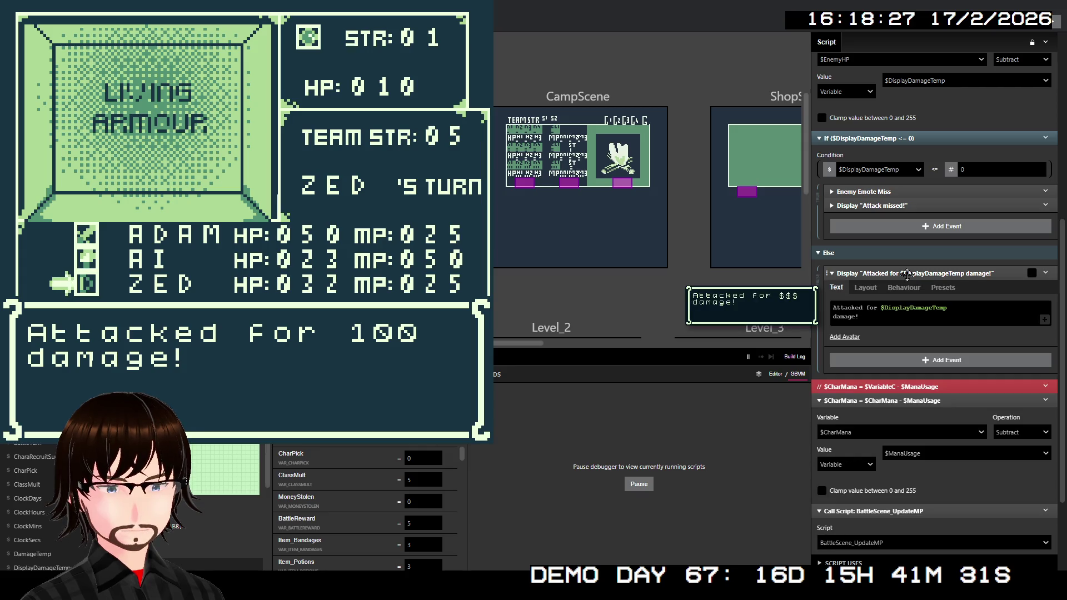
left_click(910, 334)
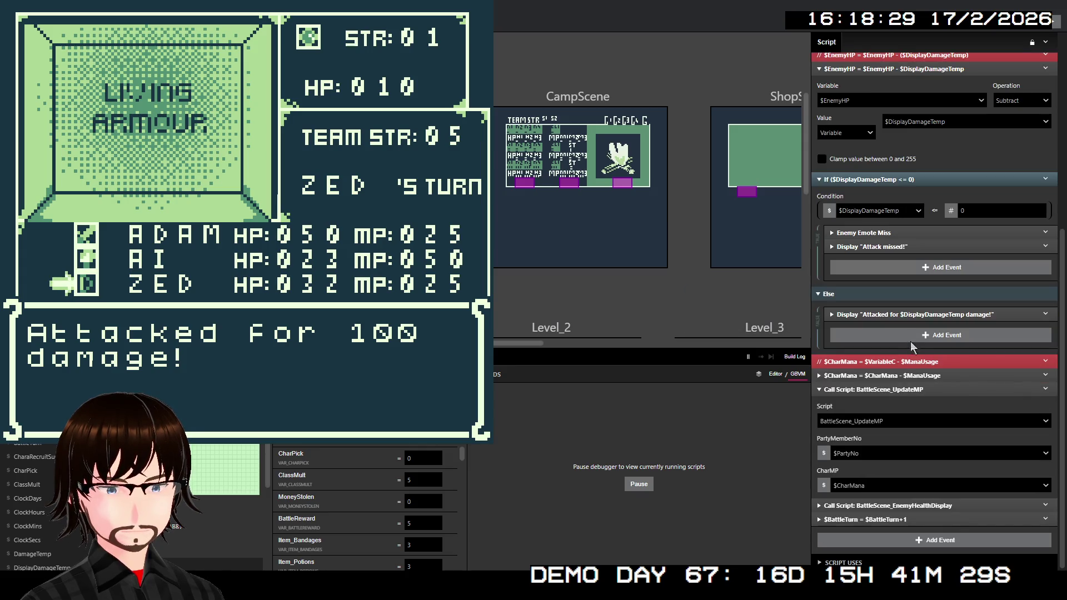
left_click(907, 377)
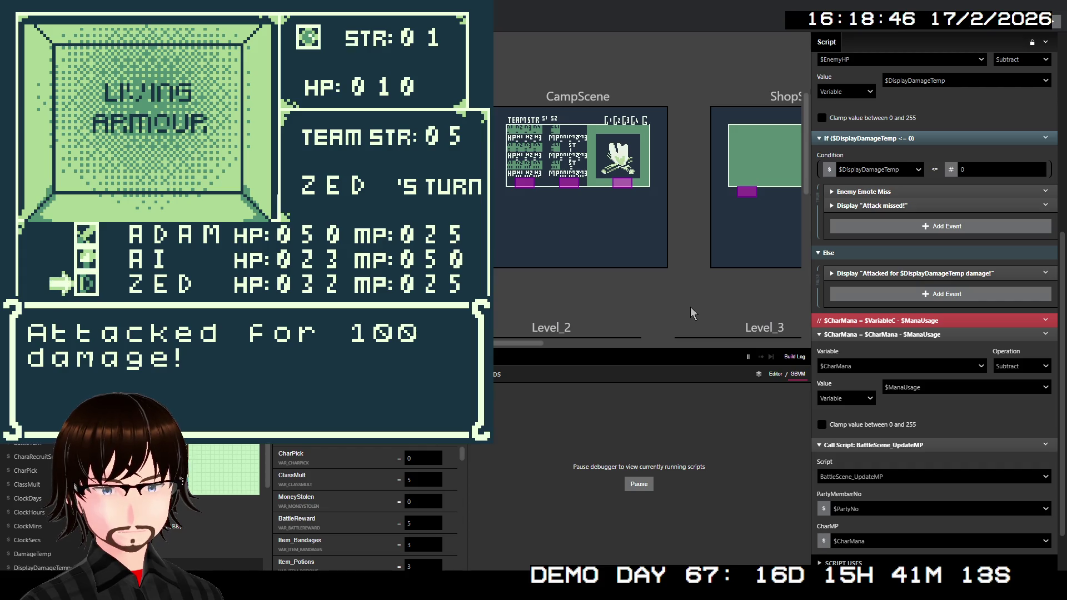
scroll(987, 264, "up", 5)
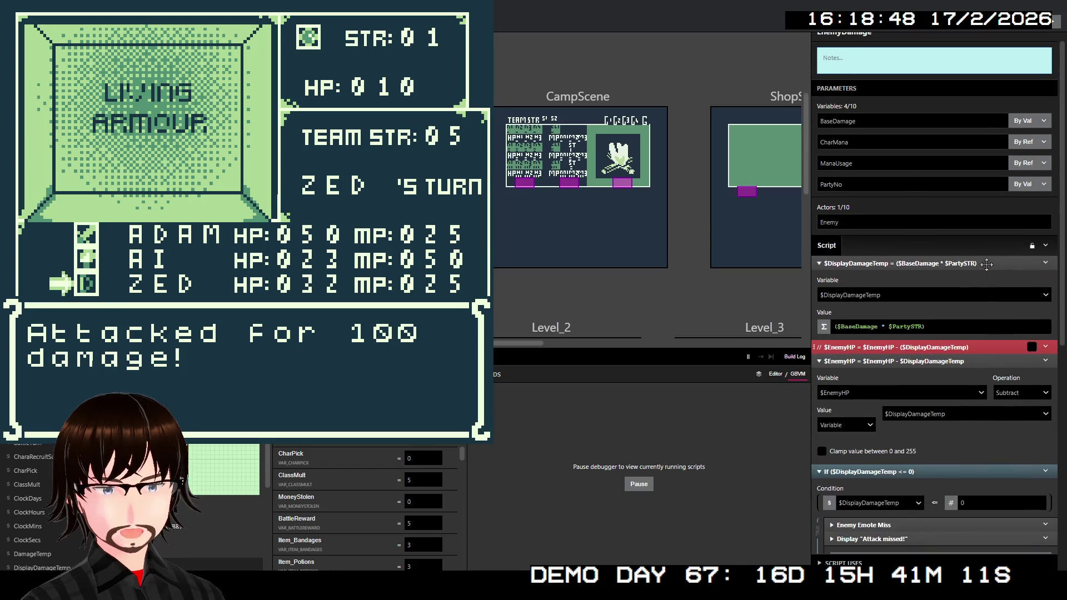
scroll(987, 263, "down", 6)
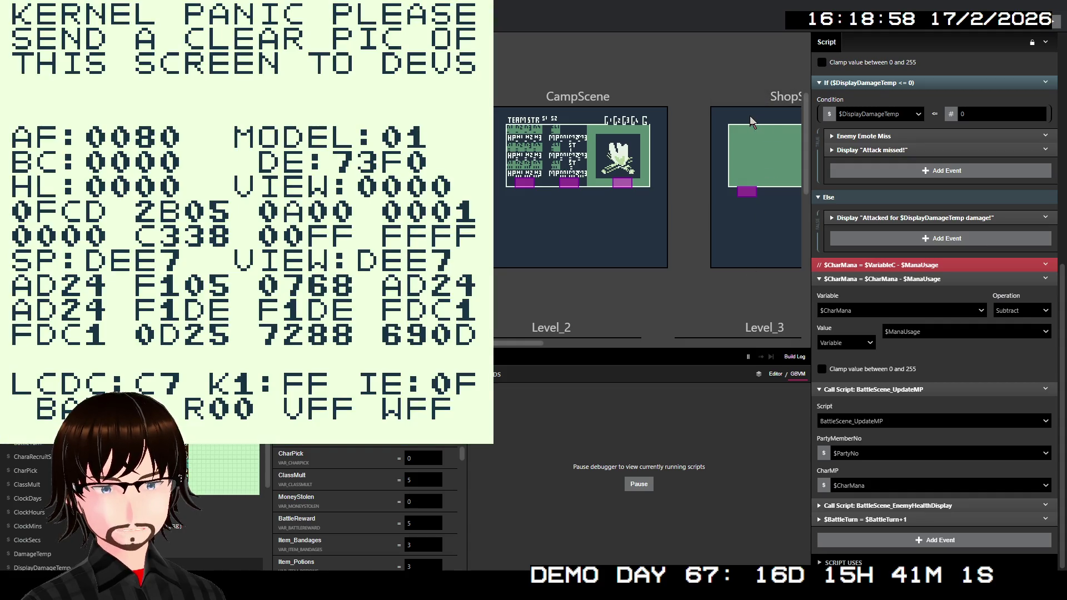
Close the crashed game and inspect the mana subtraction and BattleScene_UpdateMP events.
key("alt+F4")
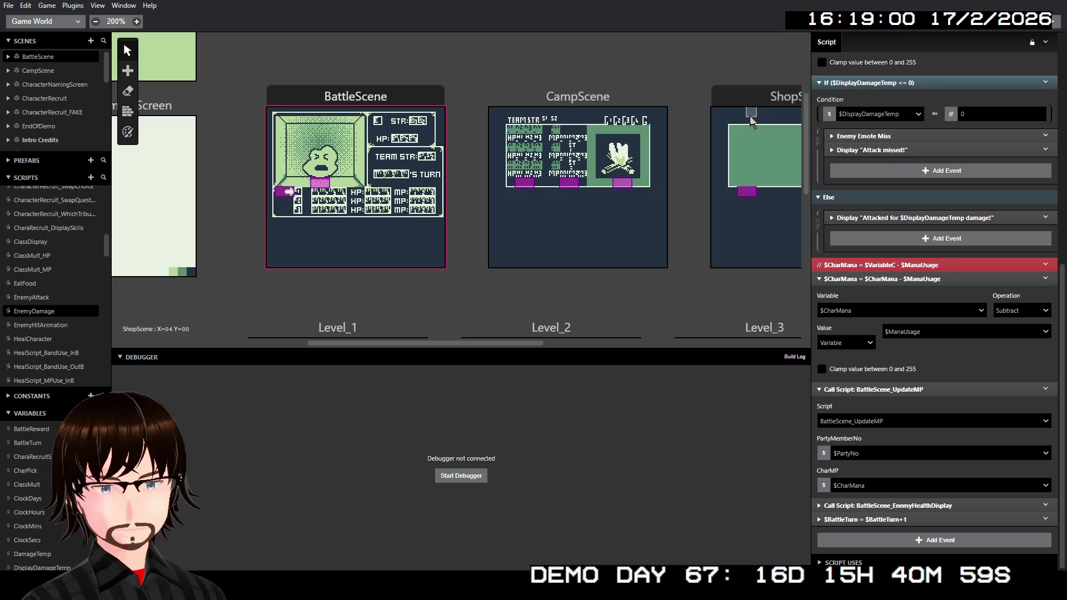
left_click(916, 279)
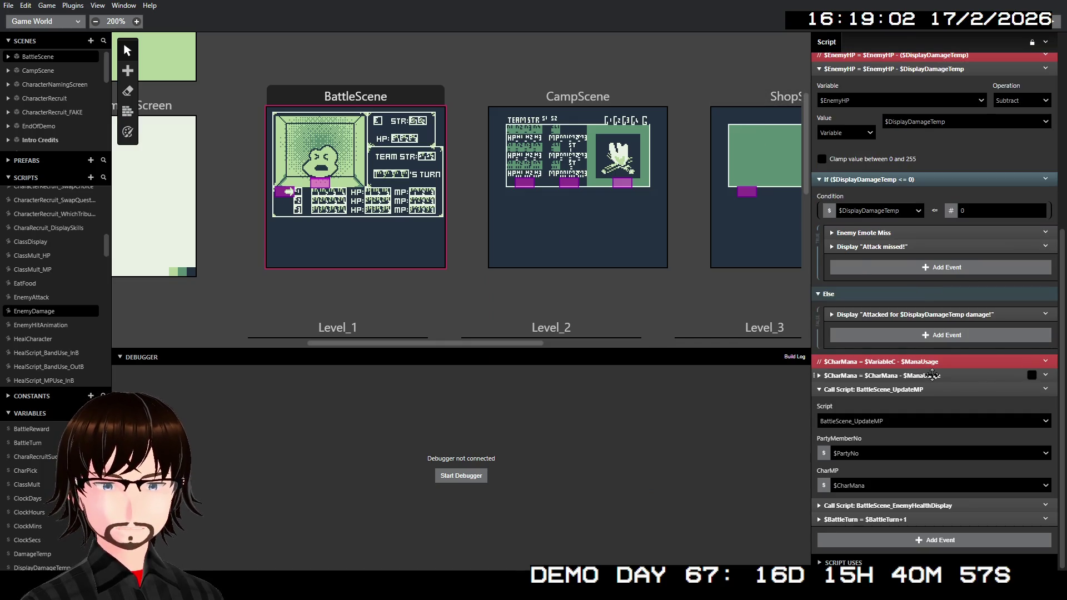
left_click(932, 376)
left_click(934, 389)
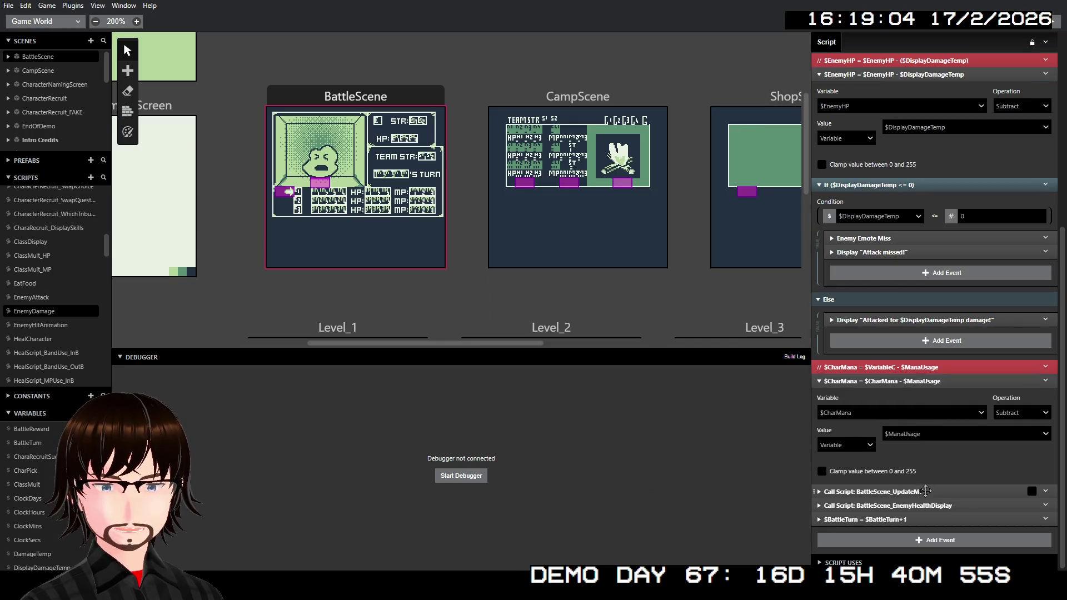
left_click(925, 492)
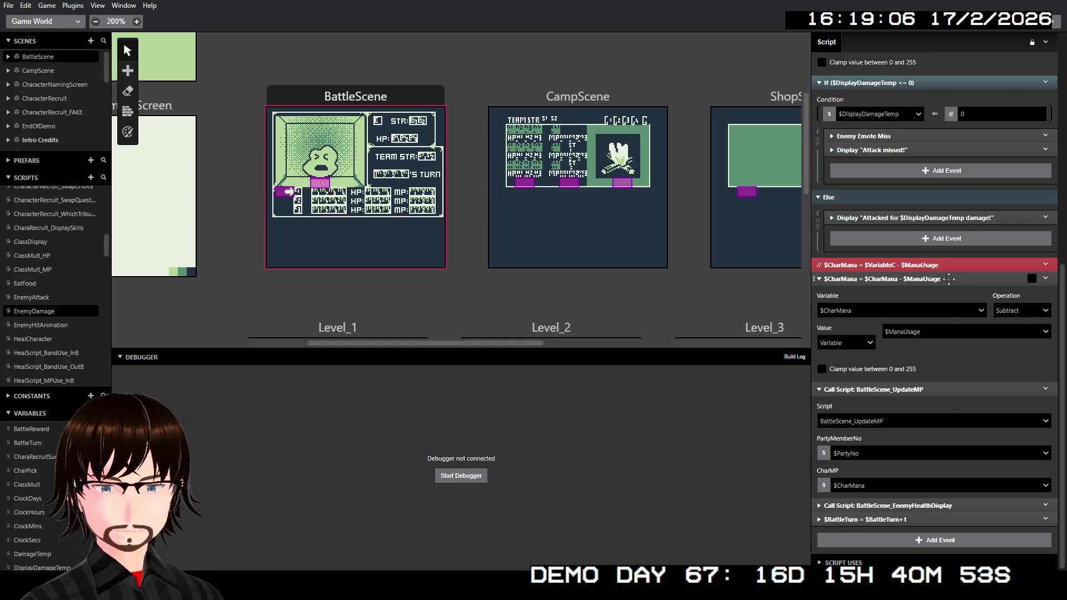
Disable the $CharMana = $CharMana - $ManaUsage event and rebuild with Ctrl+B.
right_click(948, 279)
left_click(959, 297)
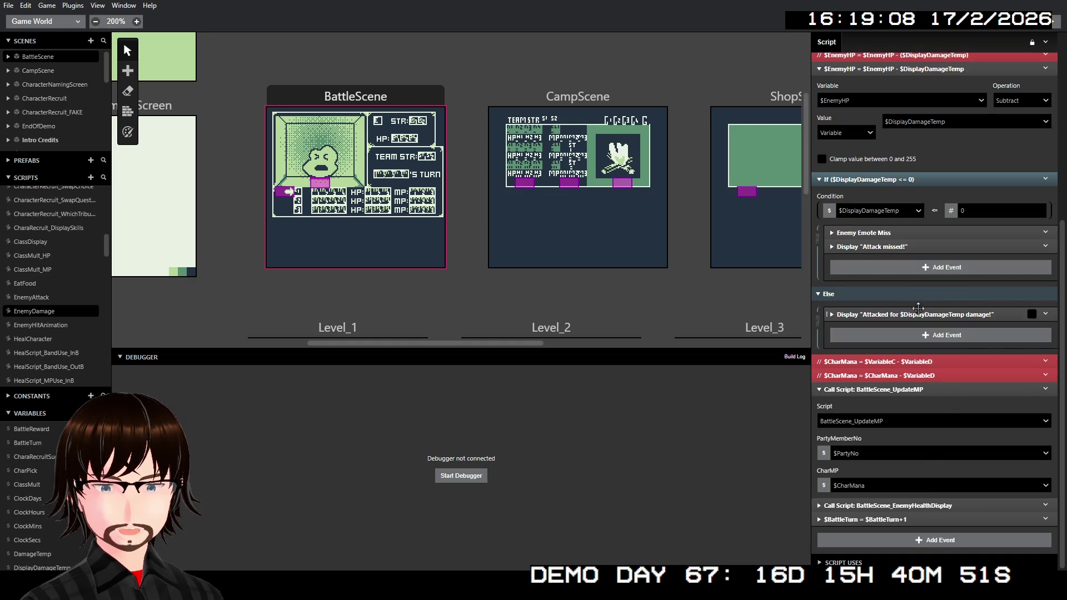
key("ctrl+b")
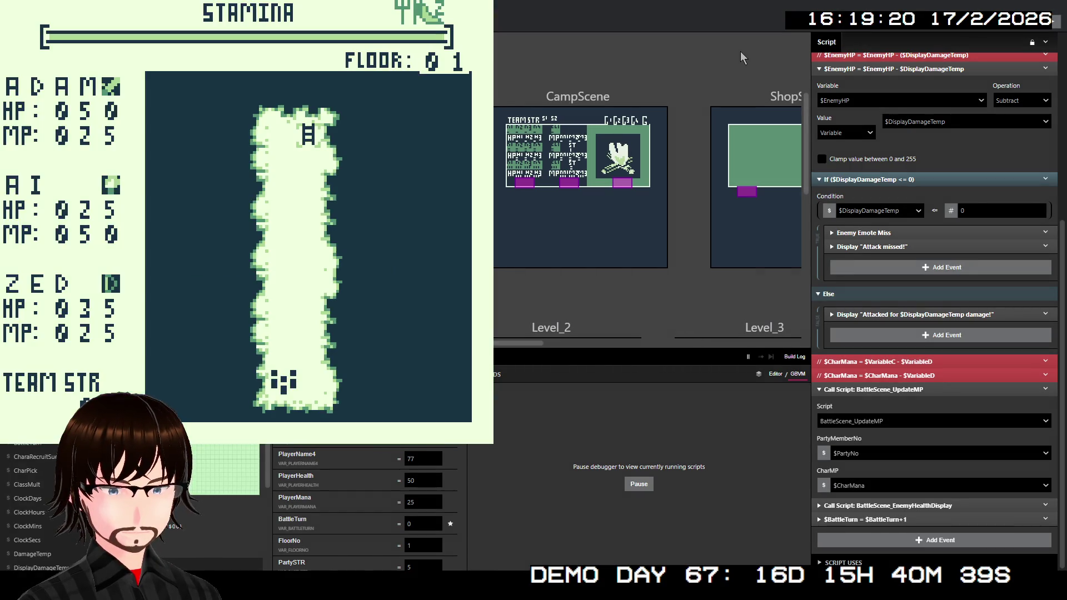
Walk the party up to the stairs, go to FLOOR 02, and head left into a battle.
key("Up")
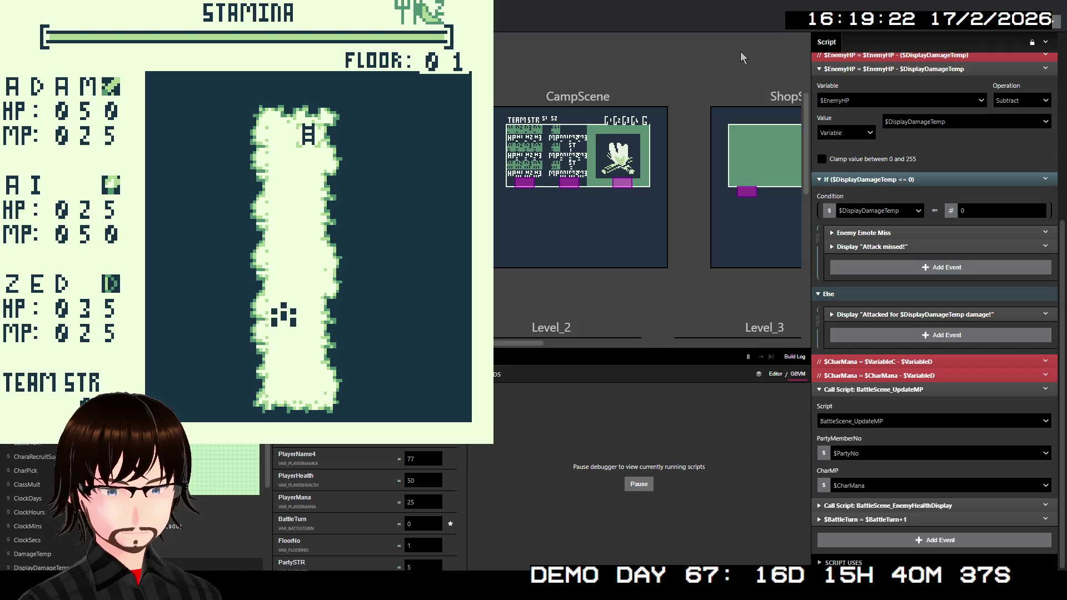
key("Up")
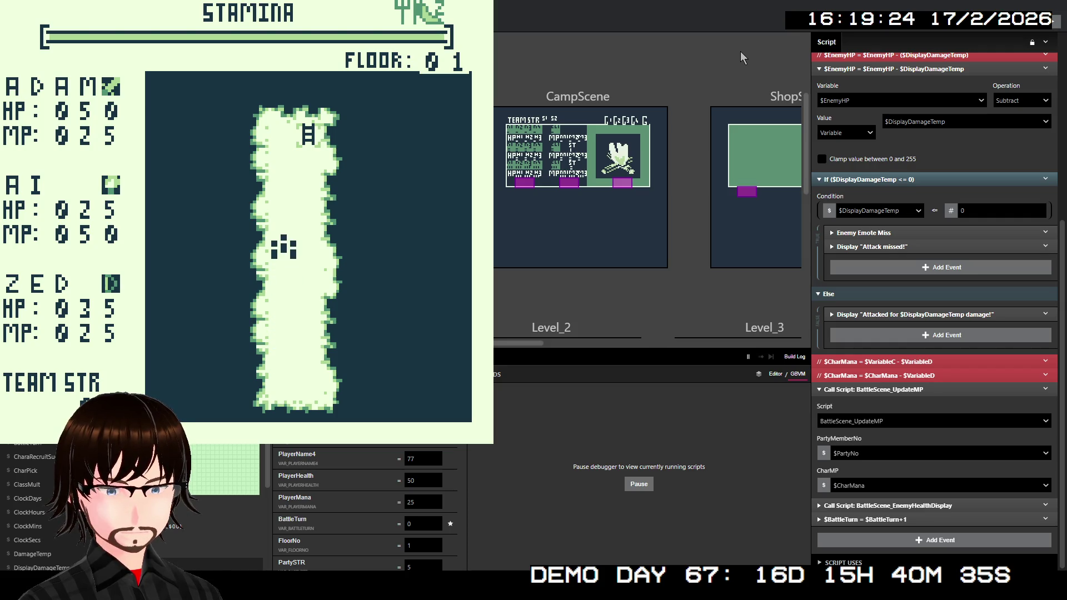
key("Up")
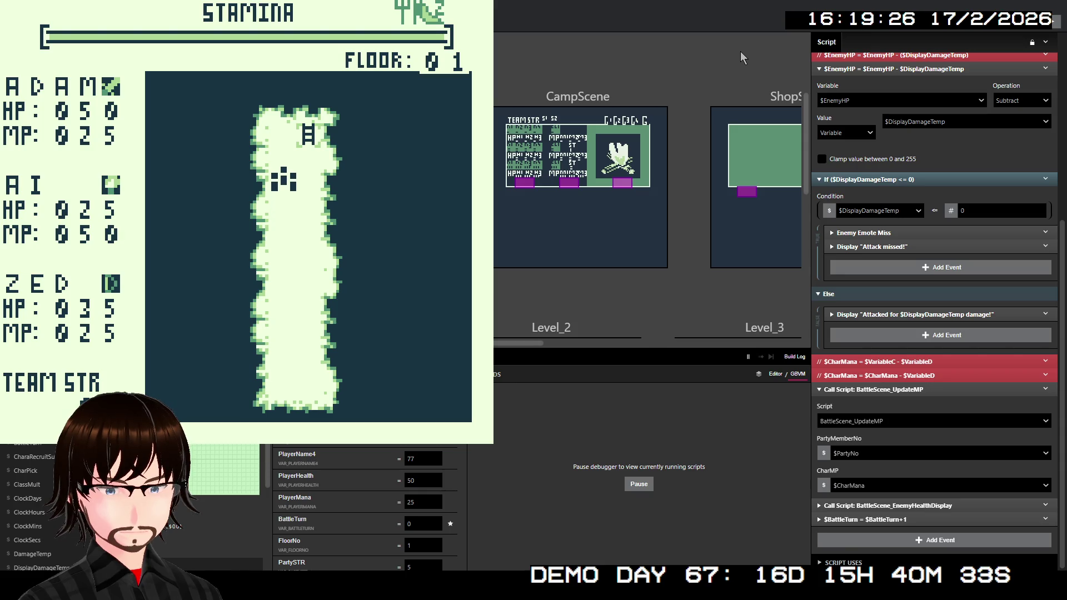
key("Right")
key("Up")
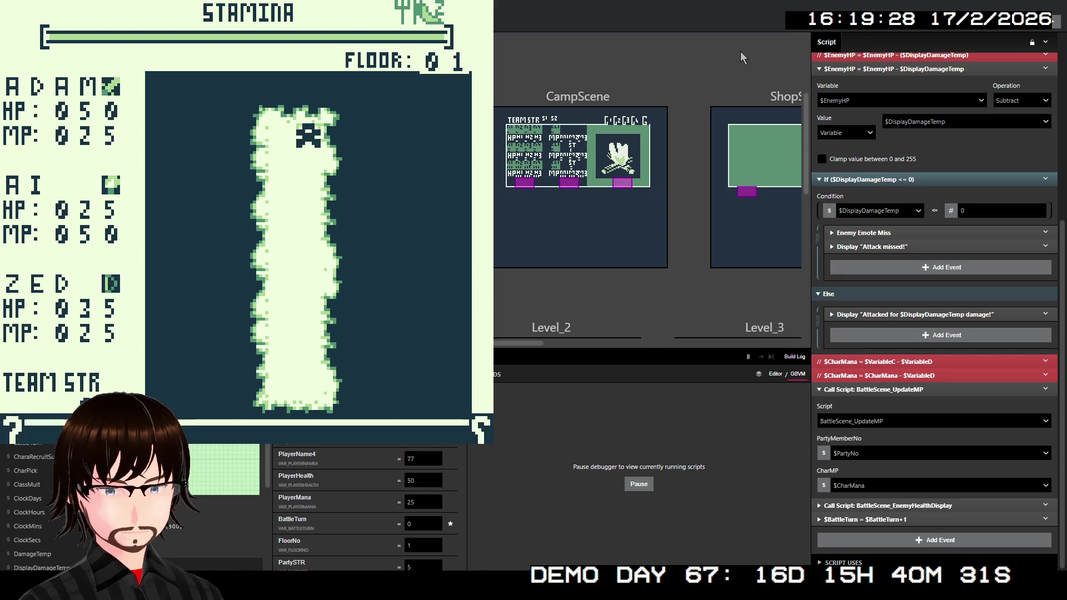
key("z")
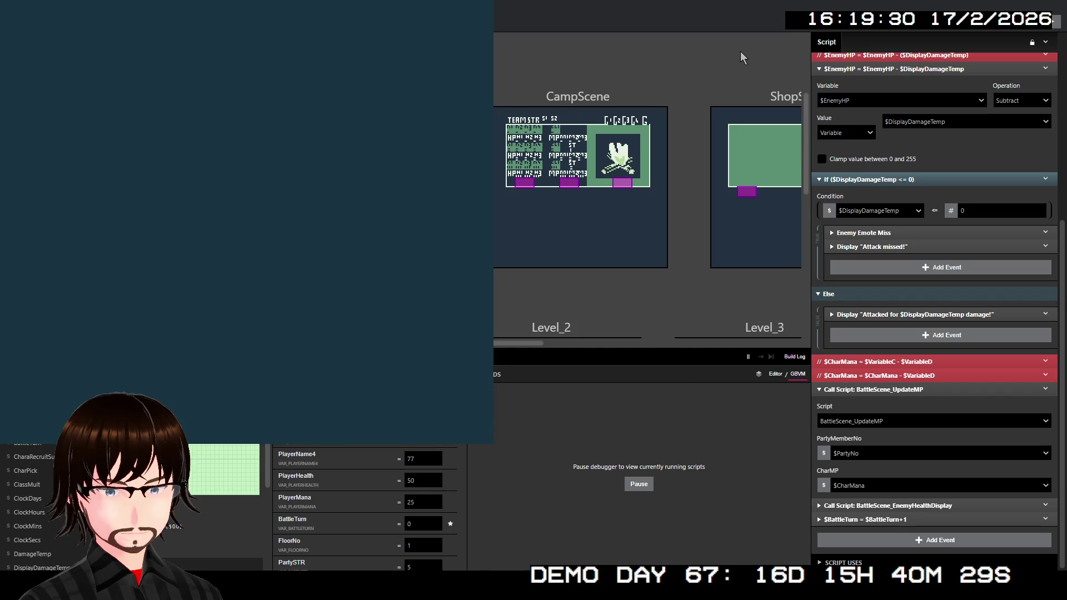
key("Left")
key("Left")
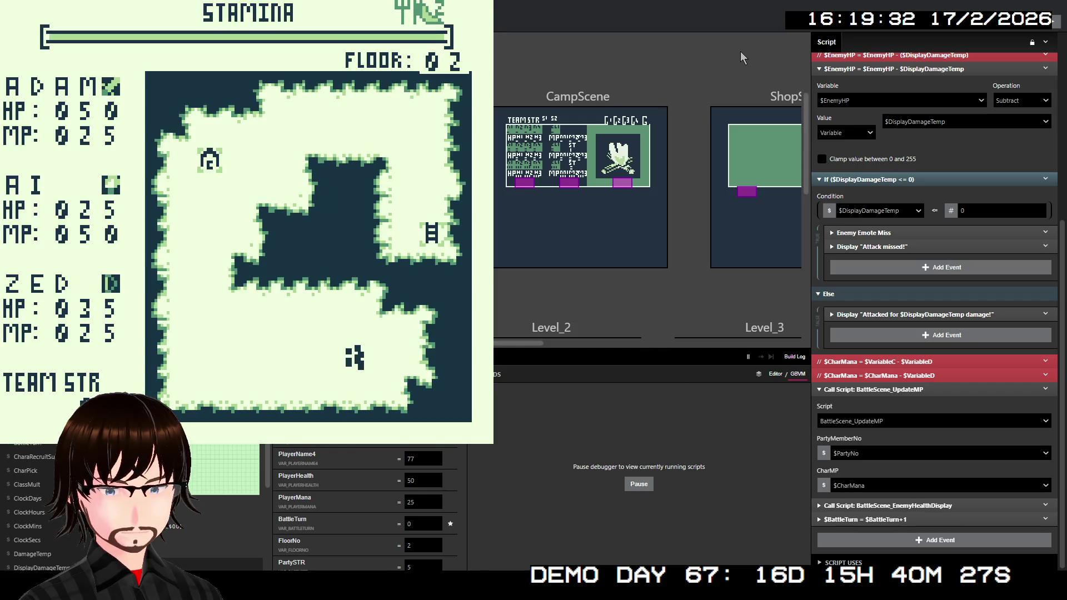
key("Left")
key("Left")
key("Left")
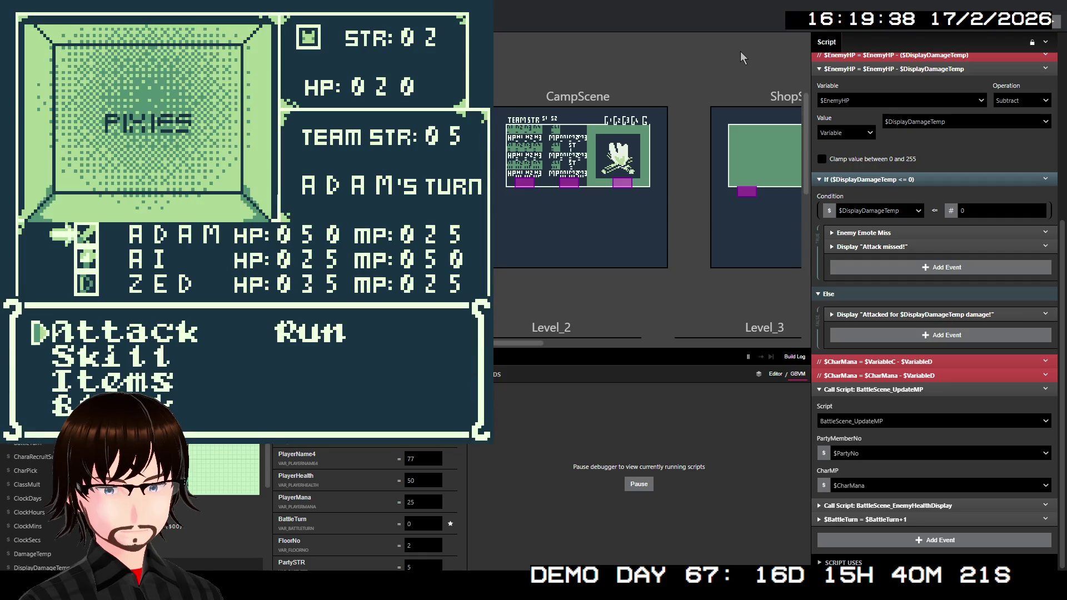
Have ADAM and AI block, then ZED use TRUE SHOT on the Pixies.
key("Down")
key("Down")
key("z")
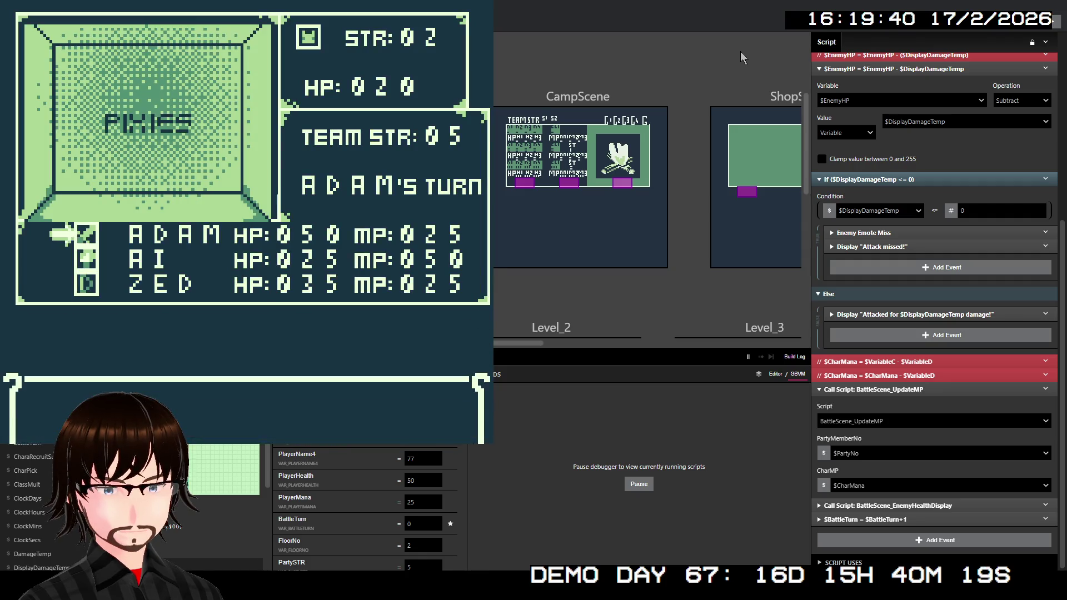
key("z")
key("Down")
key("Down")
key("Down")
key("z")
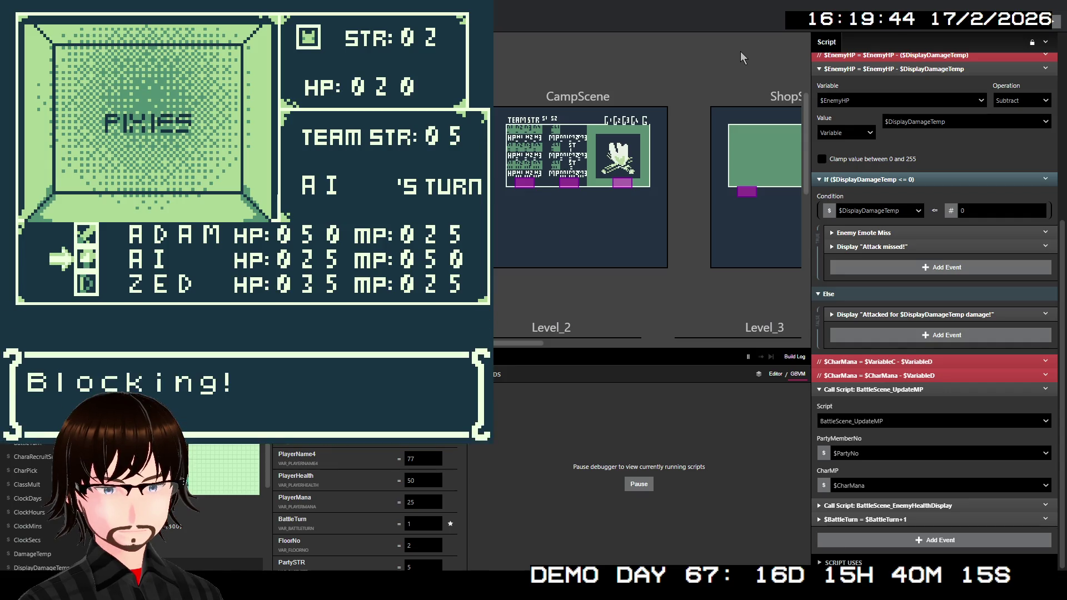
key("z")
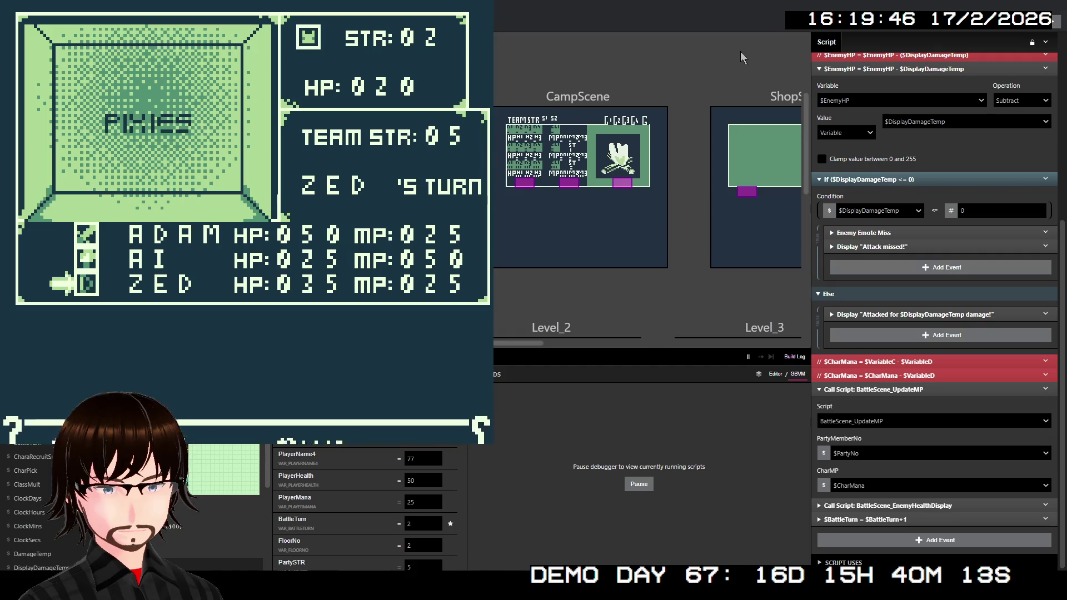
key("z")
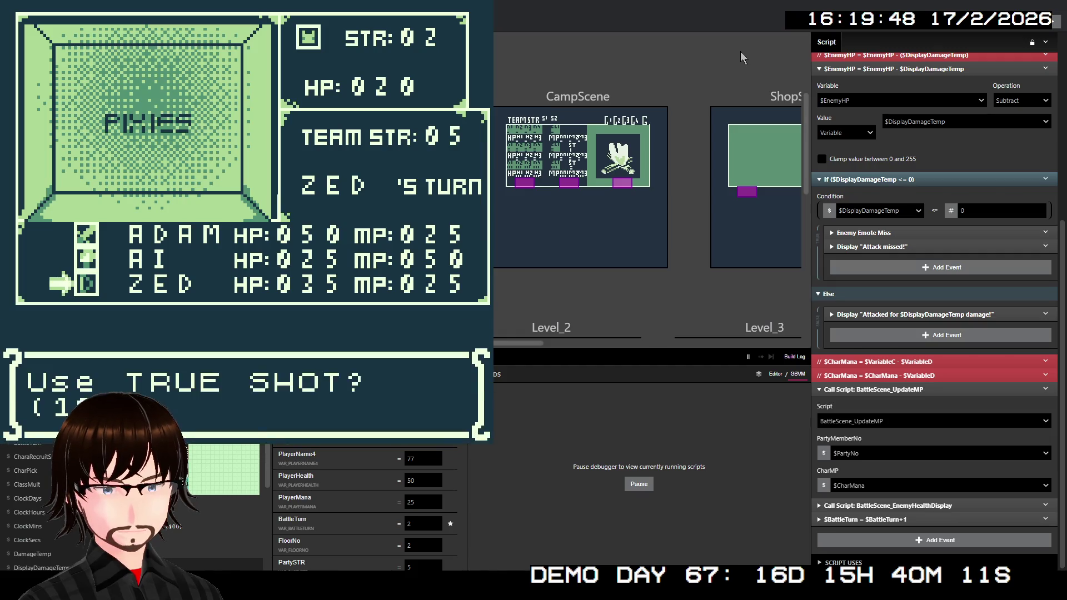
key("z")
key("z")
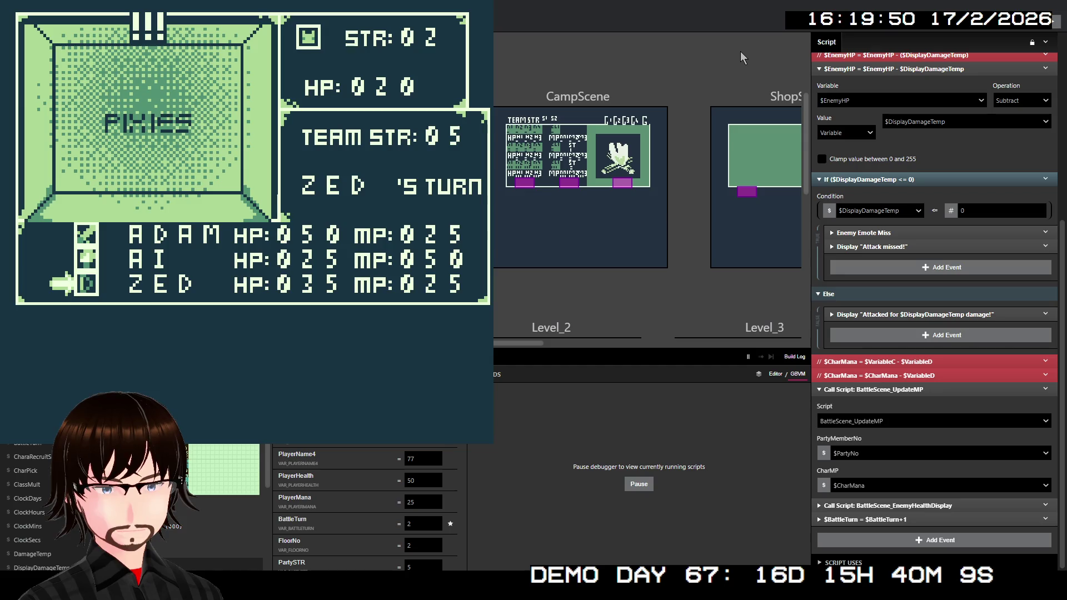
key("z")
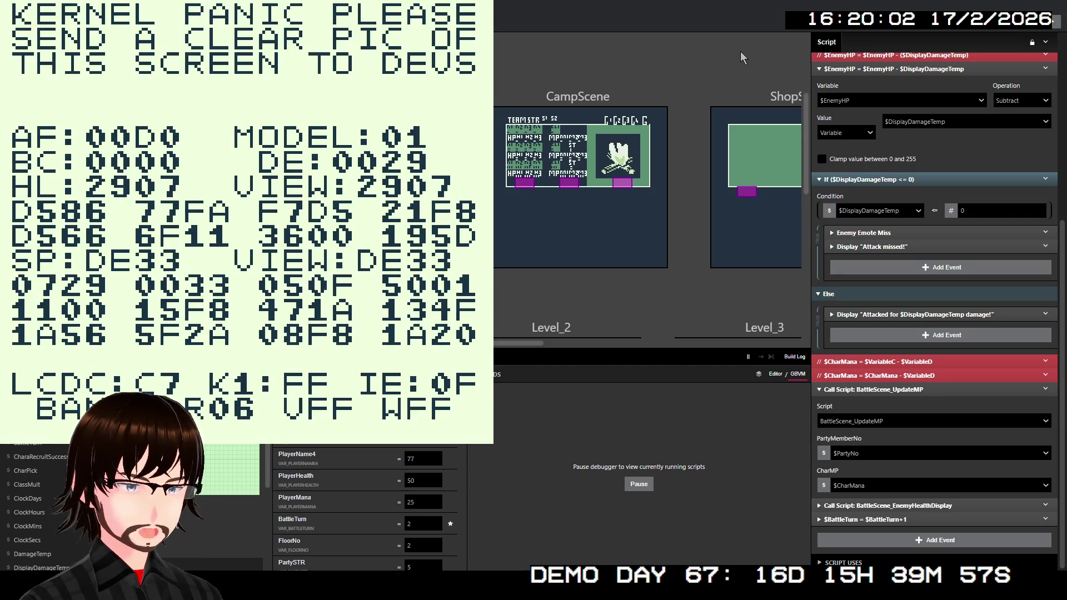
Close the crashed game, disable the BattleScene_UpdateMP call, and start a new playtest.
key("alt+F4")
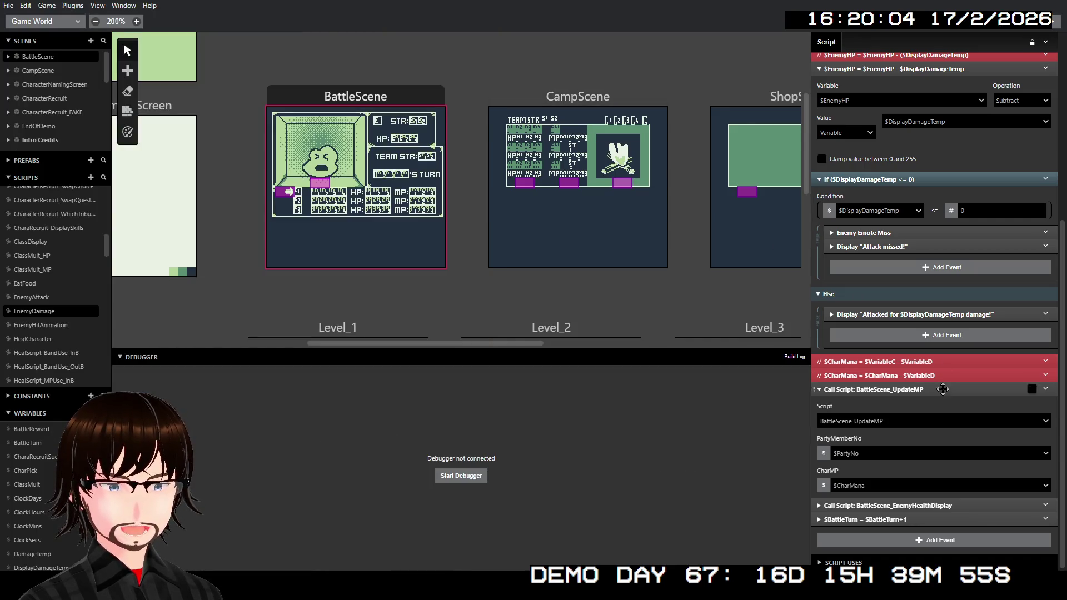
right_click(924, 389)
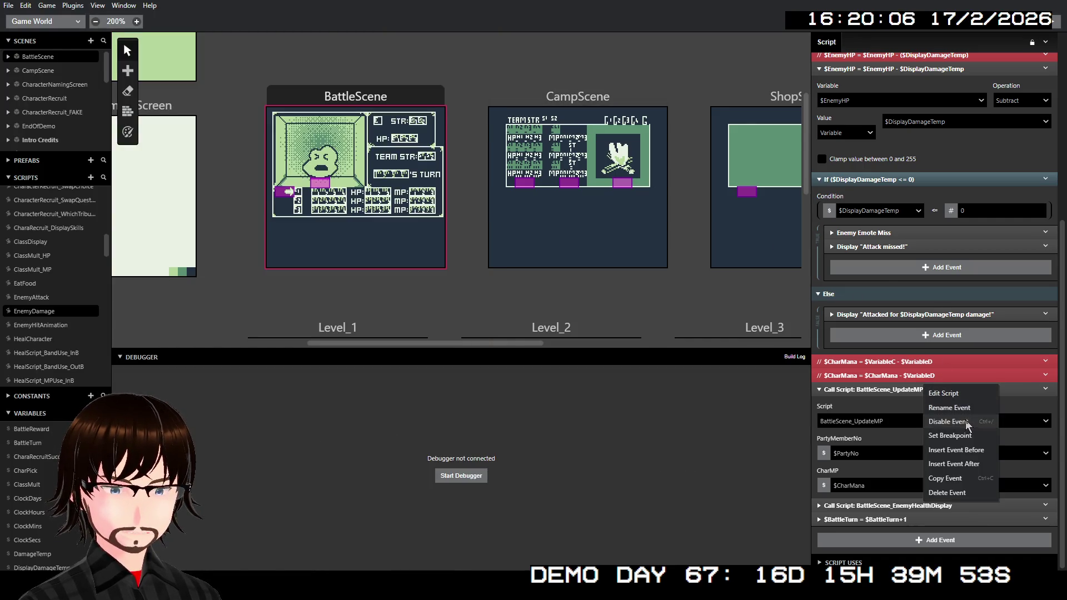
left_click(949, 422)
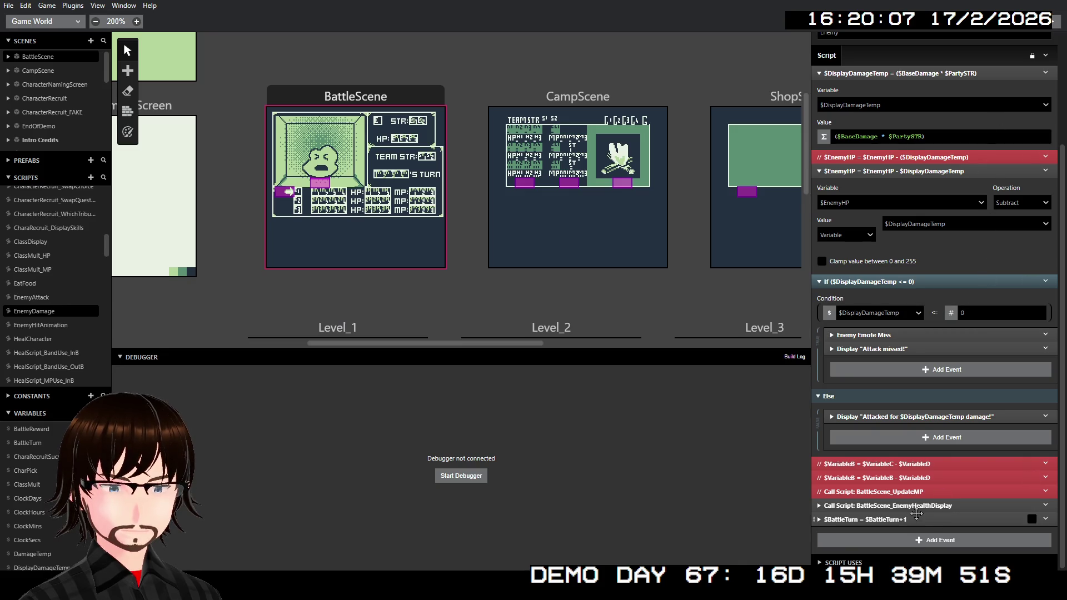
left_click(918, 506)
left_click(921, 518)
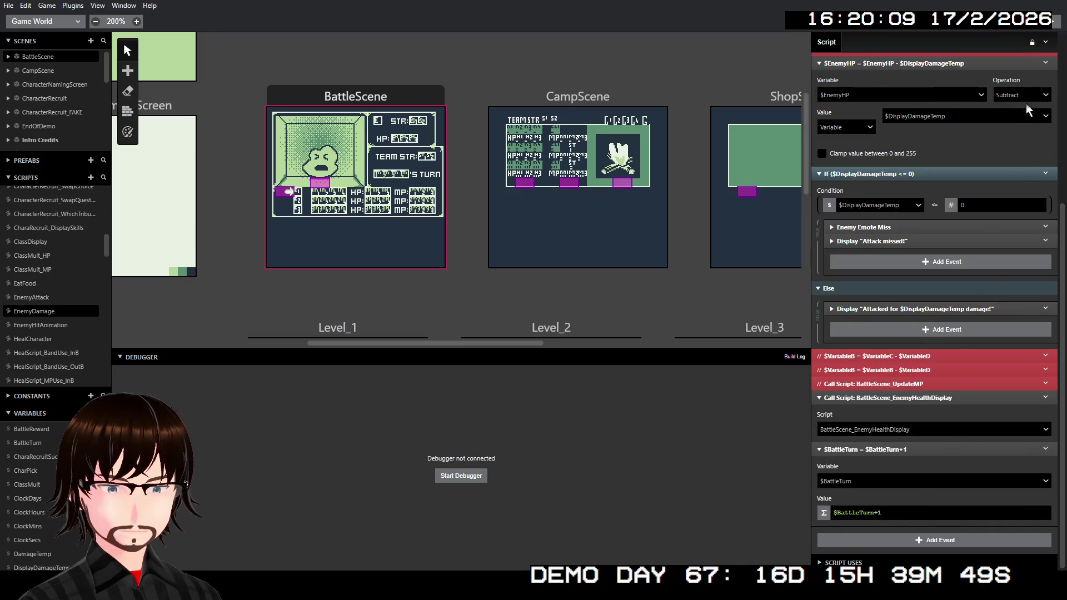
left_click(1054, 21)
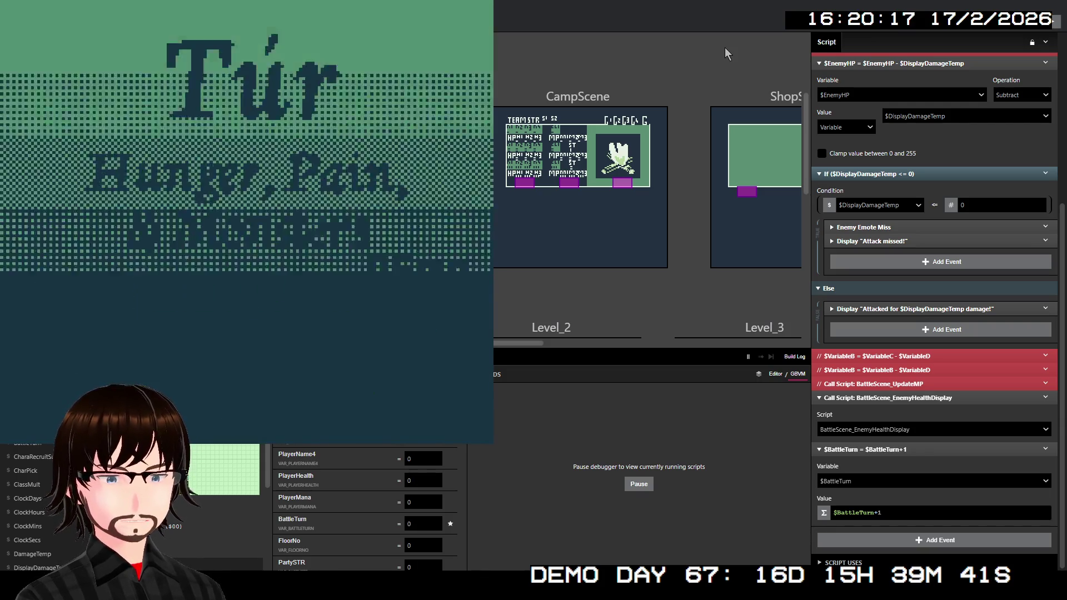
Start a New Game and walk up the corridor onto the stairs to floor 2.
key("z")
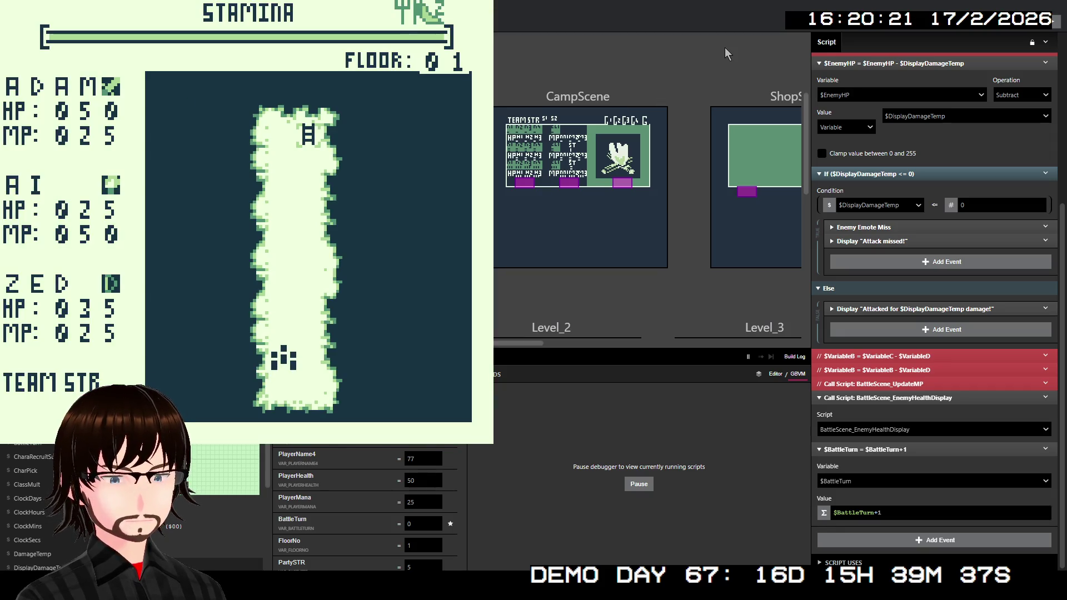
key("Up")
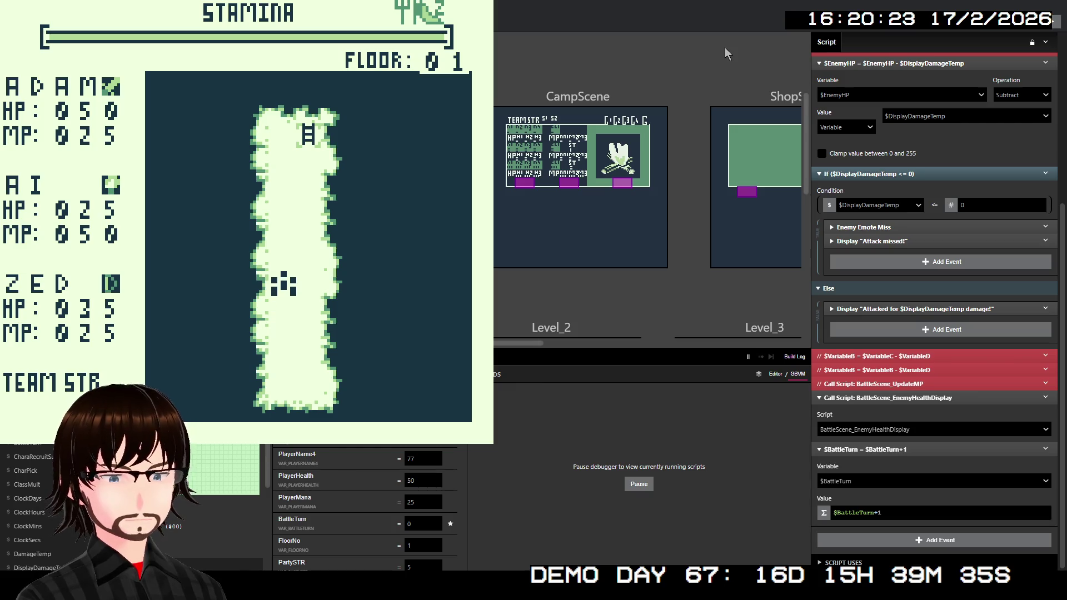
key("Up")
key("Up")
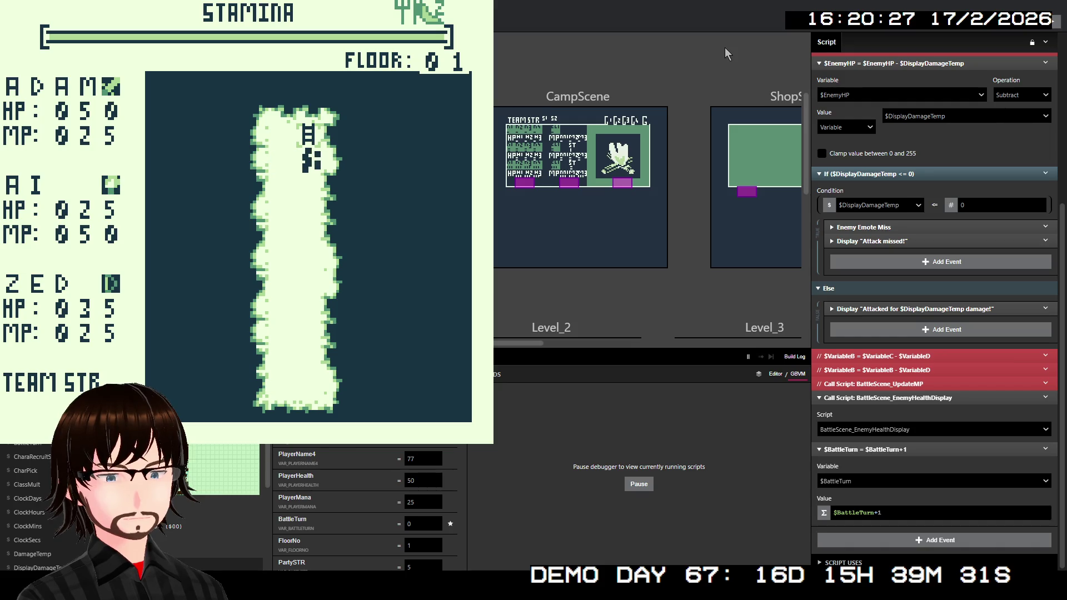
key("Up")
key("z")
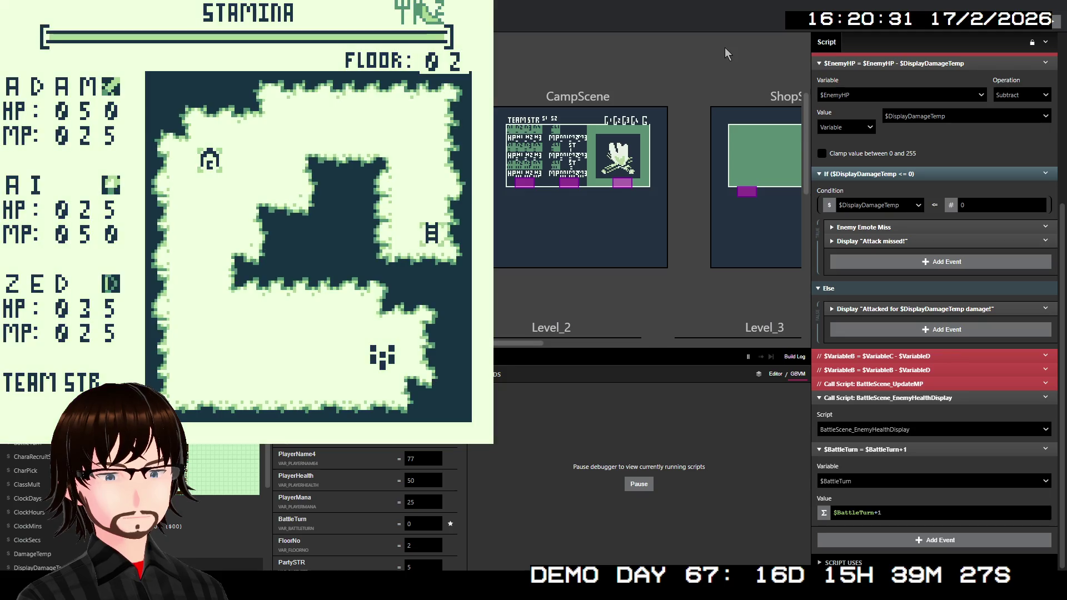
Fight the slime: ADAM and AI block, then ZED's TrueShot deals 100 damage and wins.
key("Left")
key("Left")
key("Left")
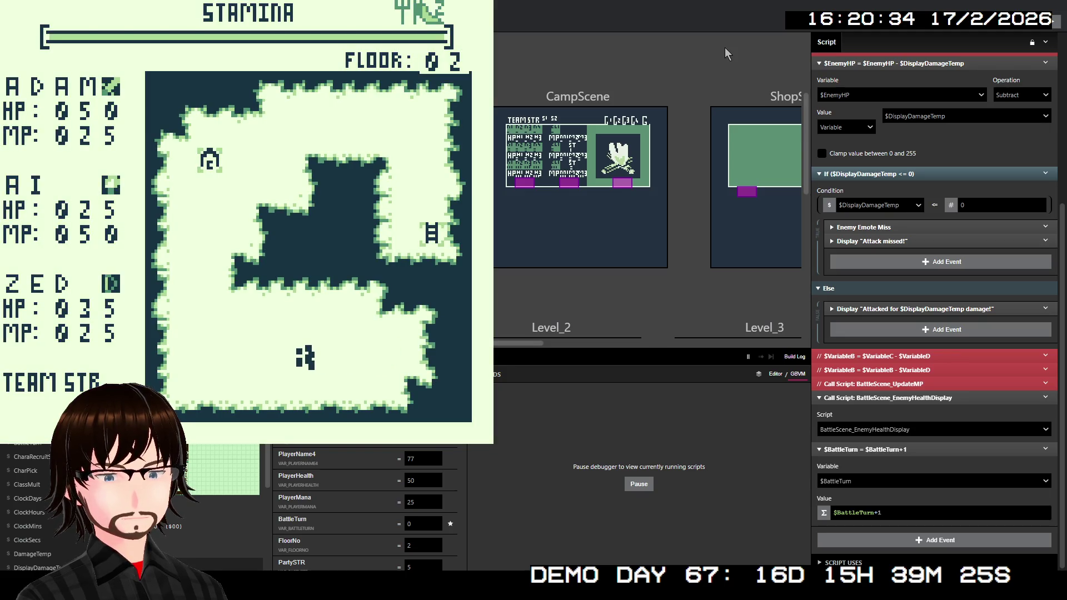
key("Left")
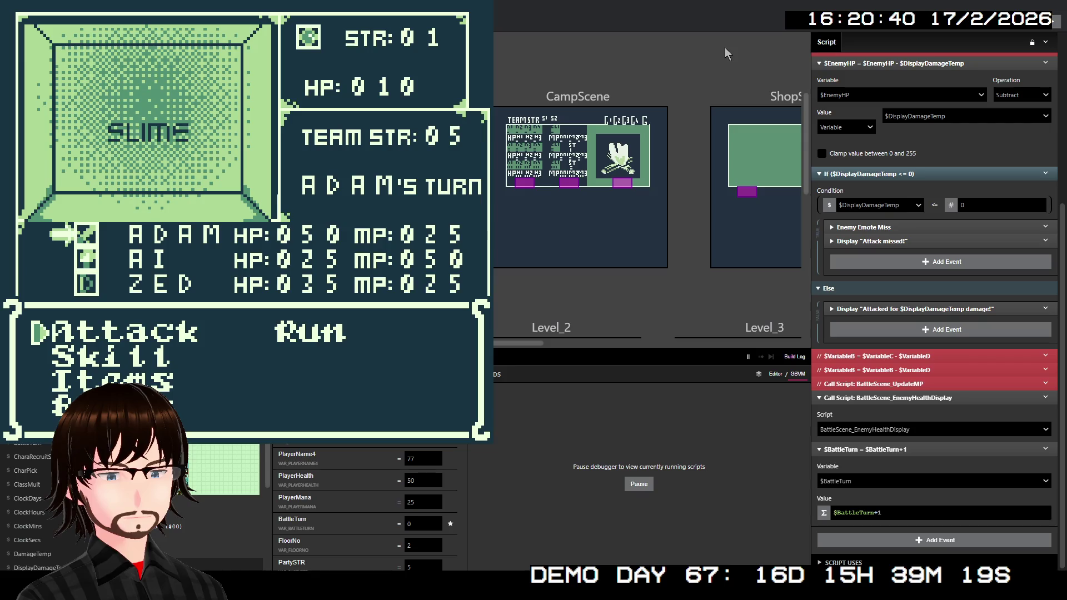
key("Down")
key("Down")
key("Down")
key("z")
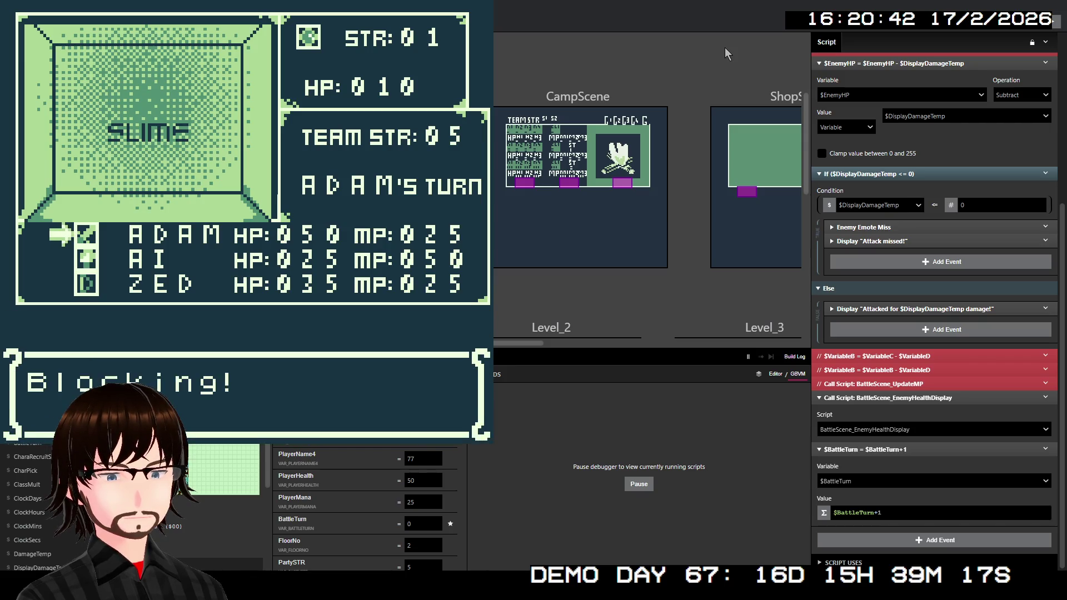
key("Down")
key("Down")
key("Down")
key("z")
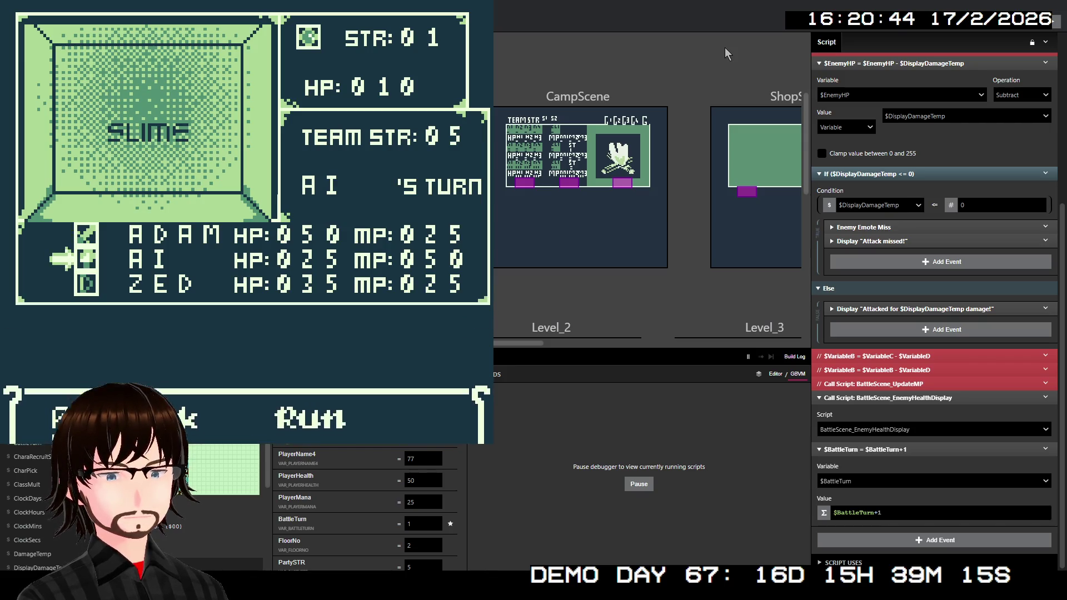
key("Down")
key("z")
key("z")
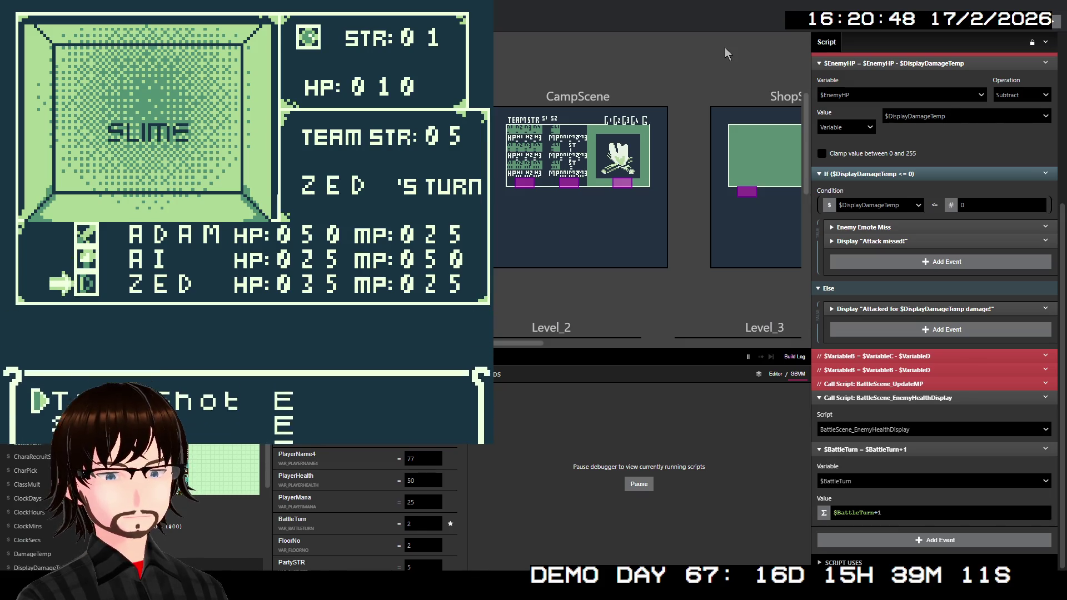
key("z")
key("z")
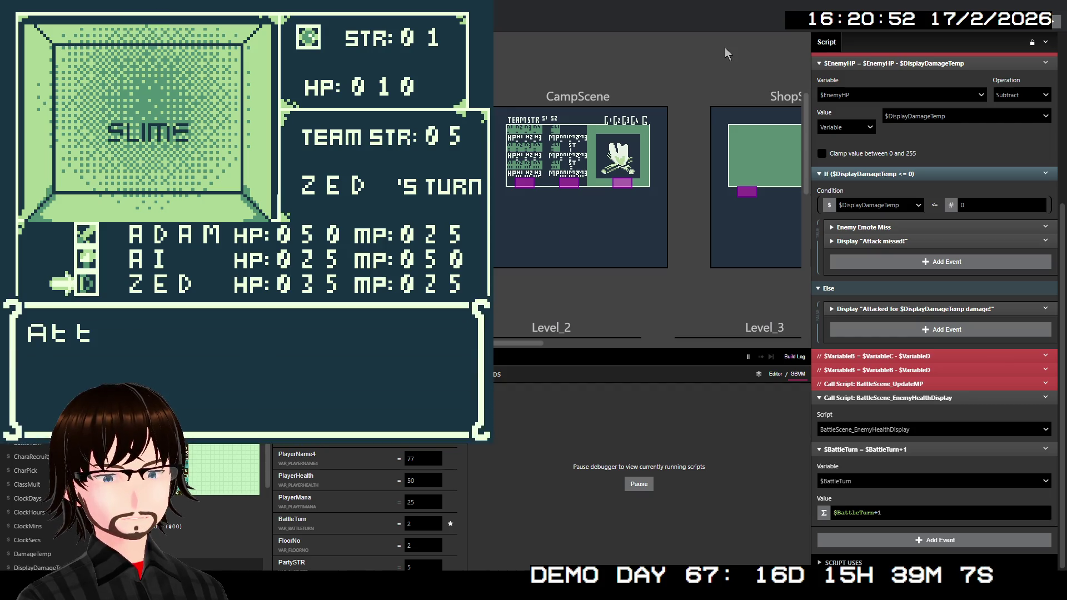
key("z")
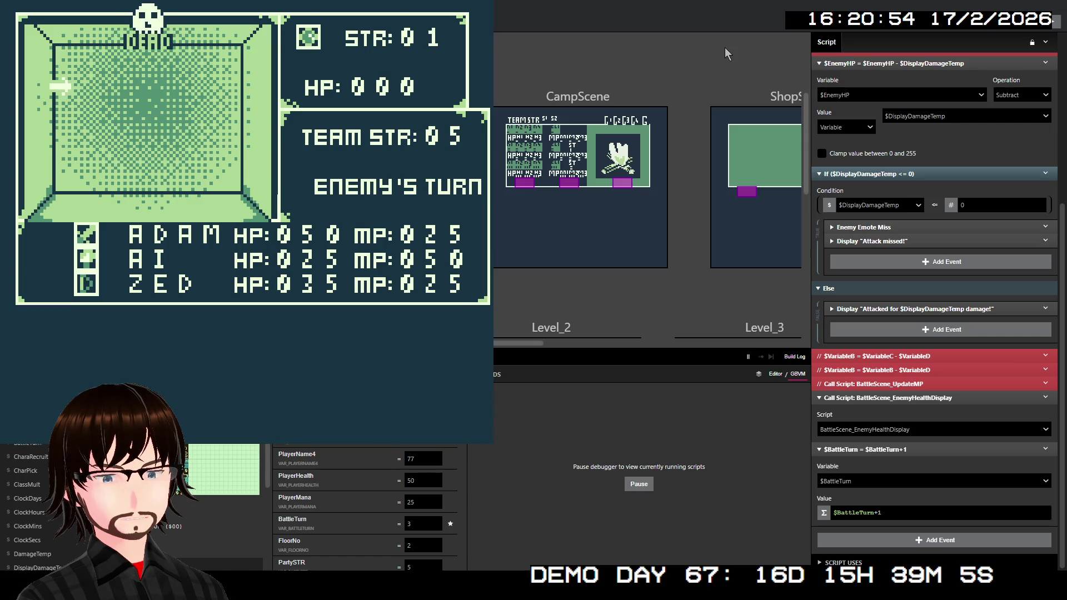
key("z")
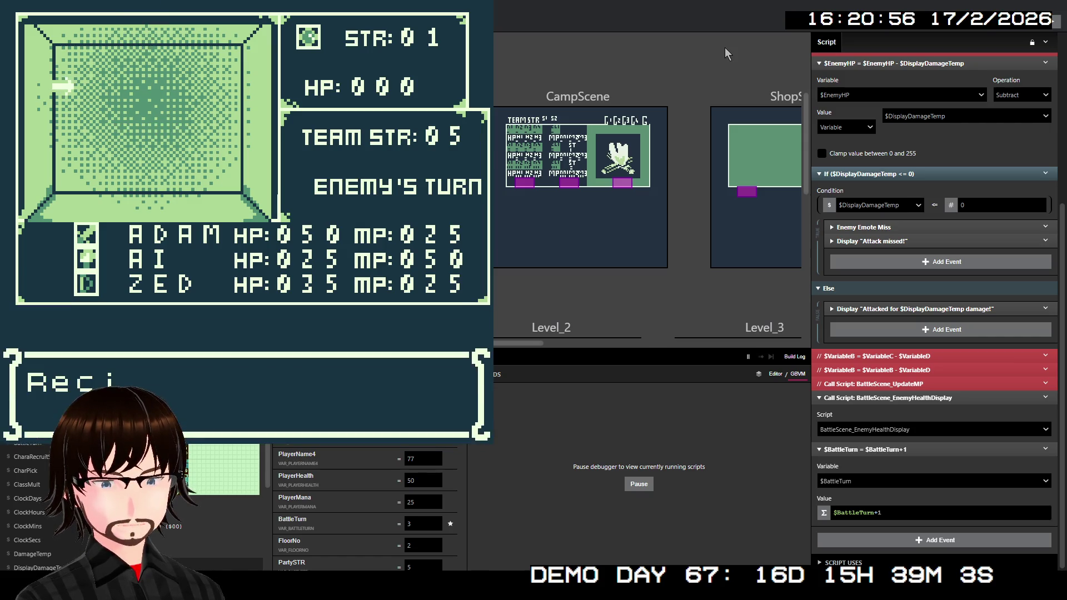
key("z")
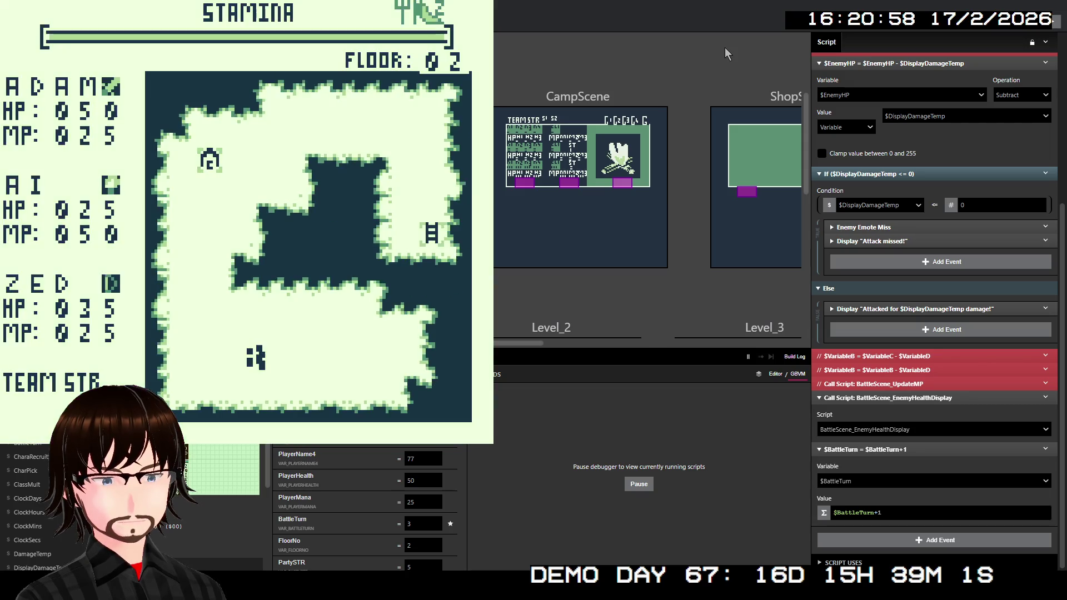
Walk around floor 2 until stepping into another encounter.
key("Left")
key("Right")
key("Left")
key("Left")
key("Up")
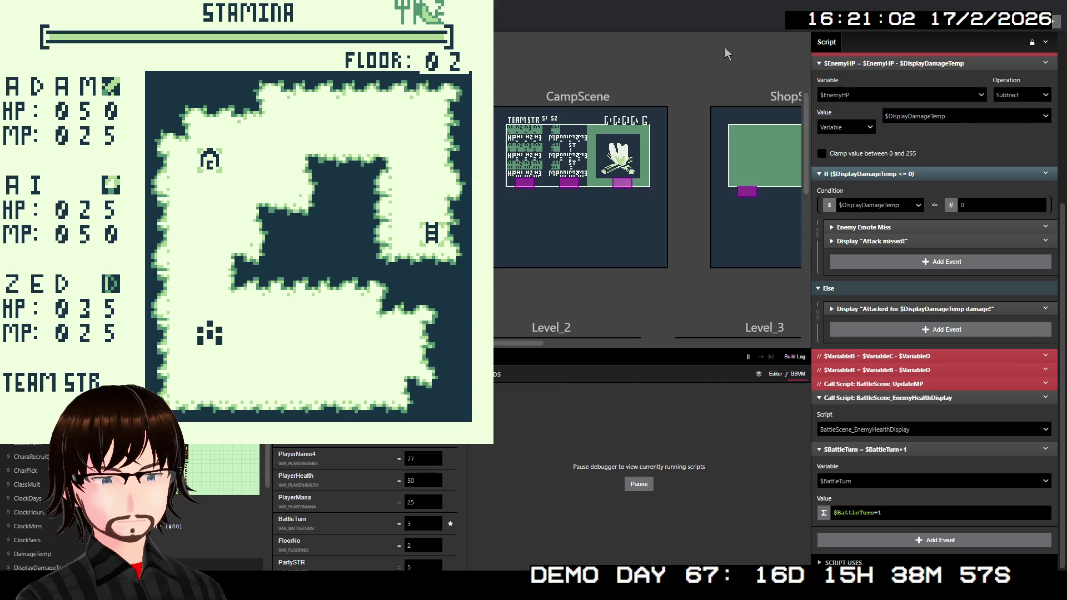
key("Right")
key("Down")
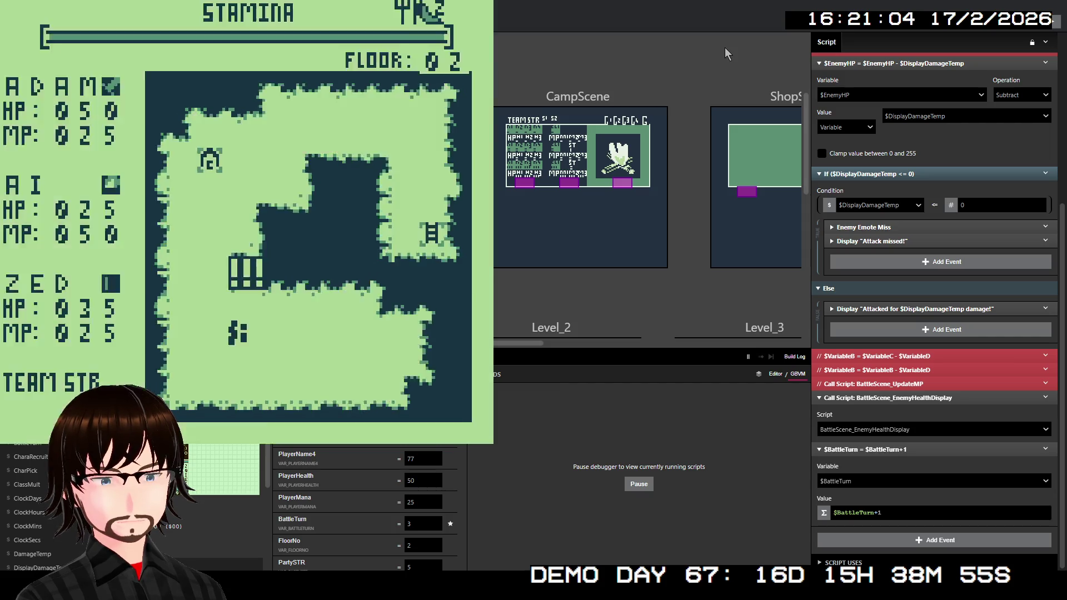
Have ADAM block and AI use a skill, advancing until the Cyclops hits 0 HP and 'You won!' shows.
key("Down")
key("z")
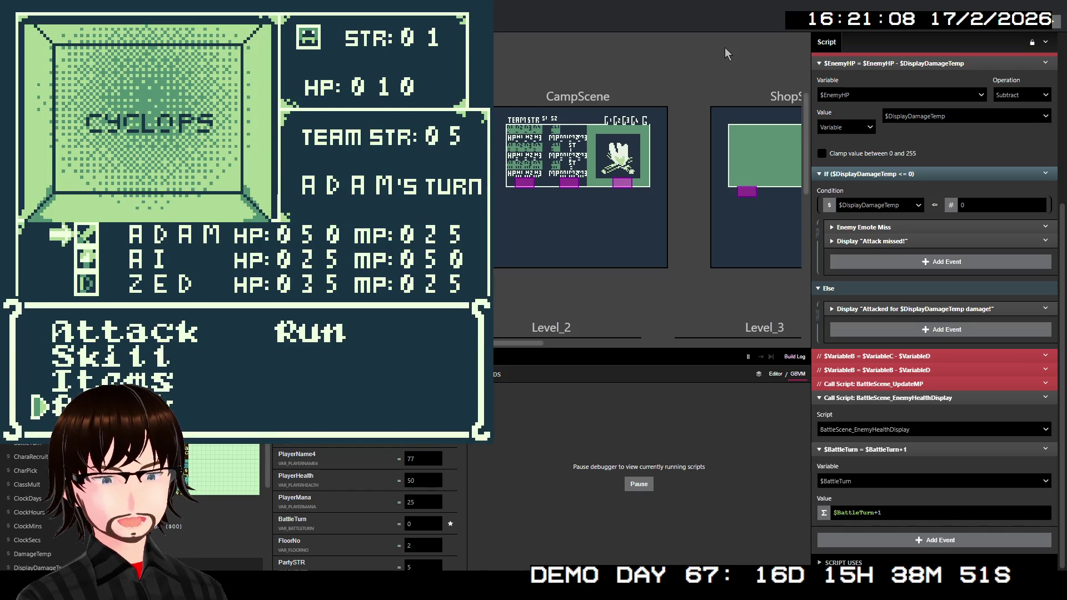
key("z")
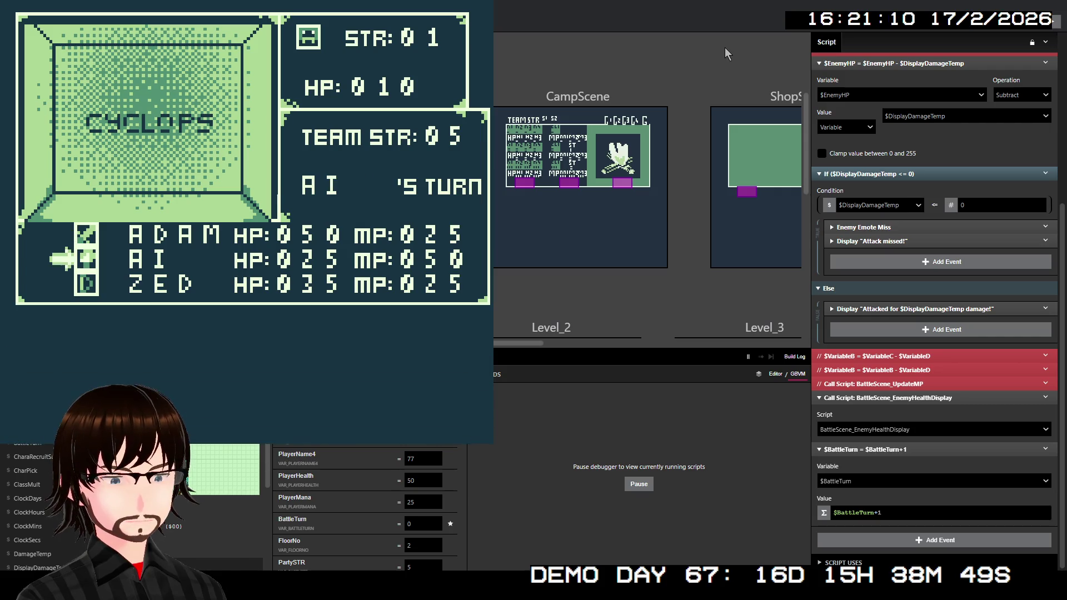
key("Down")
key("z")
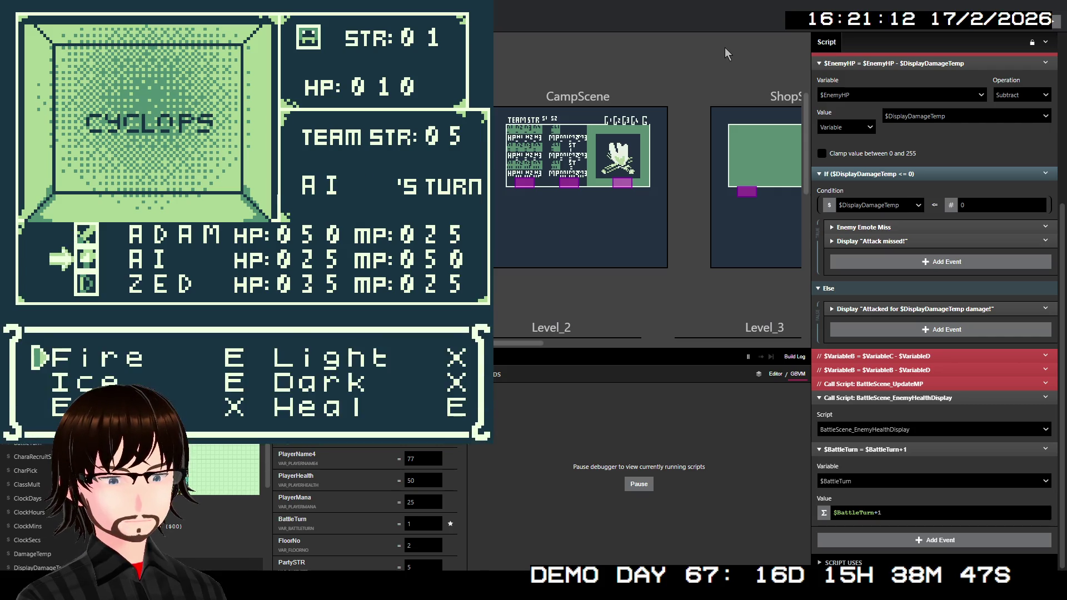
key("z")
key("z")
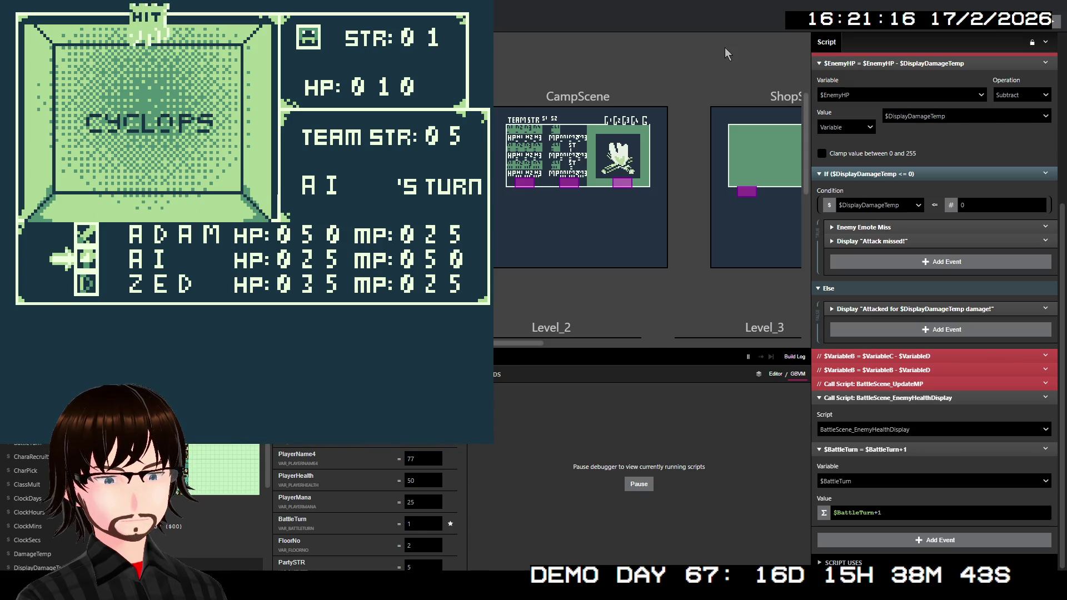
key("z")
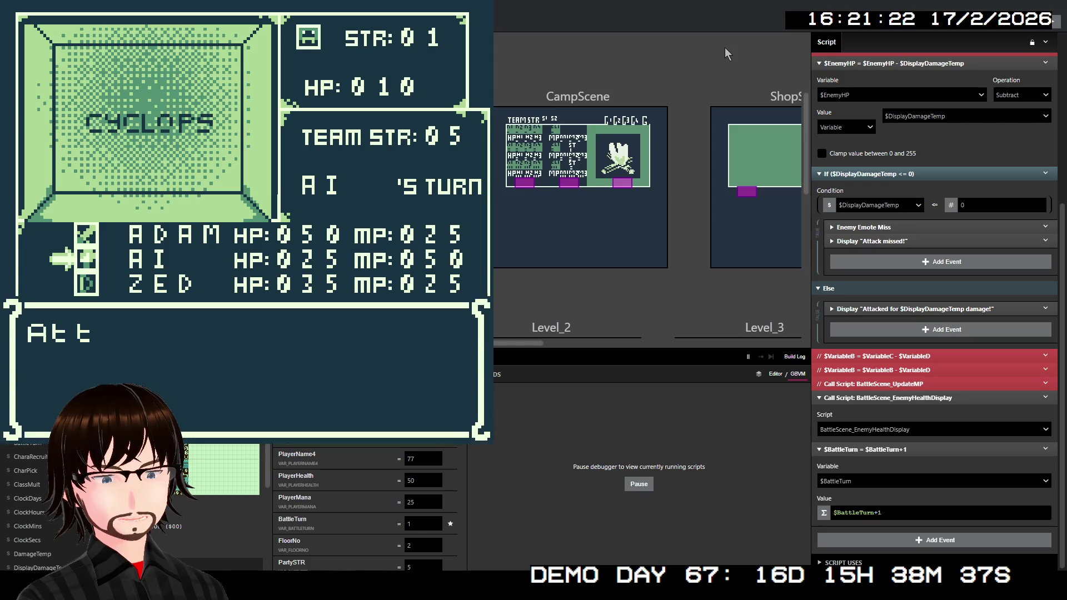
key("z")
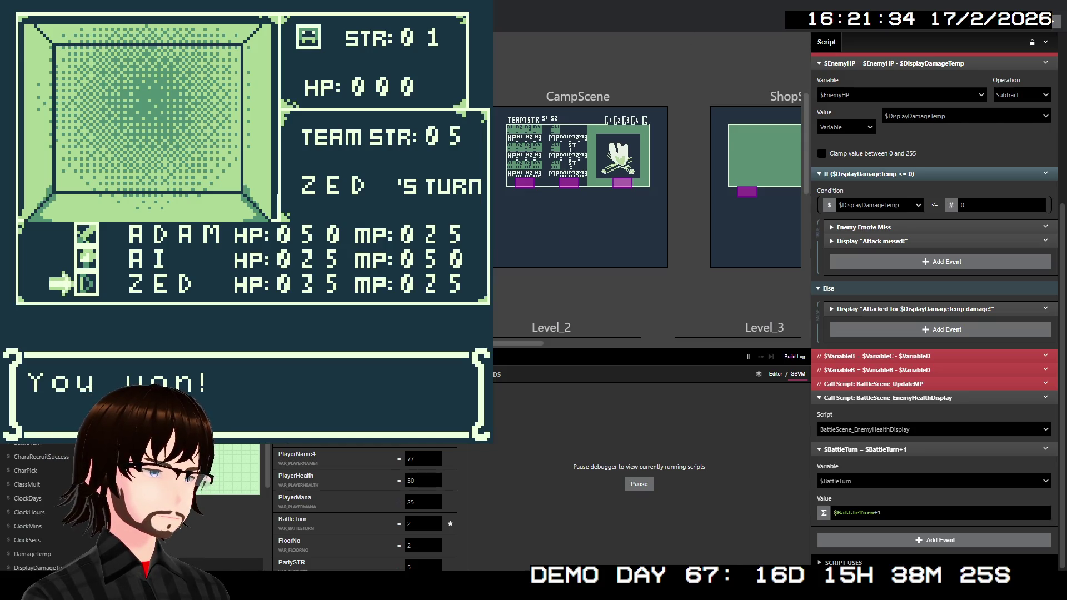
scroll(895, 321, "down", 1)
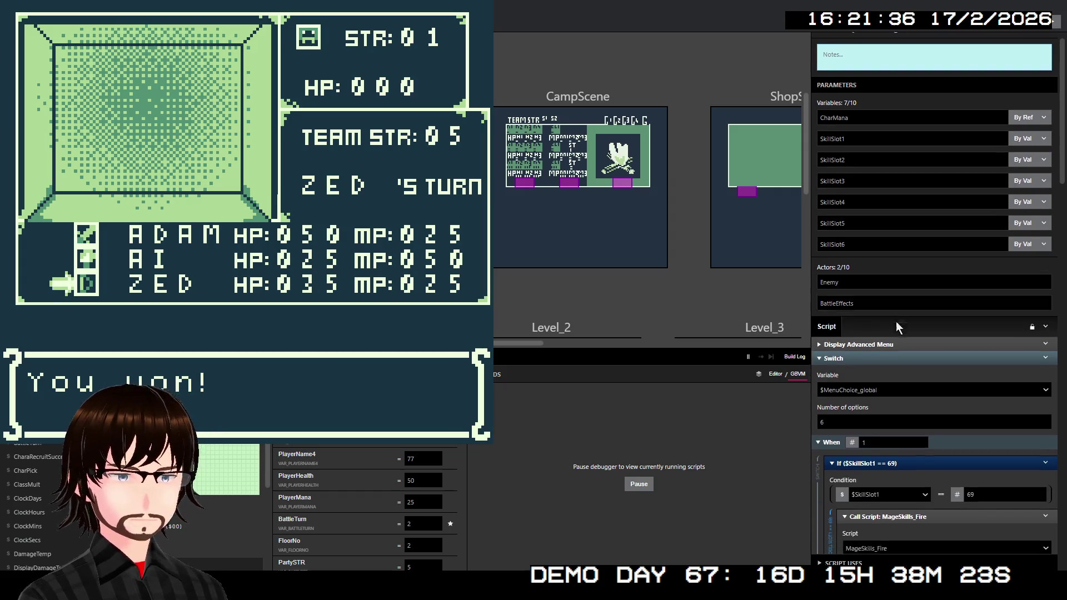
Review the When 1–6 blocks of BattleLoop_Skills_Mage and collapse the MageSkills_Fire call.
scroll(896, 322, "down", 15)
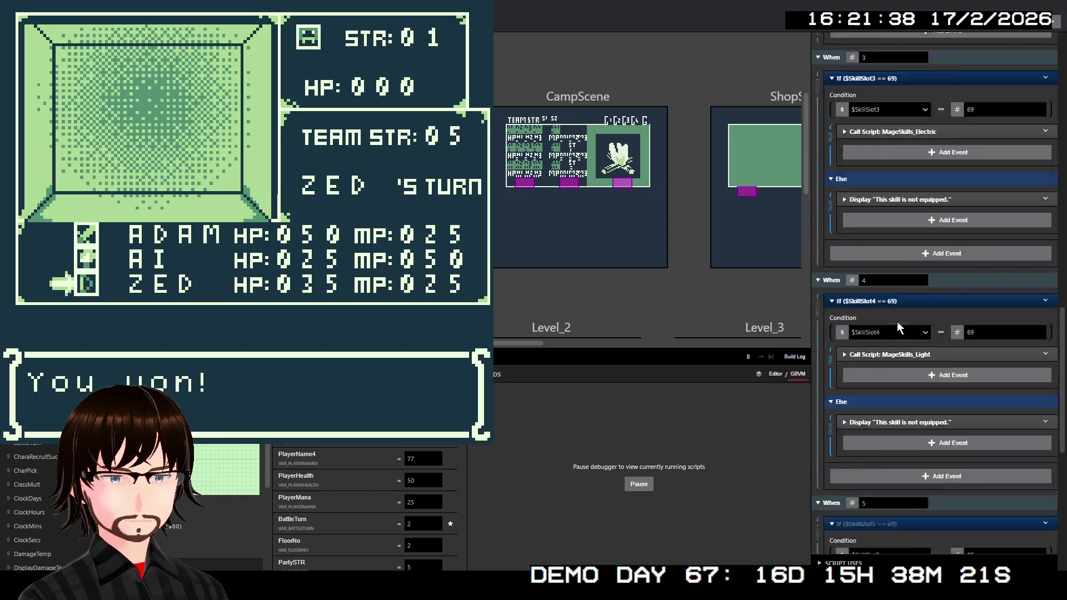
scroll(897, 322, "down", 8)
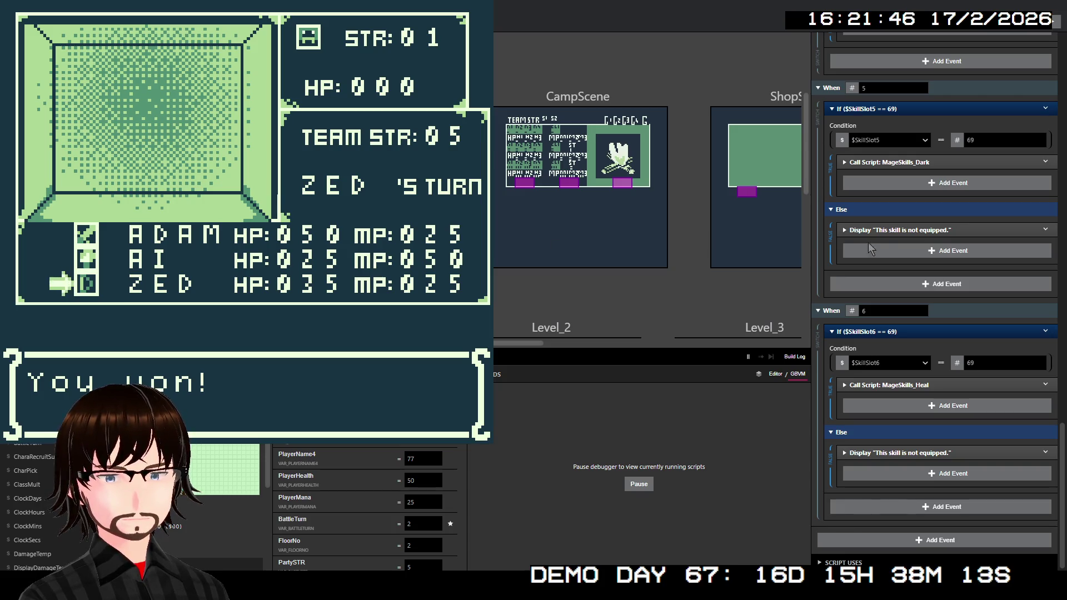
scroll(924, 252, "up", 10)
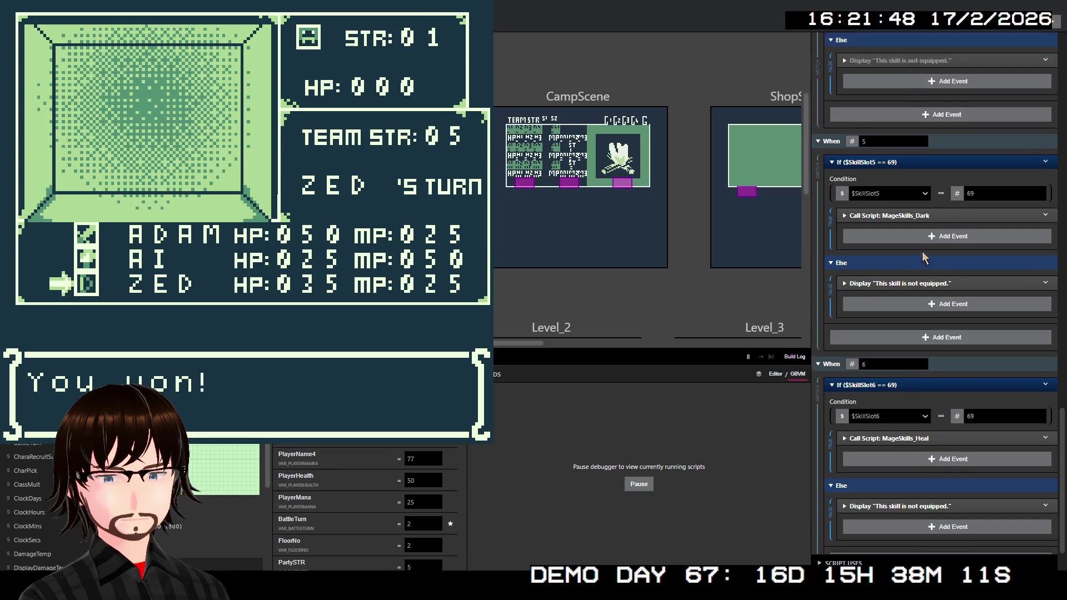
scroll(920, 247, "up", 8)
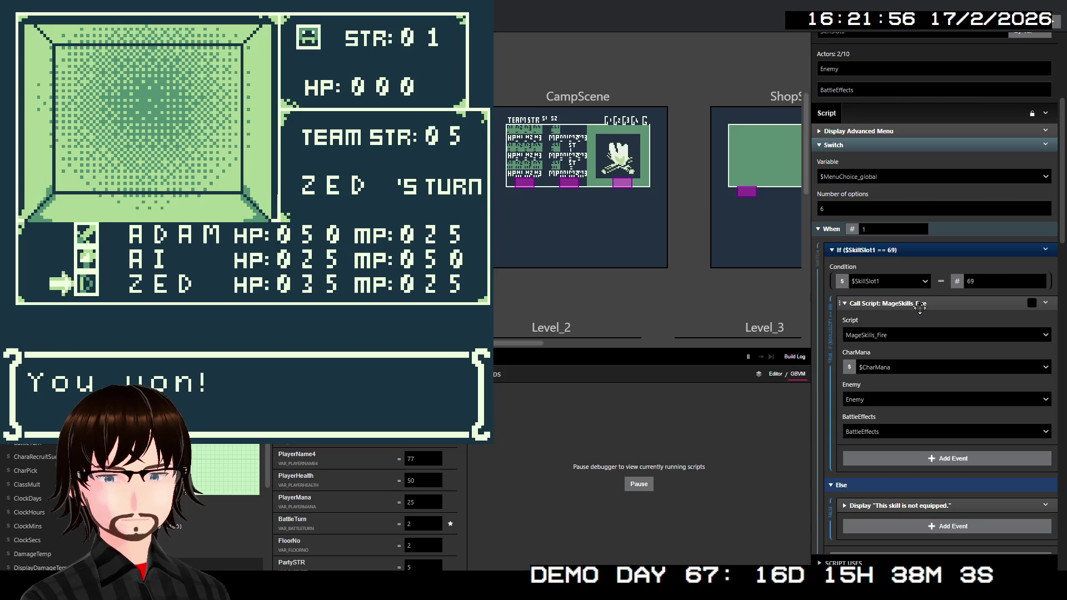
scroll(915, 261, "up", 4)
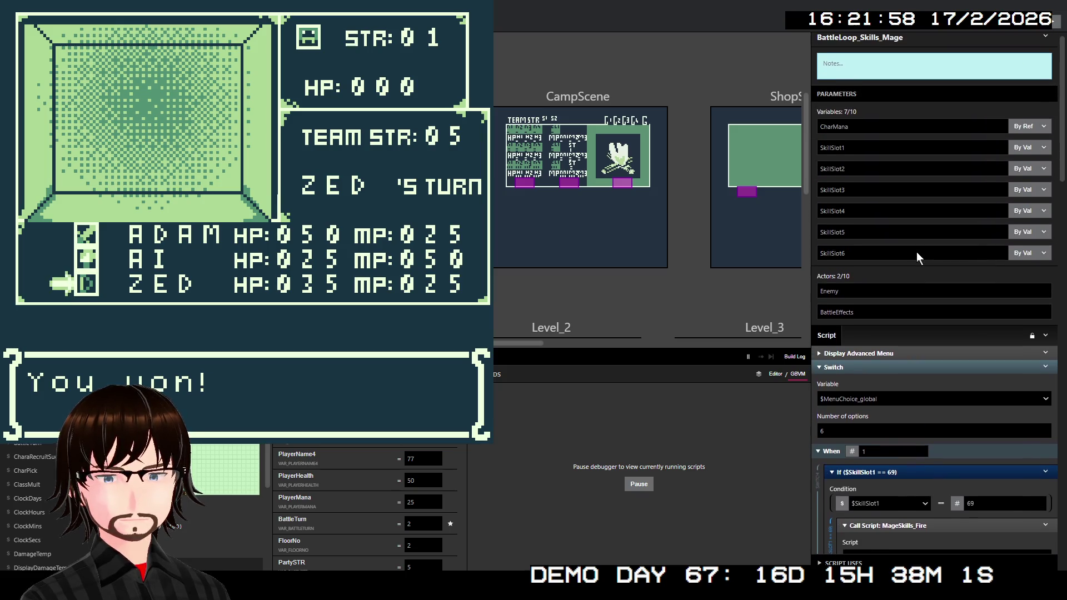
scroll(916, 253, "down", 1)
scroll(916, 253, "down", 5)
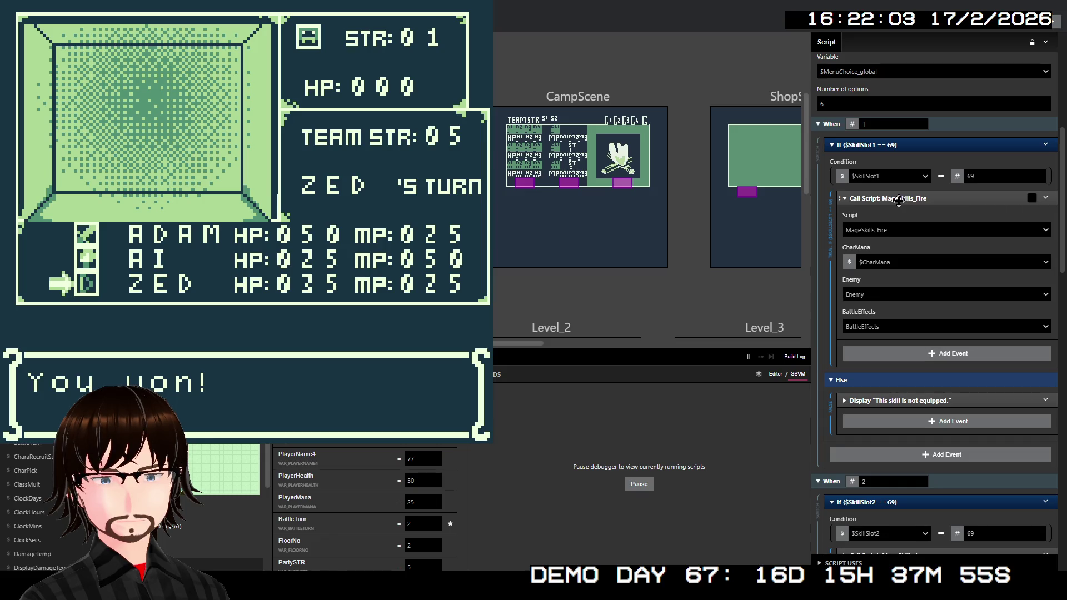
scroll(925, 247, "down", 3)
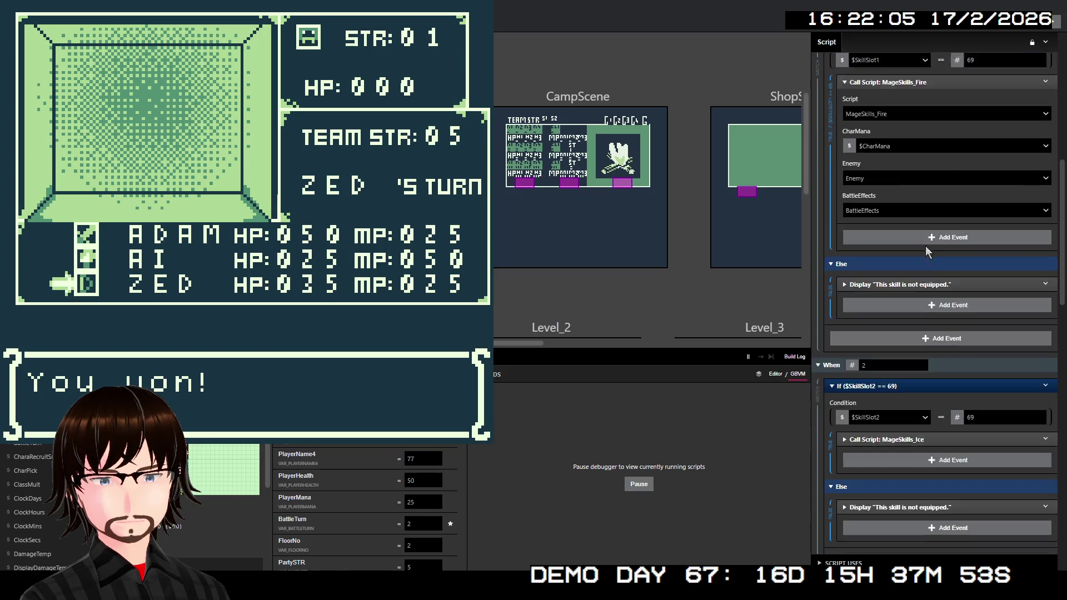
scroll(927, 250, "up", 3)
left_click(917, 199)
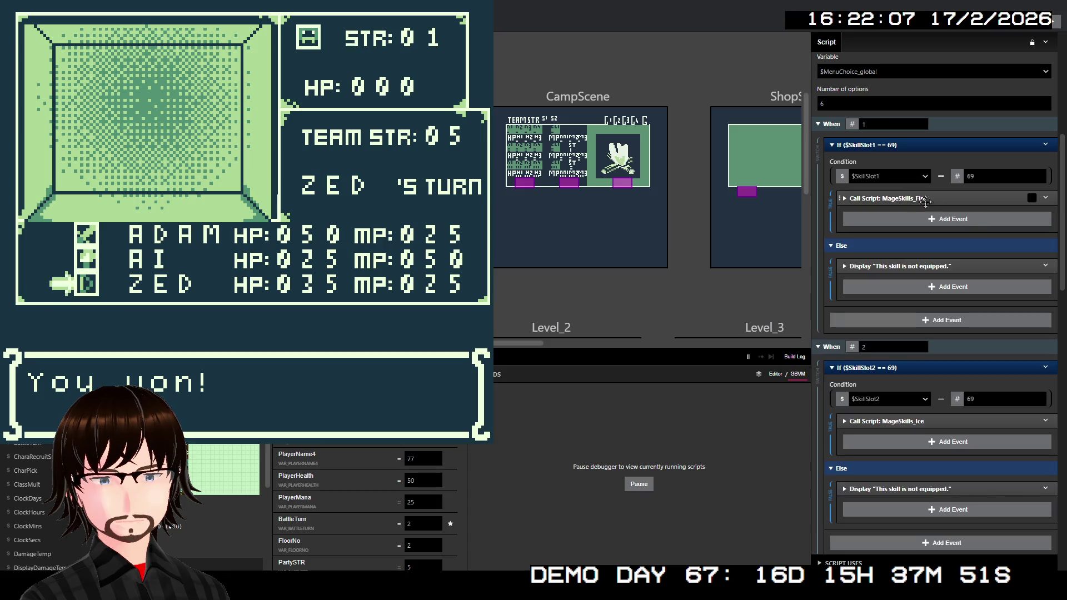
Move on to BattleLoop_Skills, whose $CharacterClass switch calls BattleLoop_Skills_Warrior for 140.
scroll(921, 281, "down", 5)
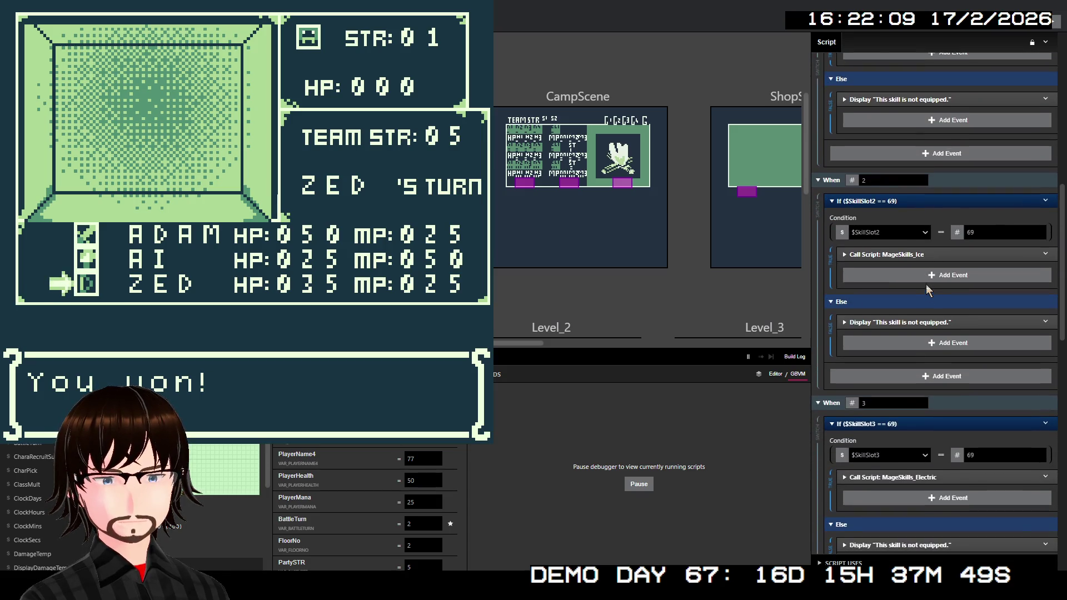
scroll(925, 280, "down", 2)
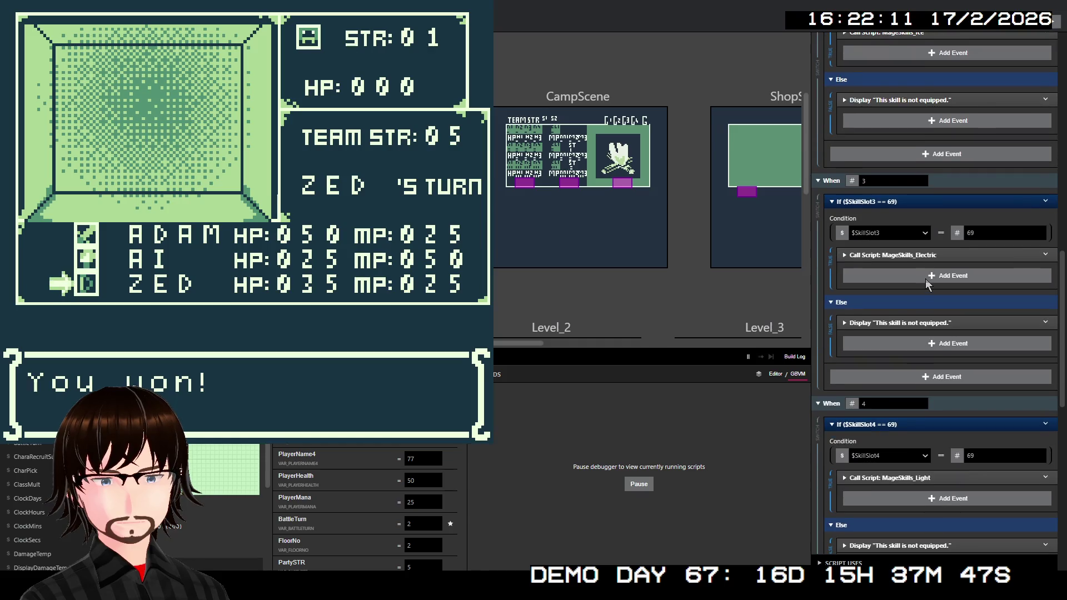
scroll(926, 289, "down", 1)
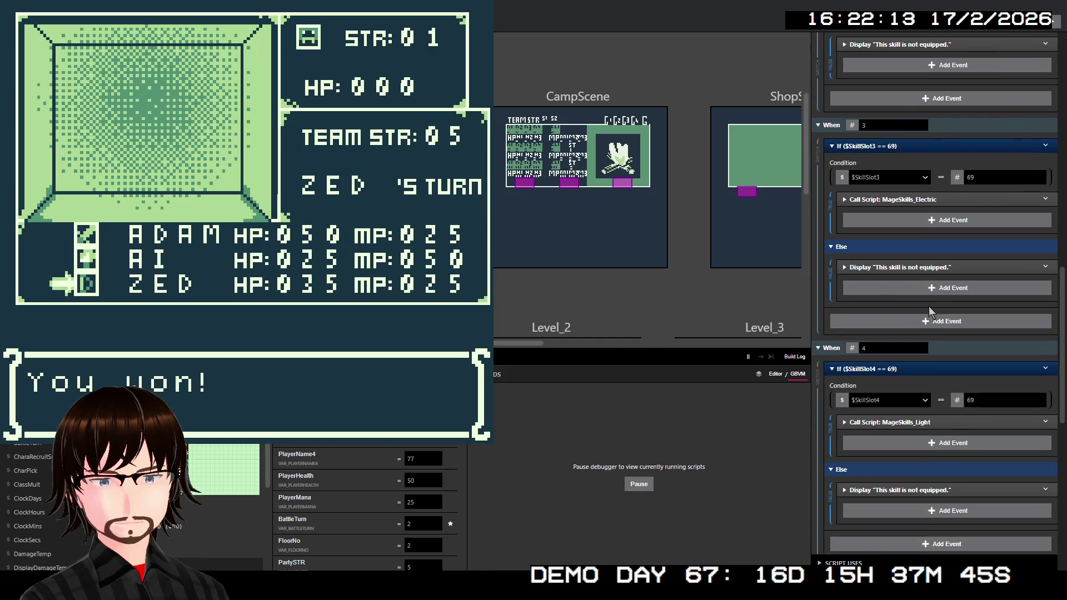
scroll(914, 290, "down", 1)
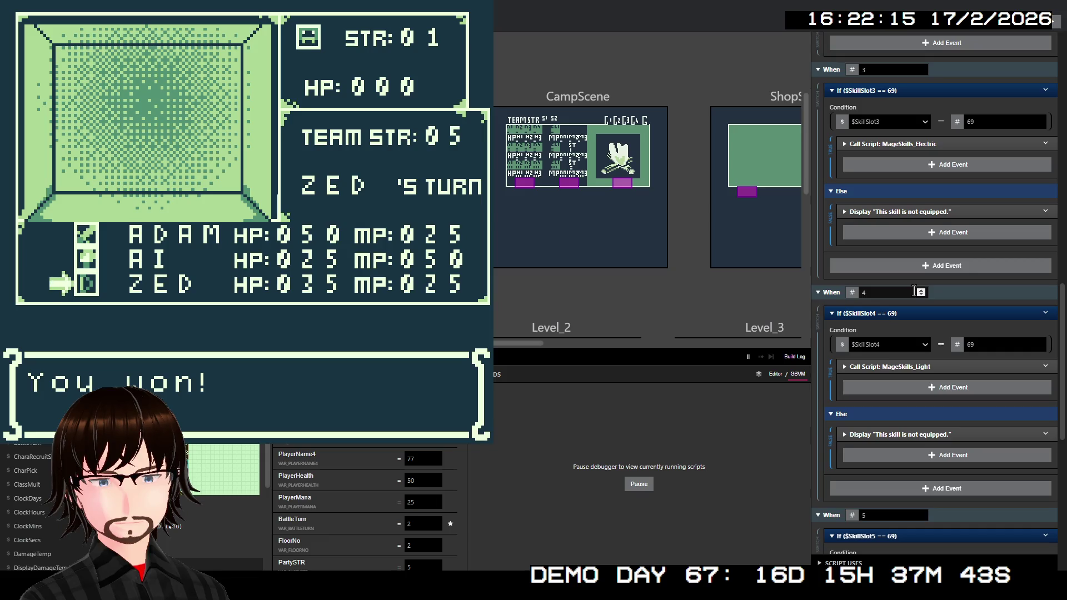
scroll(962, 225, "down", 2)
scroll(962, 225, "down", 1)
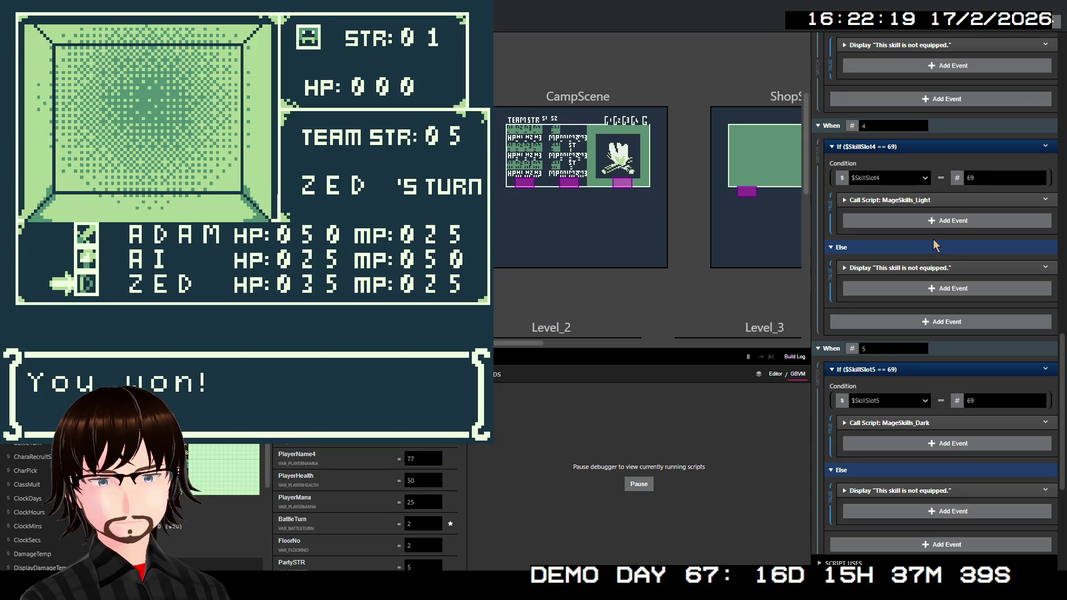
scroll(933, 239, "down", 2)
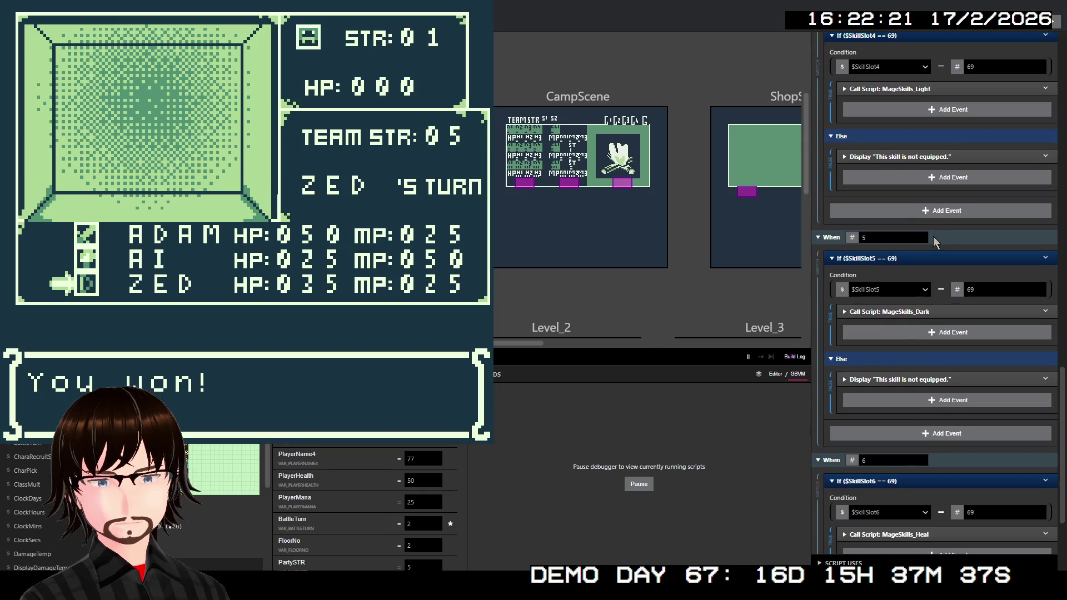
scroll(933, 236, "down", 3)
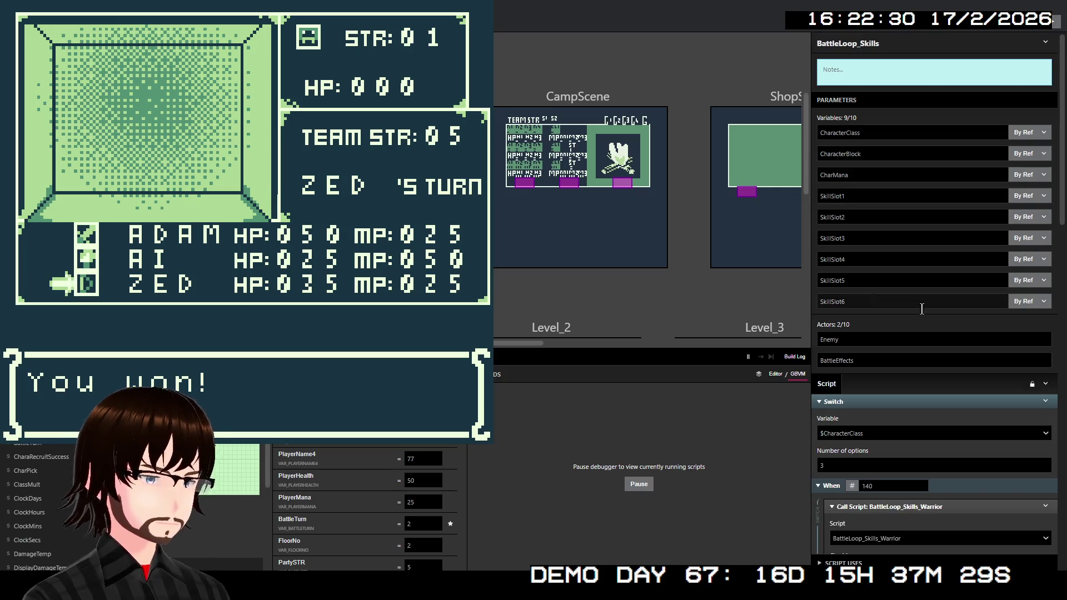
Open the mage branch of the skill loop to locate the disabled EnemyDamage call.
left_click(958, 322)
scroll(949, 303, "down", 7)
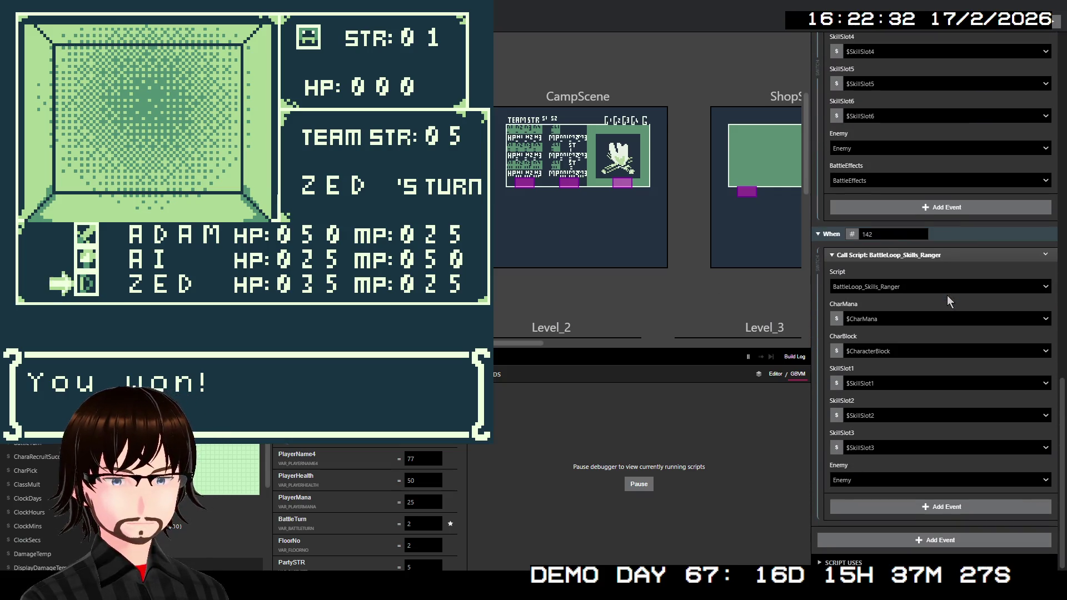
scroll(939, 303, "down", 10)
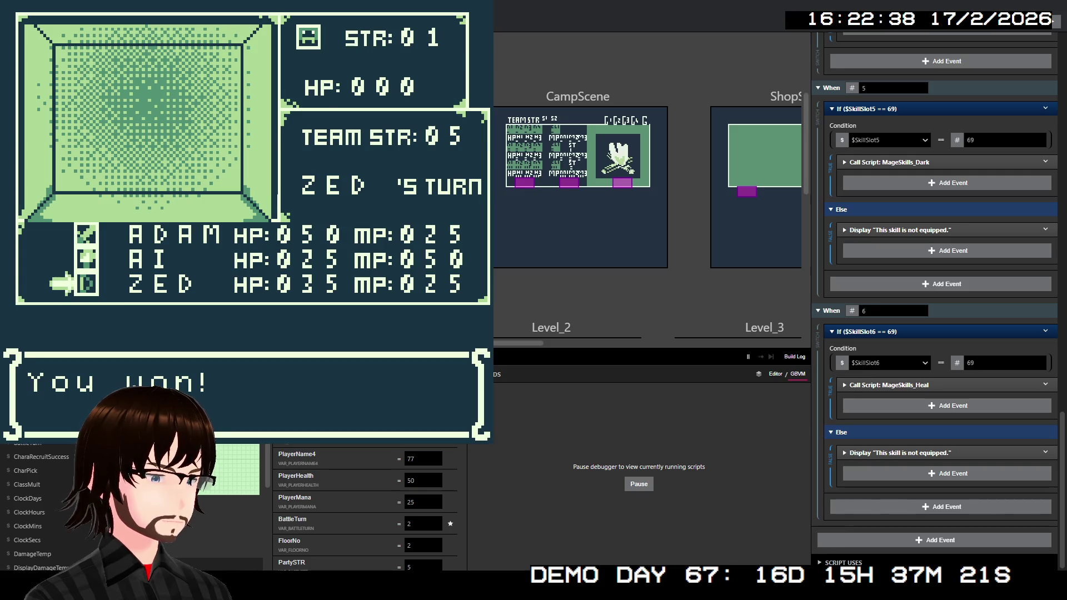
scroll(939, 303, "up", 10)
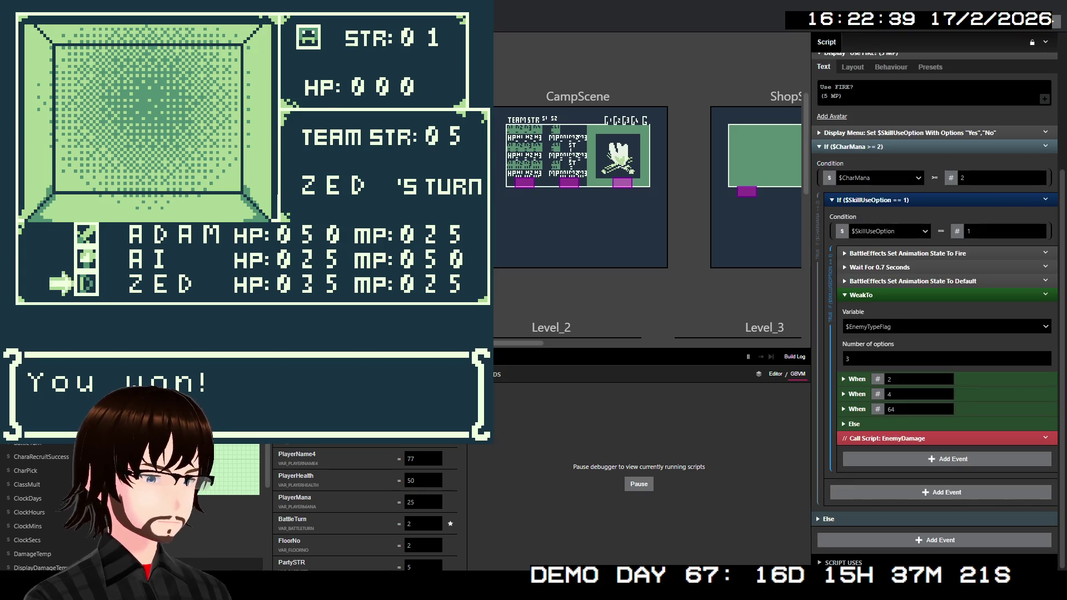
Re-enable the commented-out Call Script: EnemyDamage event in the Fire skill script.
right_click(912, 434)
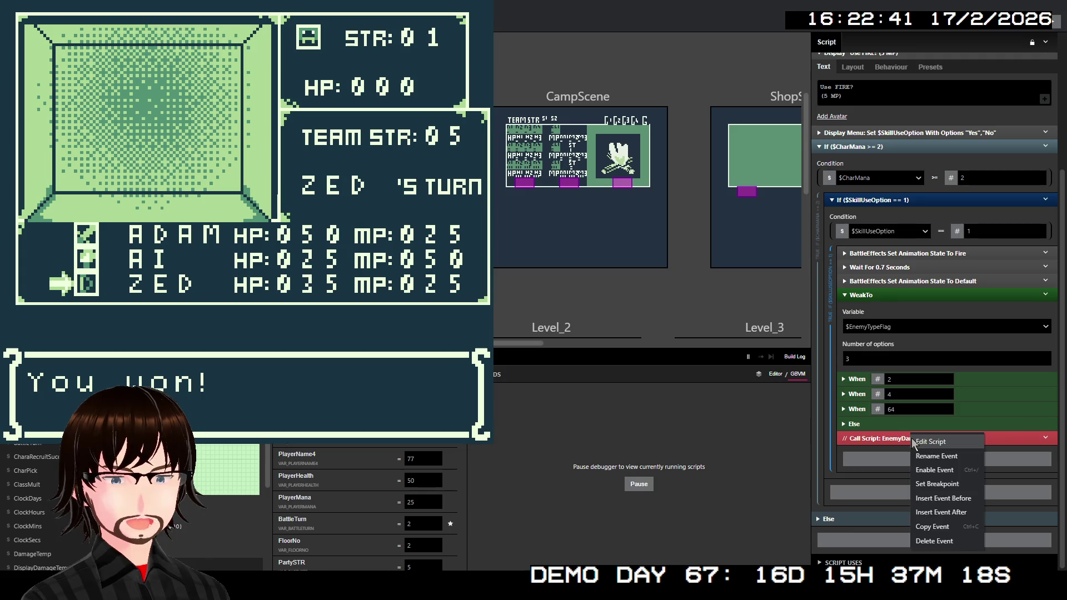
left_click(953, 472)
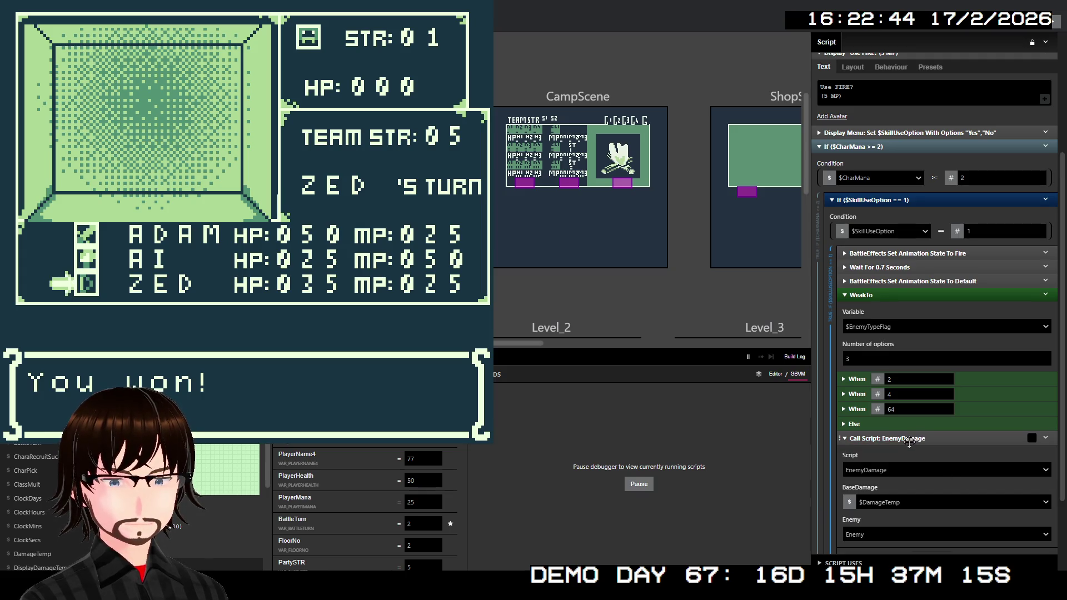
scroll(917, 439, "down", 1)
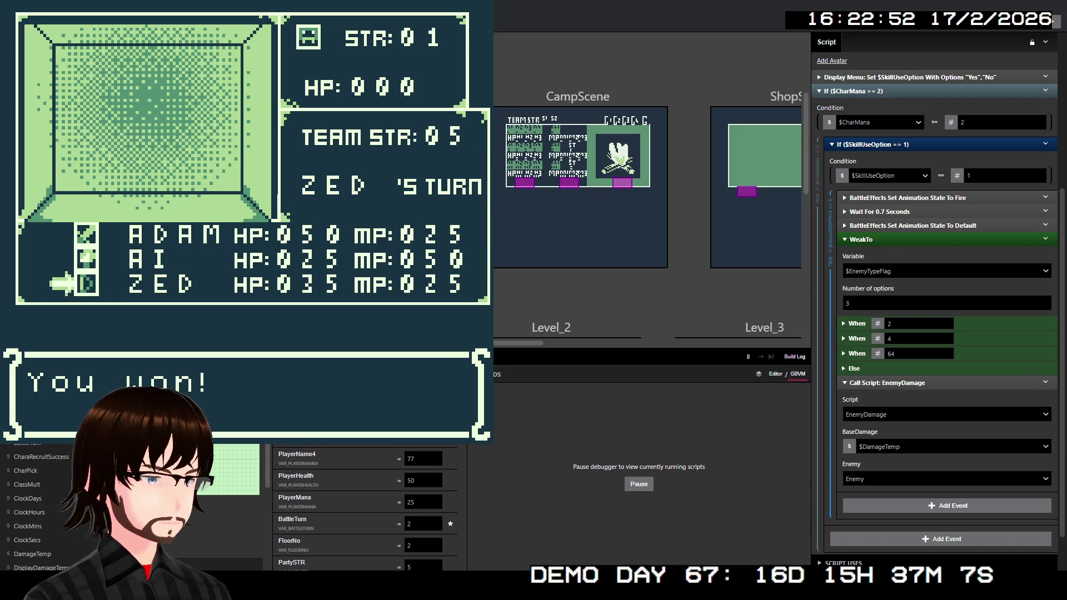
scroll(905, 378, "down", 1)
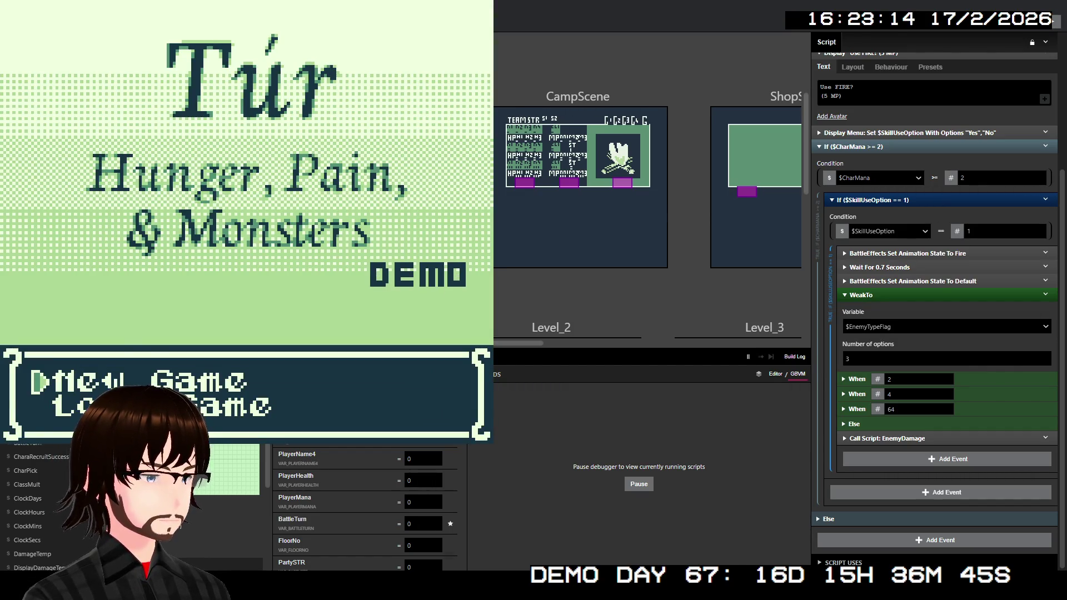
scroll(934, 344, "down", 5)
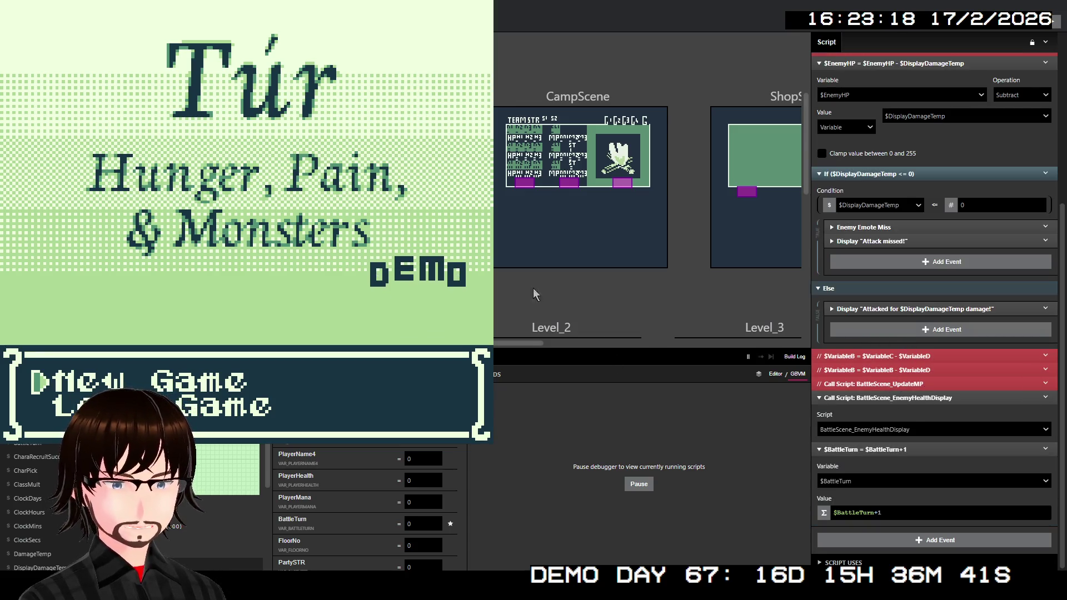
Start a new game and walk the party to the ladder, moving on to floor 2.
key("Return")
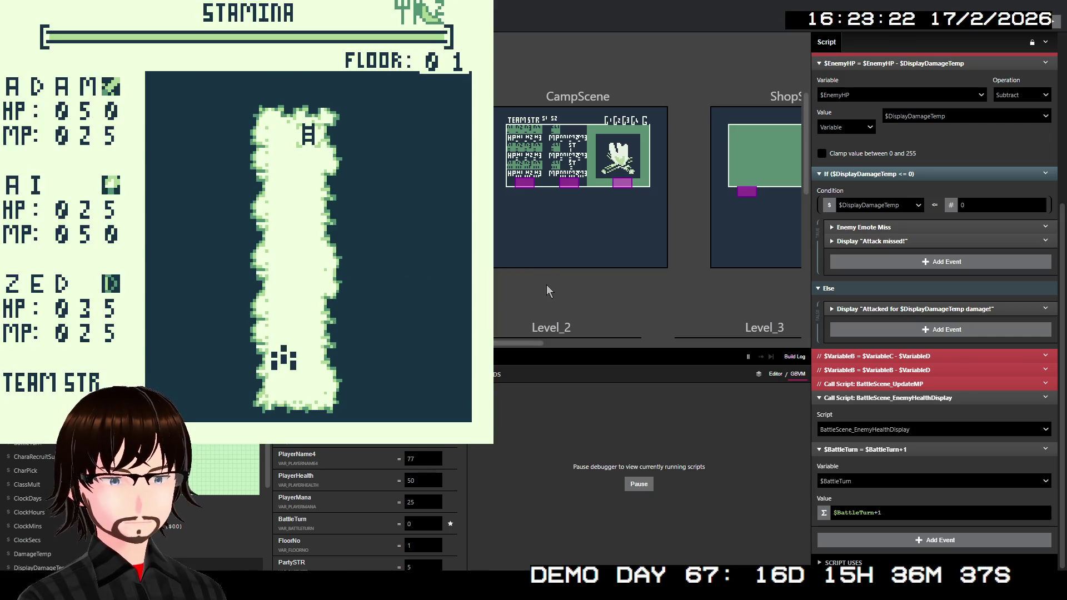
key("Up")
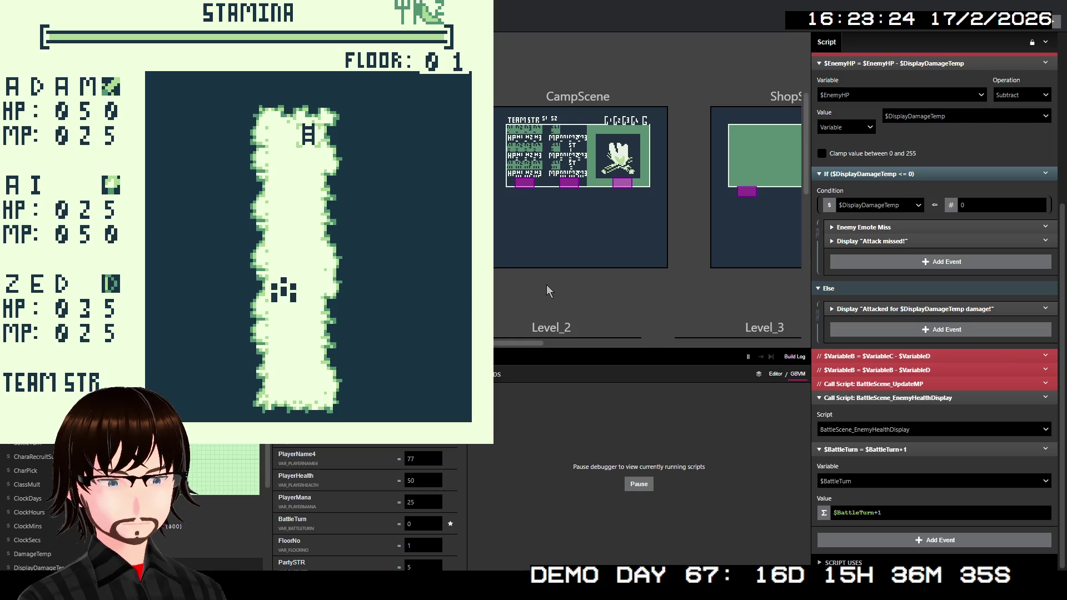
key("Up")
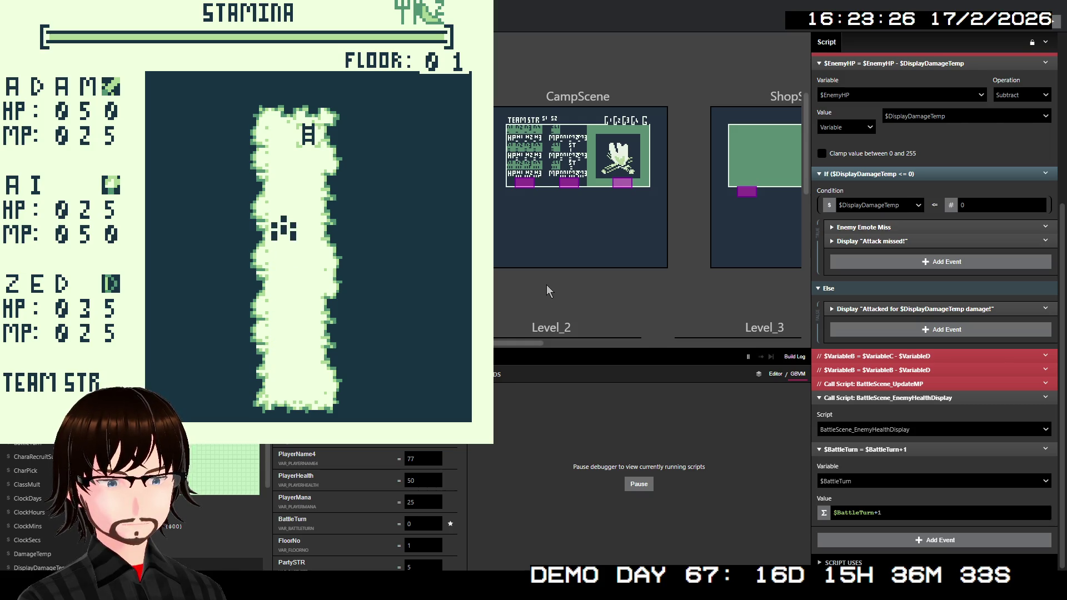
key("Up")
key("Right")
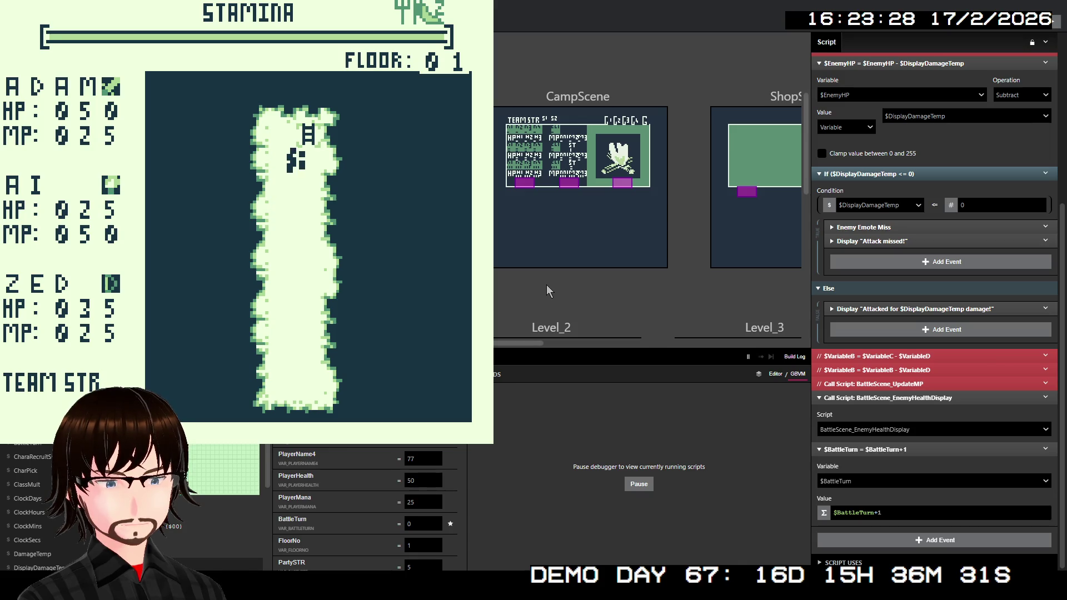
key("Up")
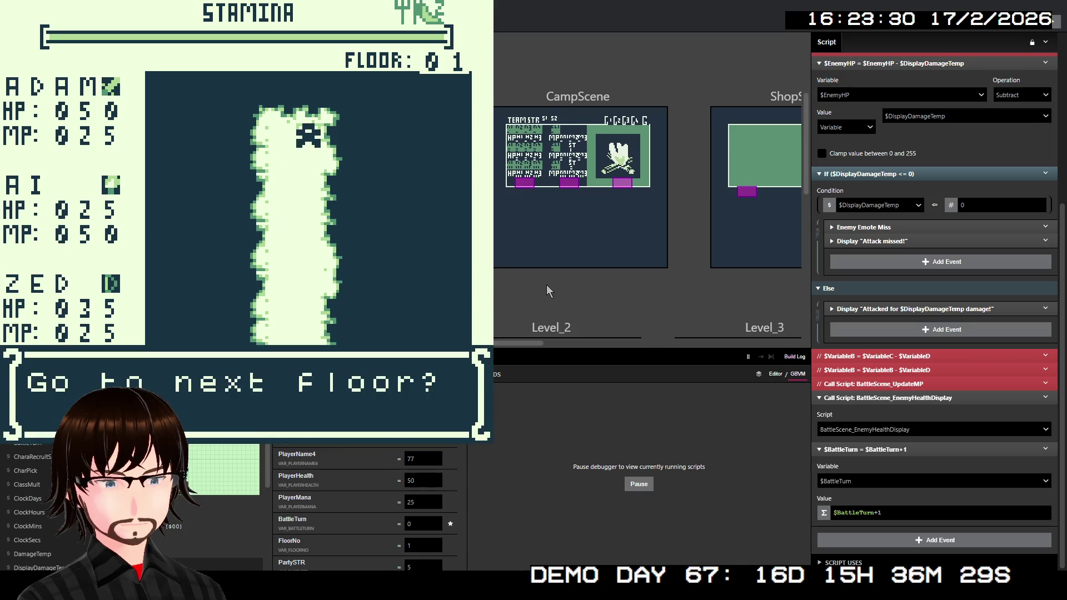
key("z")
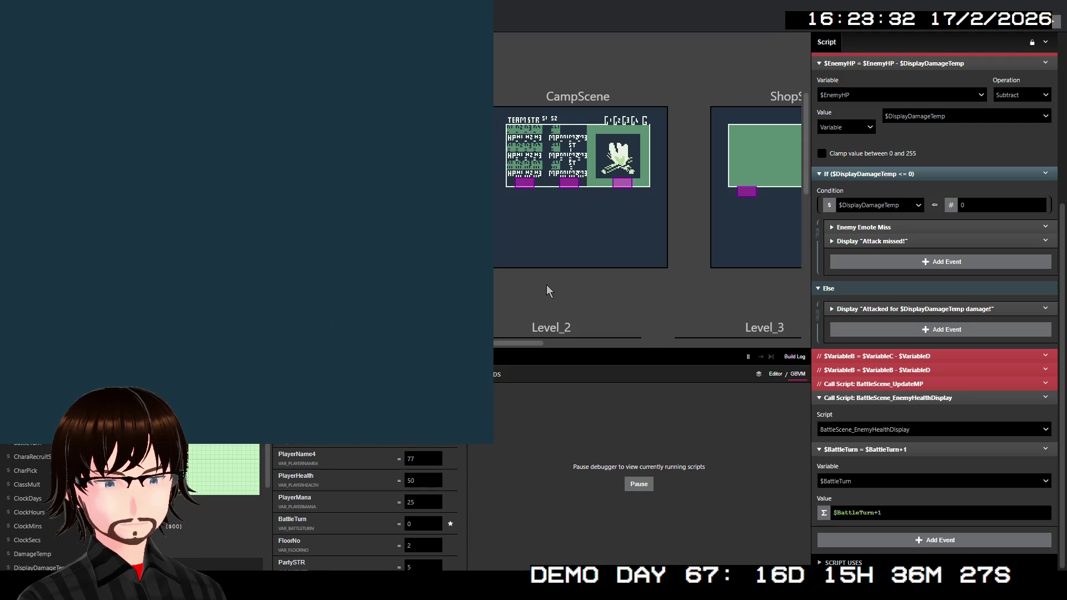
Walk left into the Satyrs, cast Fire, and dismiss the 'Attack missed!' message.
key("Left")
key("Left")
key("Left")
key("Left")
key("Left")
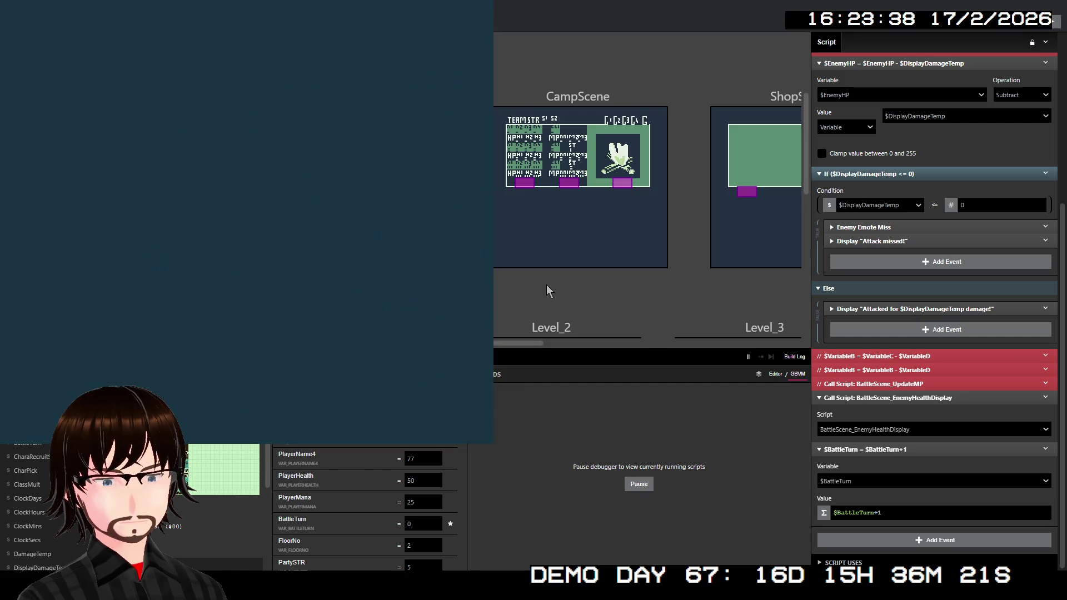
key("Down")
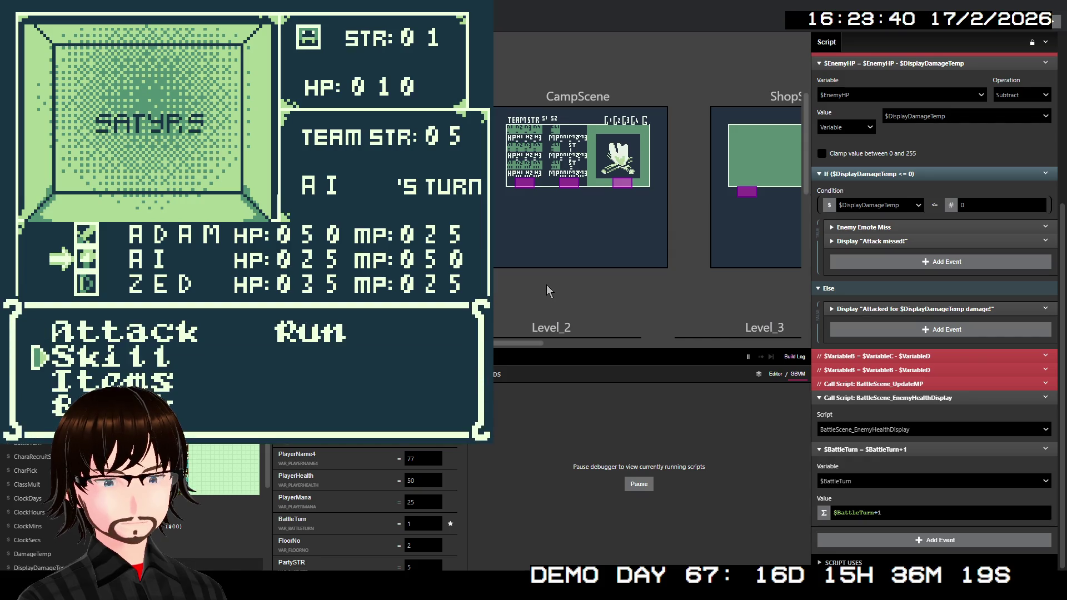
key("z")
key("z")
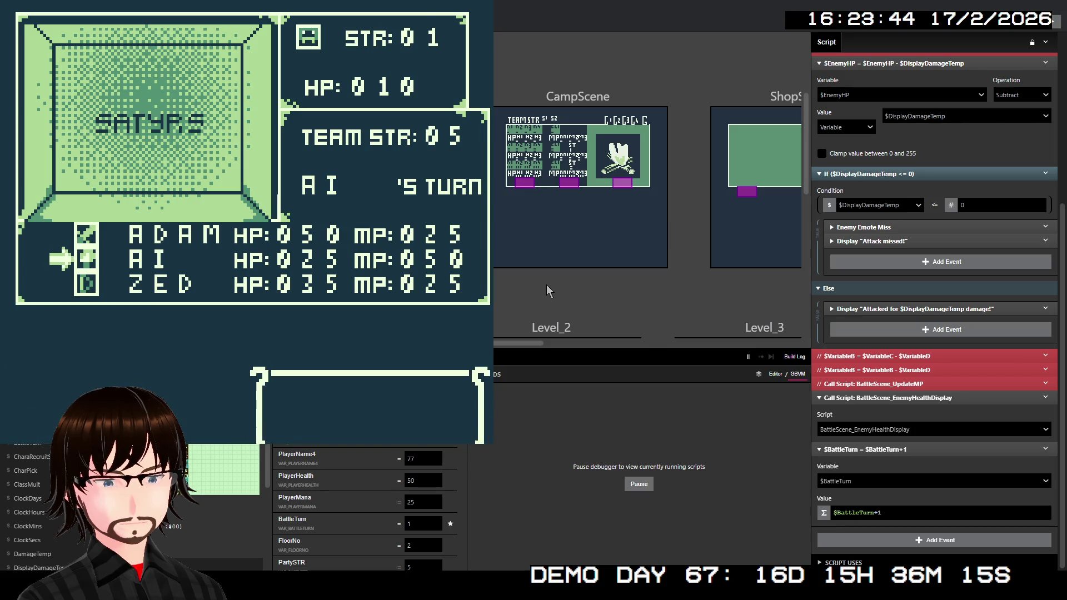
key("z")
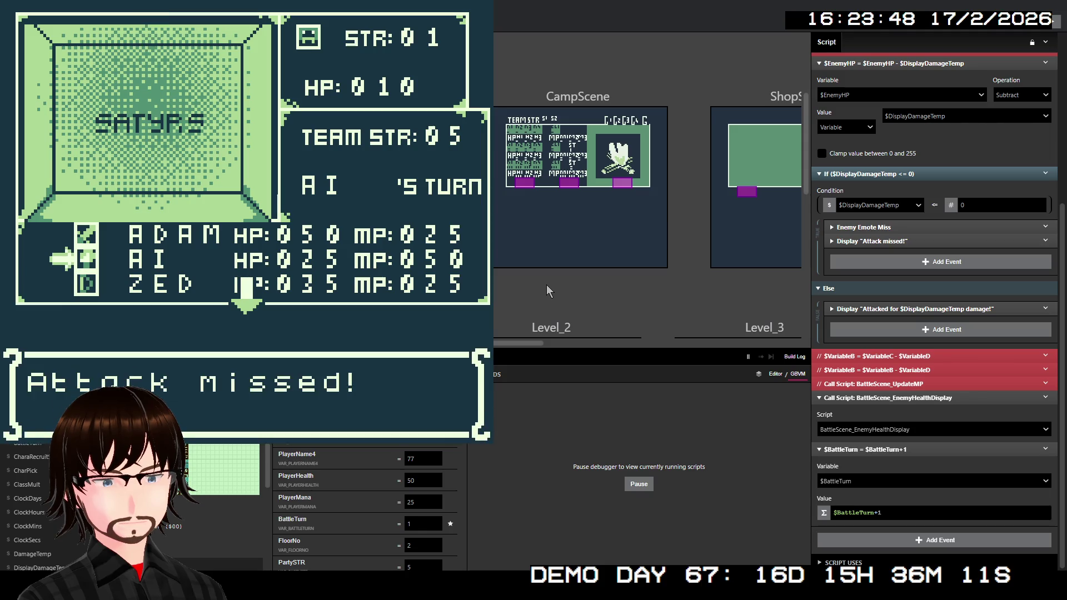
key("z")
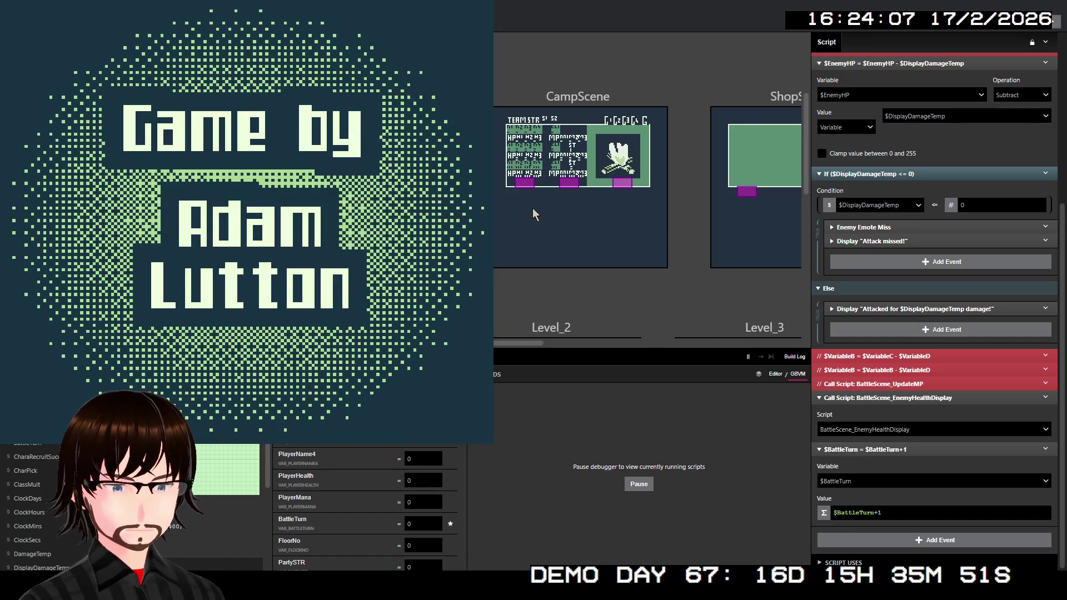
Start a new game and climb the stairs, choosing Move on to reach floor 2.
key("z")
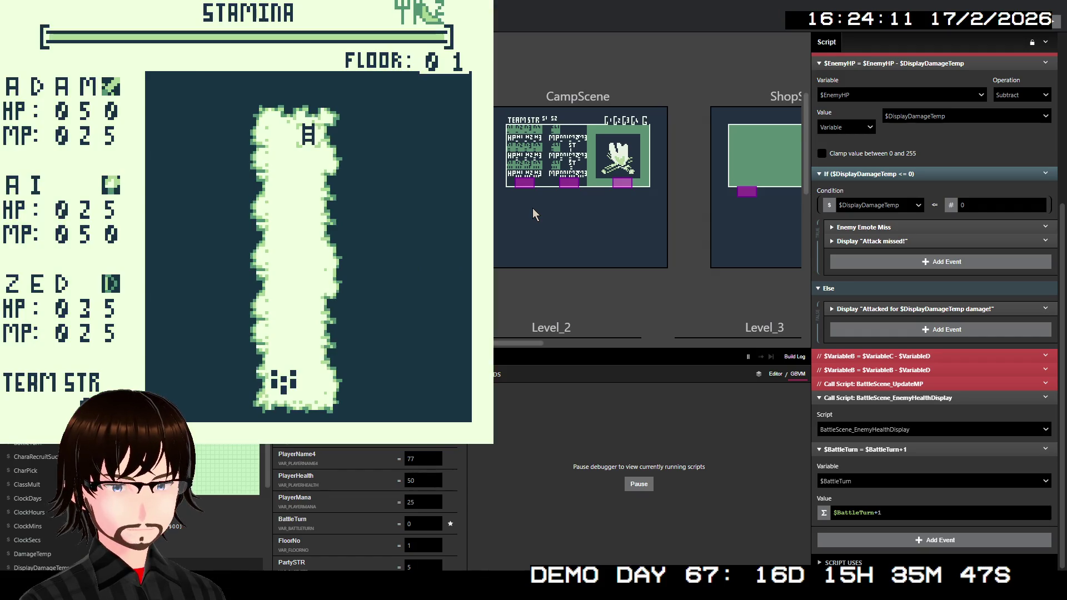
key("Up")
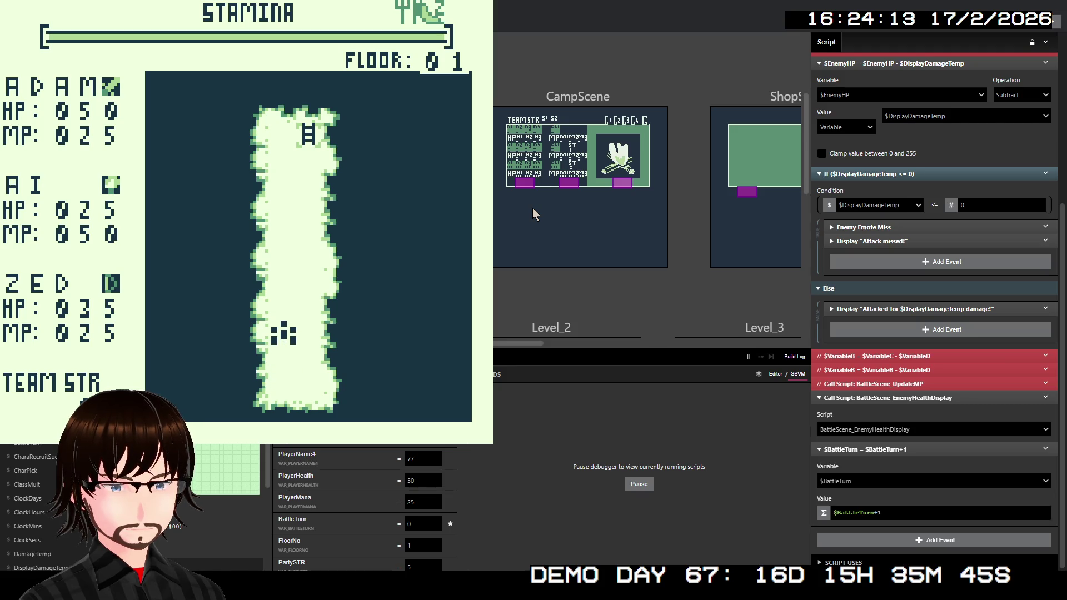
key("Up")
key("Up")
key("Up")
key("Up")
key("Up")
key("Up")
key("Up")
key("Right")
key("Up")
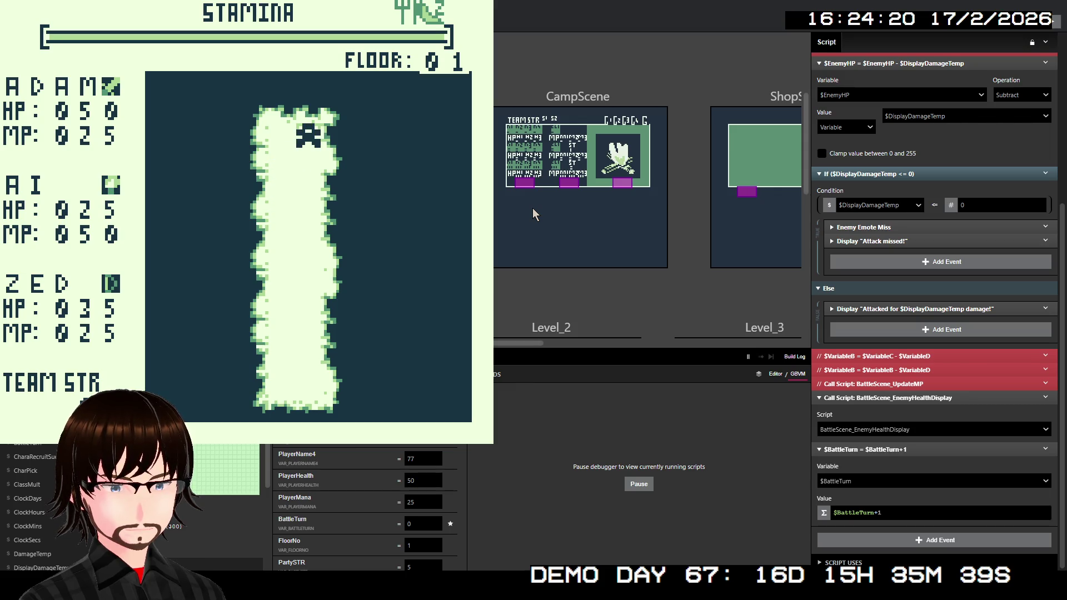
key("z")
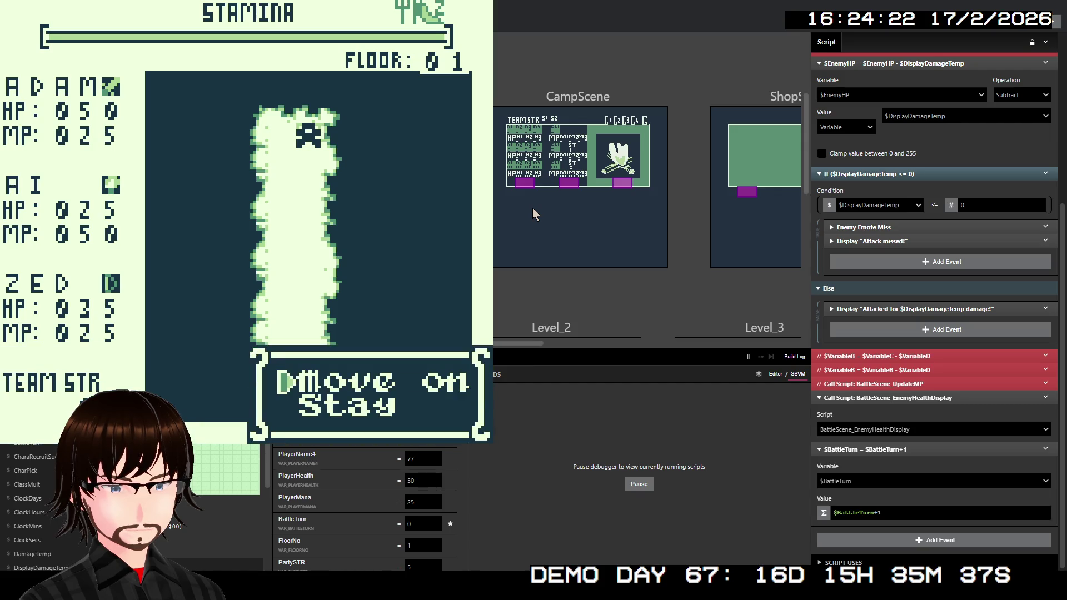
key("z")
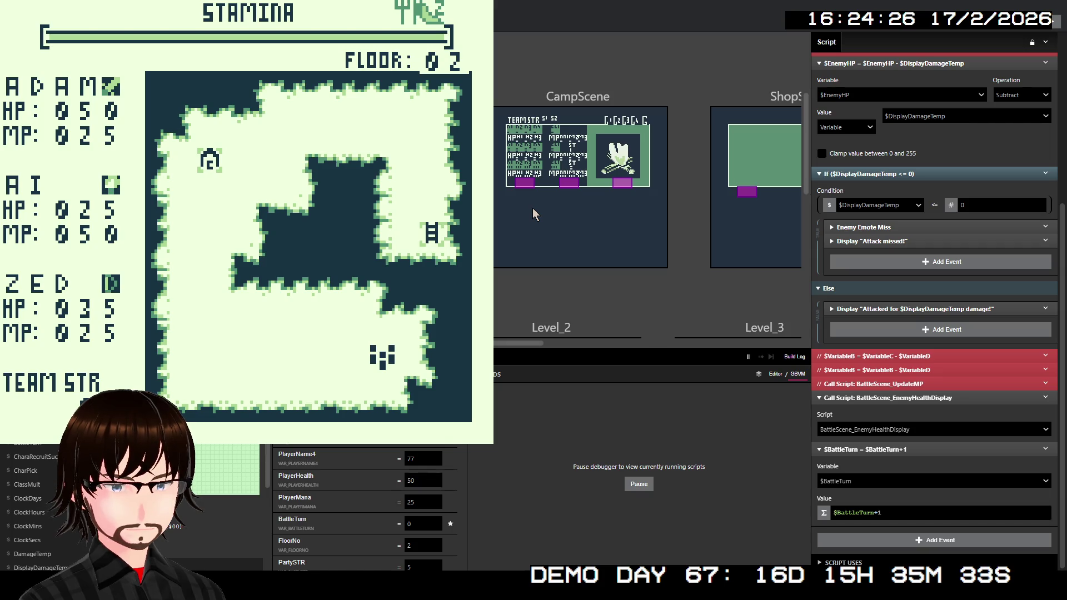
Walk into the Man Trap, have the first member block, then cast Fire with AI.
key("Left")
key("Left")
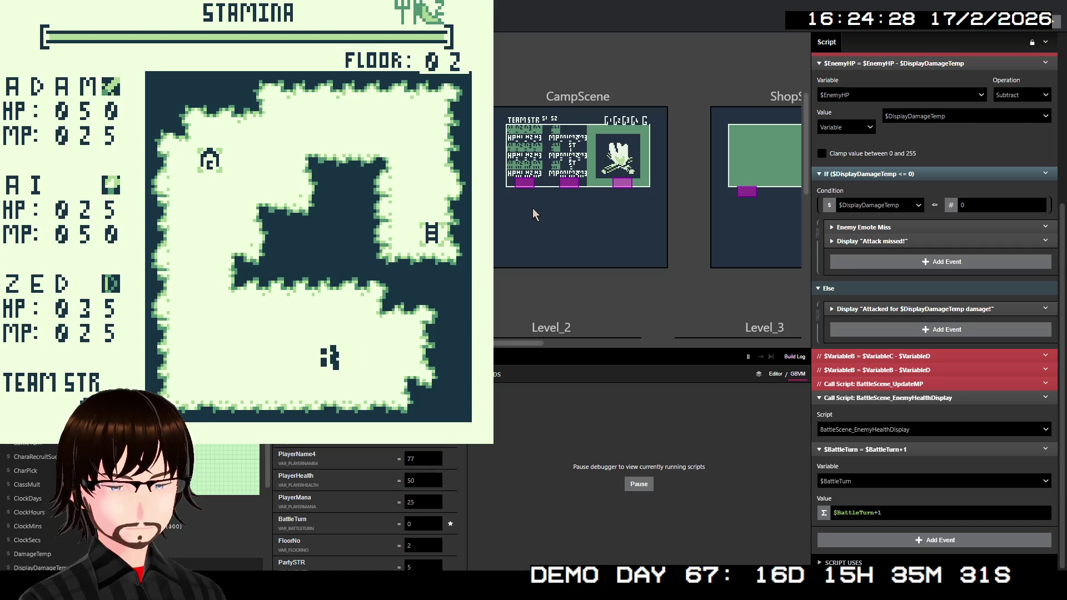
key("Left")
key("Left")
key("Left")
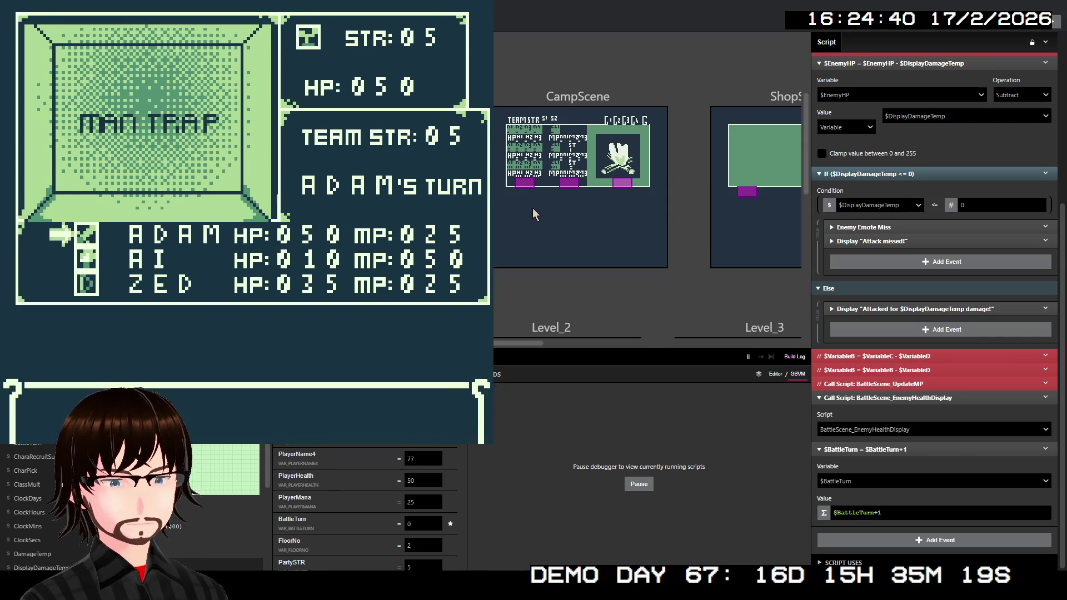
key("Down")
key("Down")
key("Down")
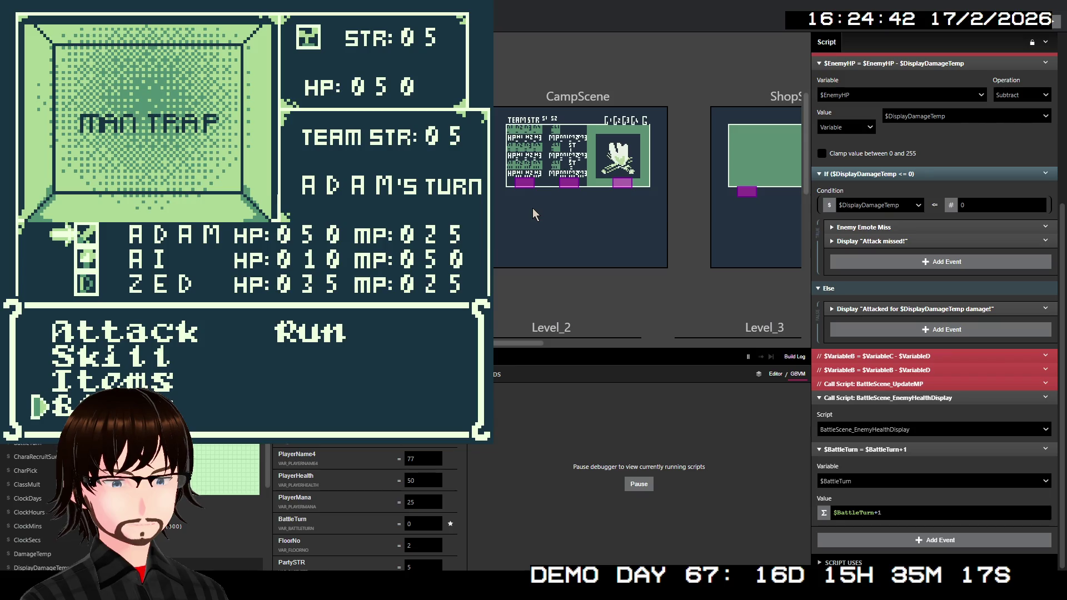
key("z")
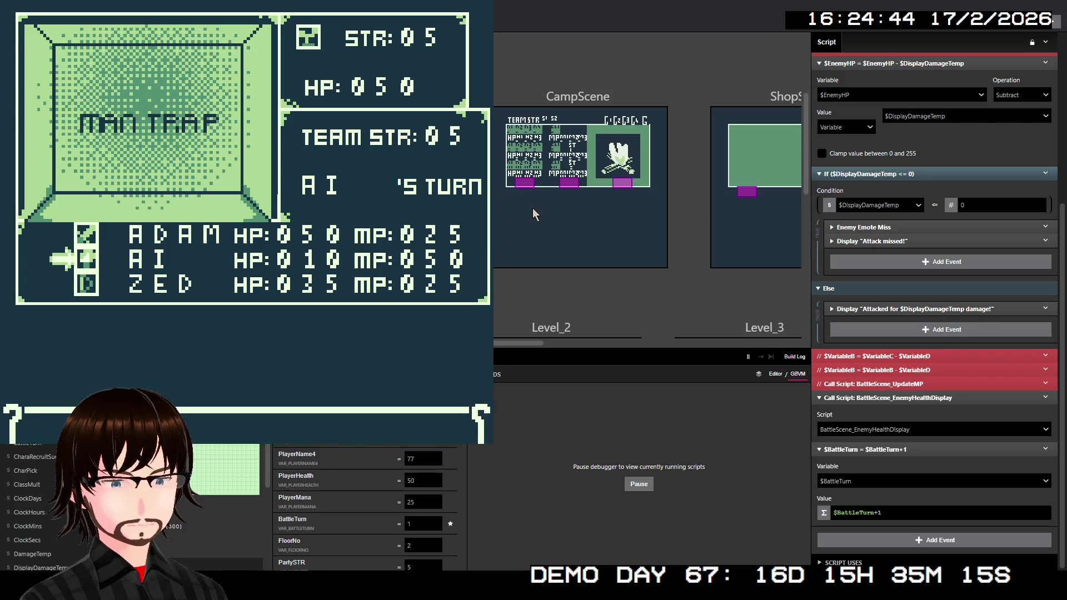
key("Down")
key("z")
key("z")
key("z")
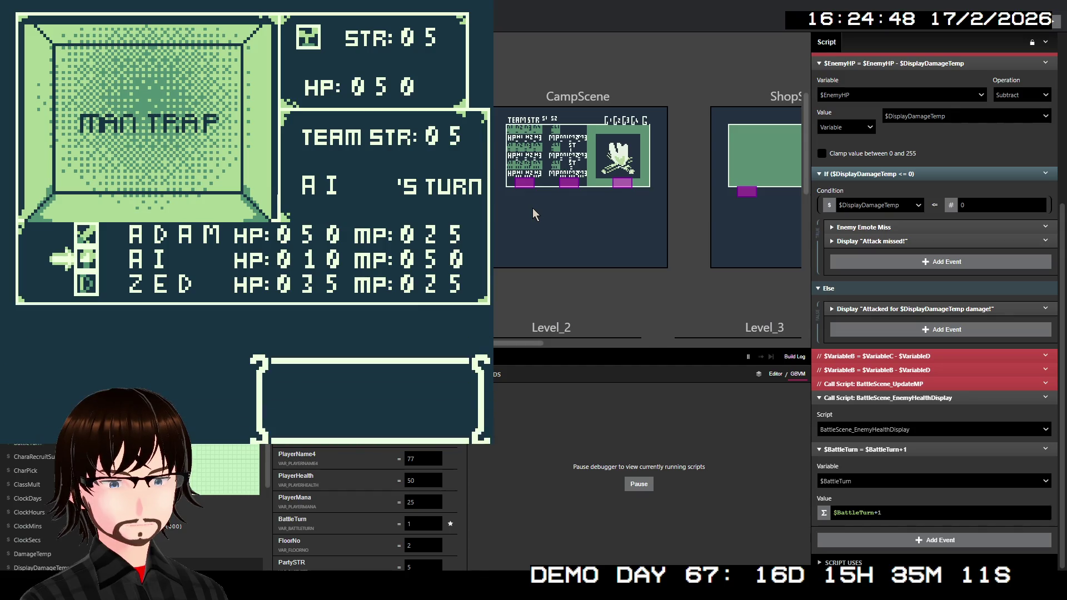
key("z")
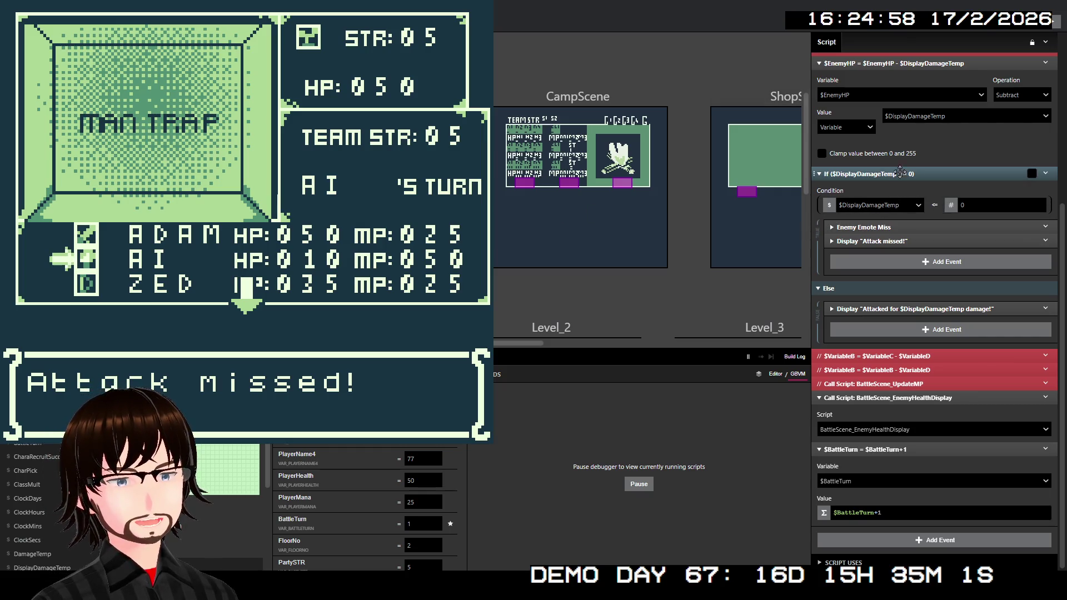
scroll(938, 142, "up", 3)
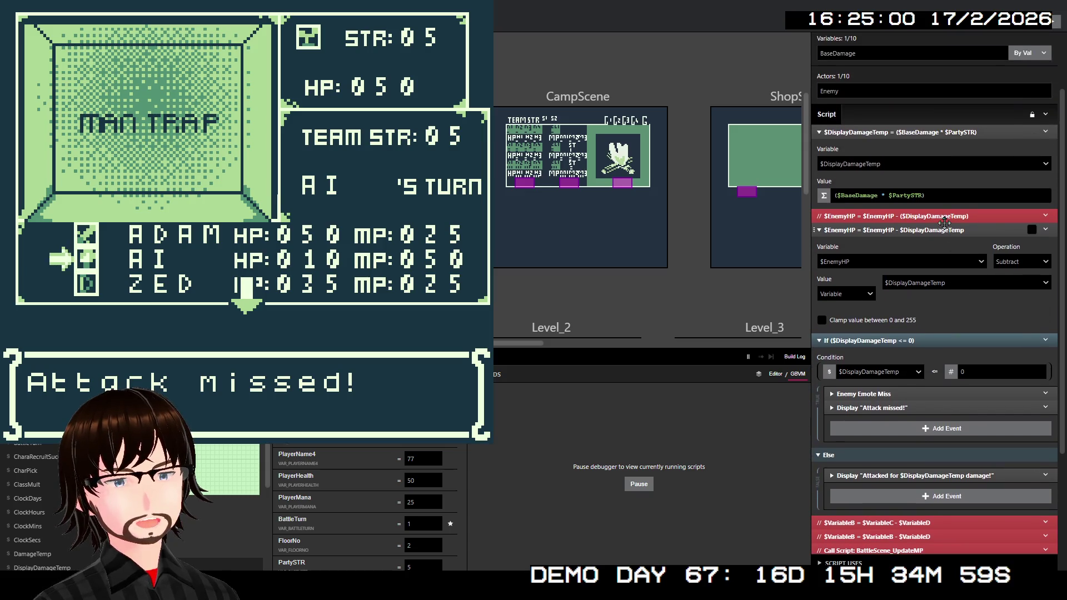
Expand the Fire script's Call Script: EnemyDamage event and look over its BaseDamage choices.
scroll(945, 217, "up", 2)
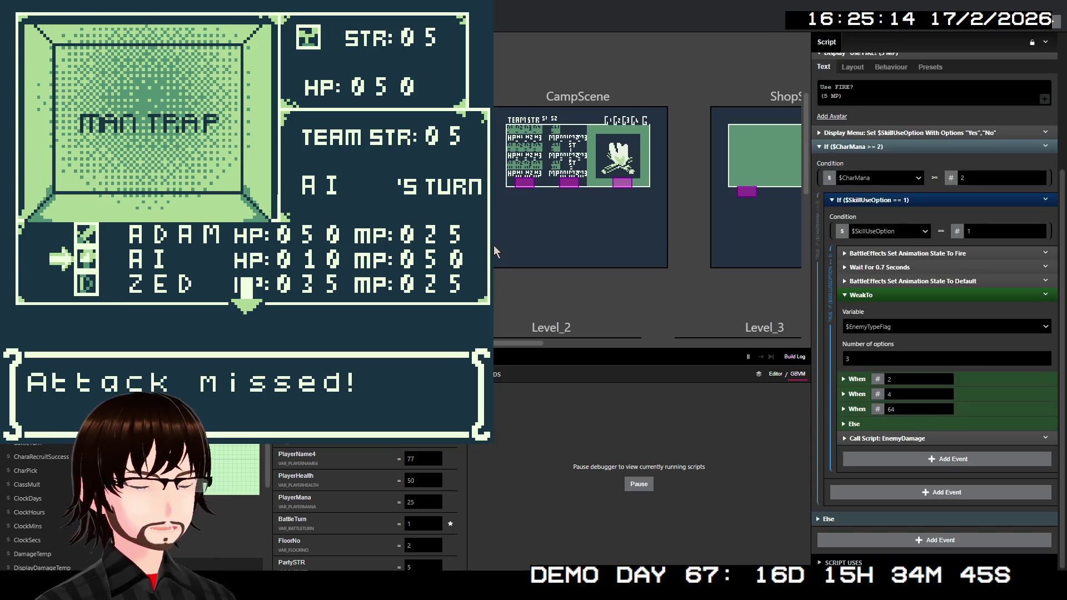
left_click(883, 438)
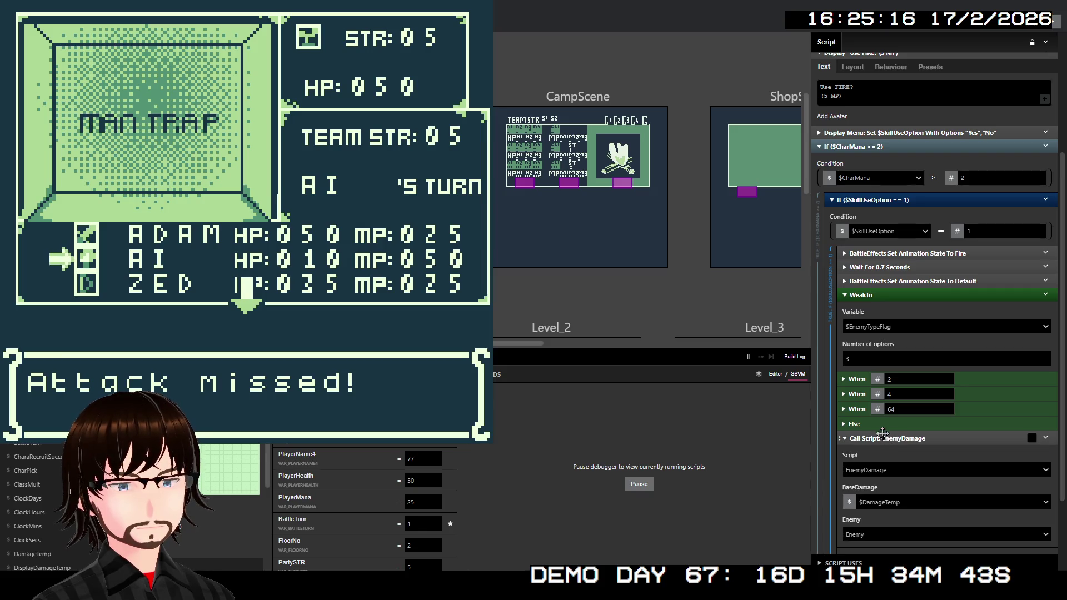
scroll(919, 436, "down", 2)
left_click(854, 357)
left_click(883, 446)
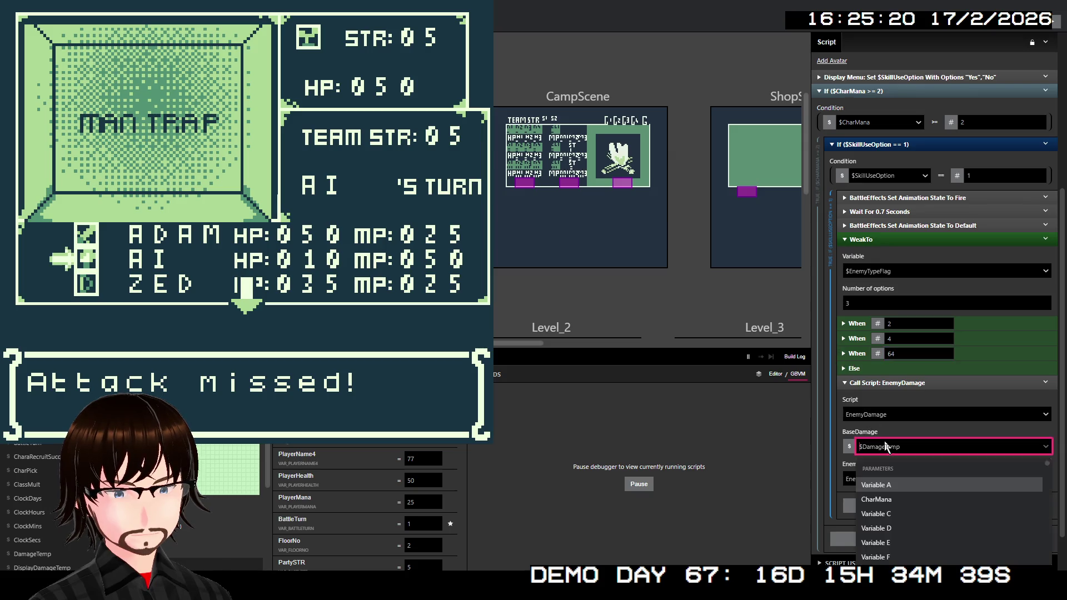
left_click(884, 446)
Inspect the WeakTo When 64, When 4, When 2 and Else branches.
left_click(843, 354)
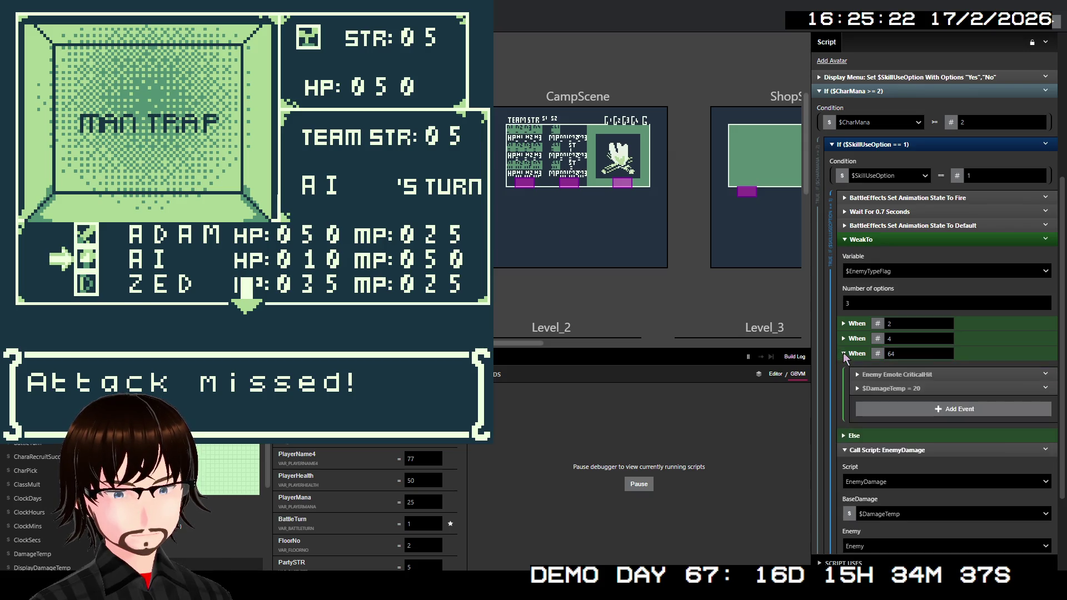
left_click(843, 354)
left_click(844, 339)
left_click(842, 340)
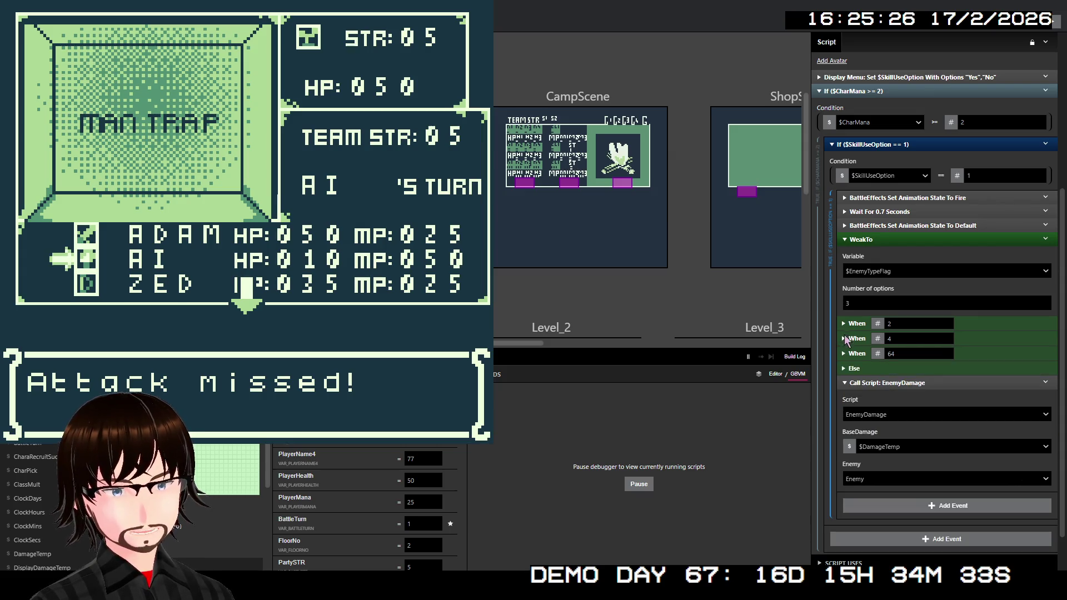
left_click(846, 327)
left_click(845, 327)
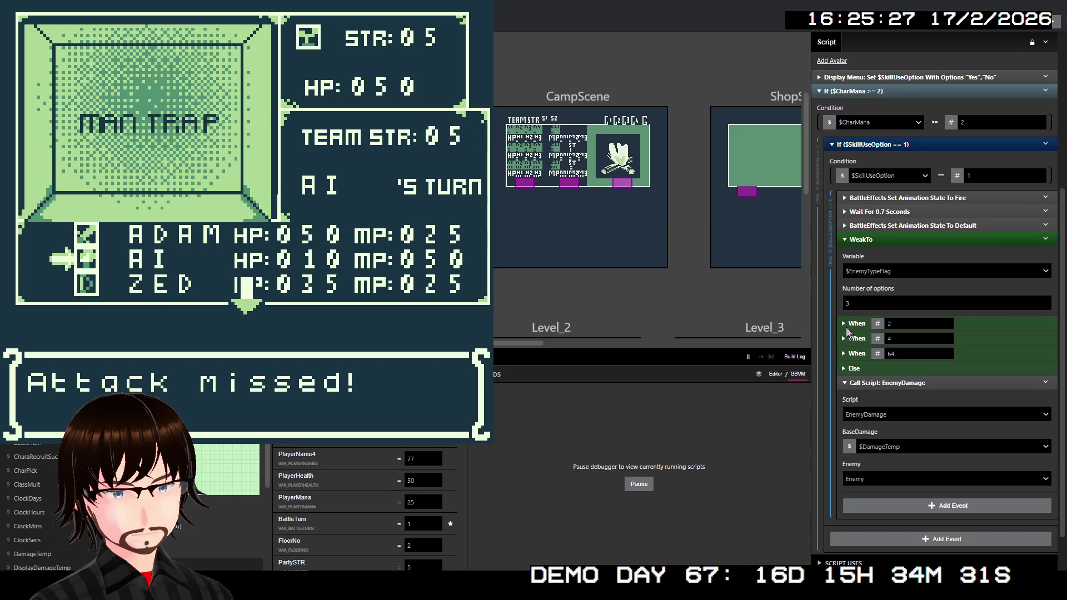
left_click(843, 369)
left_click(843, 369)
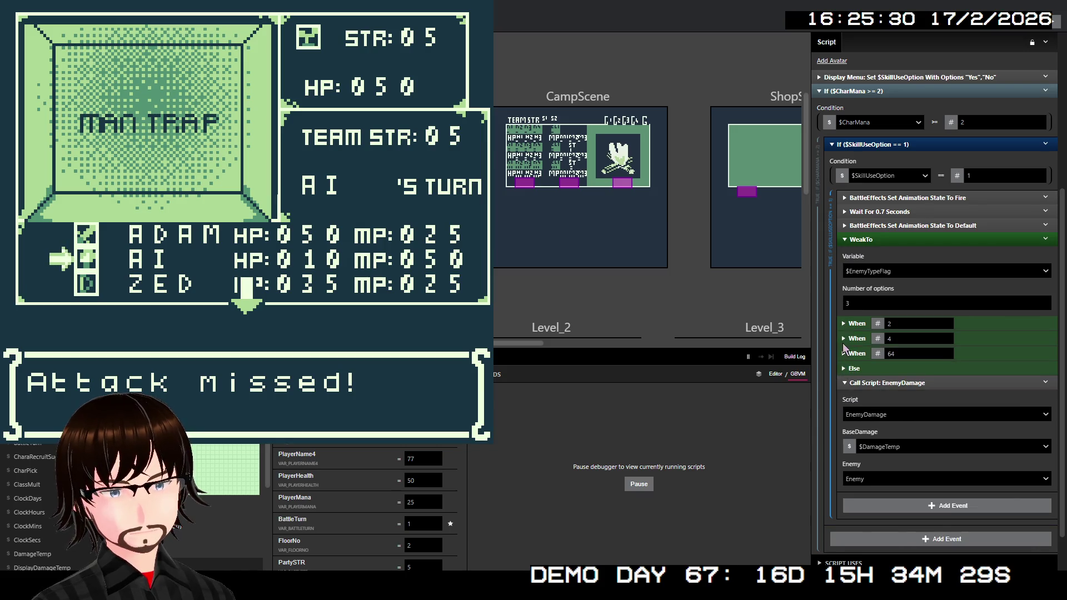
left_click(843, 353)
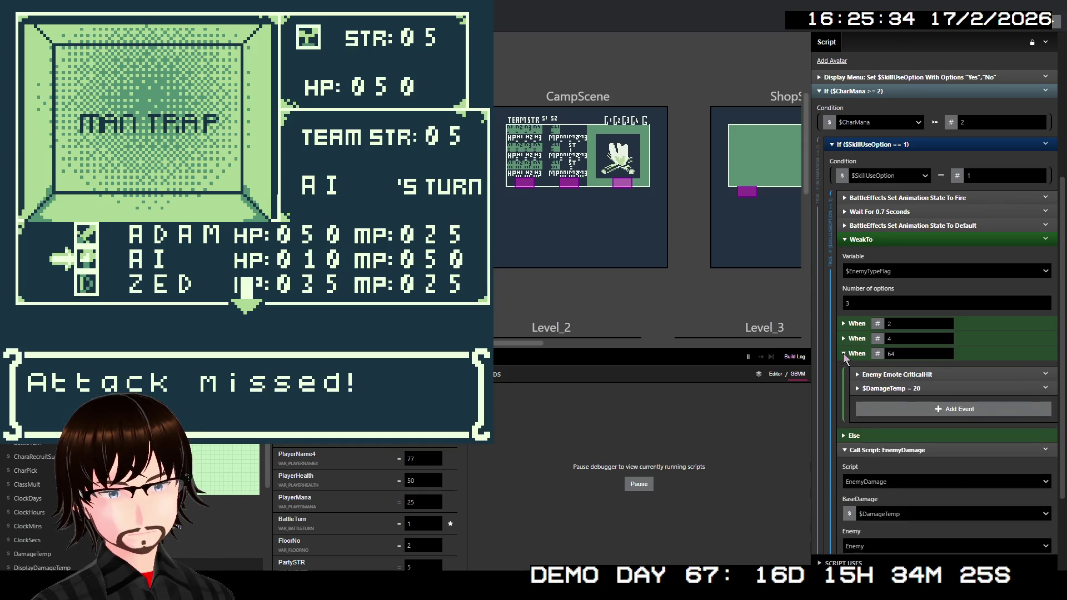
left_click(843, 354)
Set the EnemyDamage call's BaseDamage parameter to $DamageTemp.
left_click(912, 443)
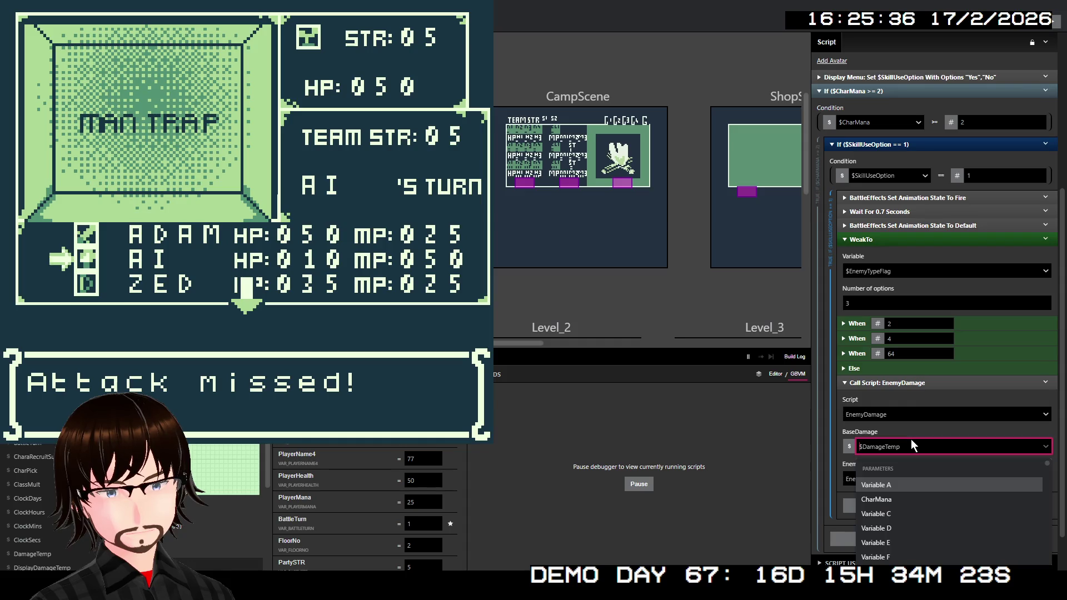
type("da")
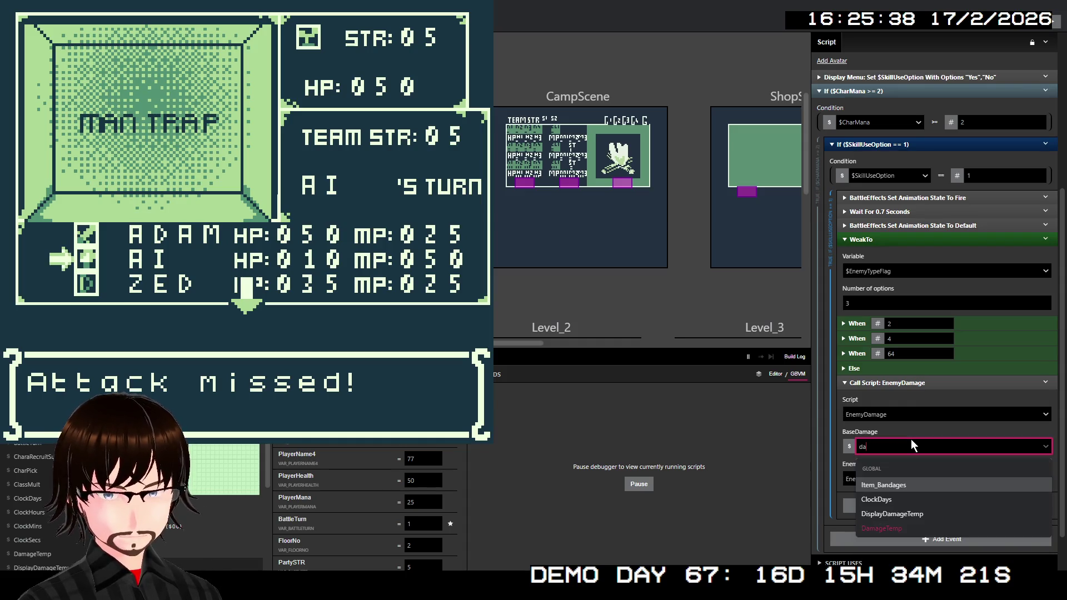
left_click(884, 527)
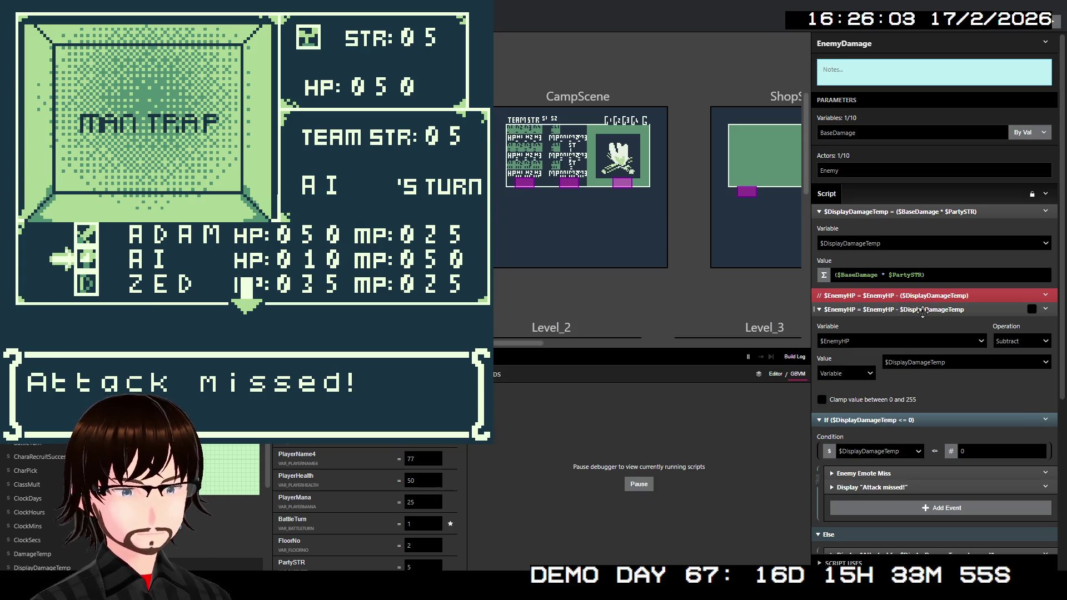
scroll(923, 316, "down", 2)
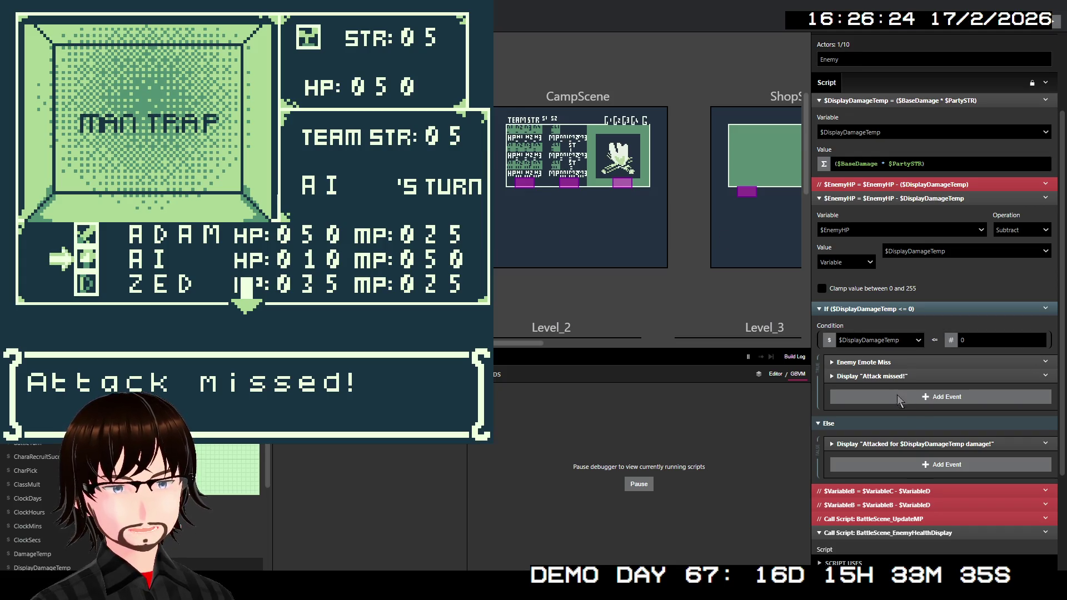
left_click(901, 378)
left_click(902, 378)
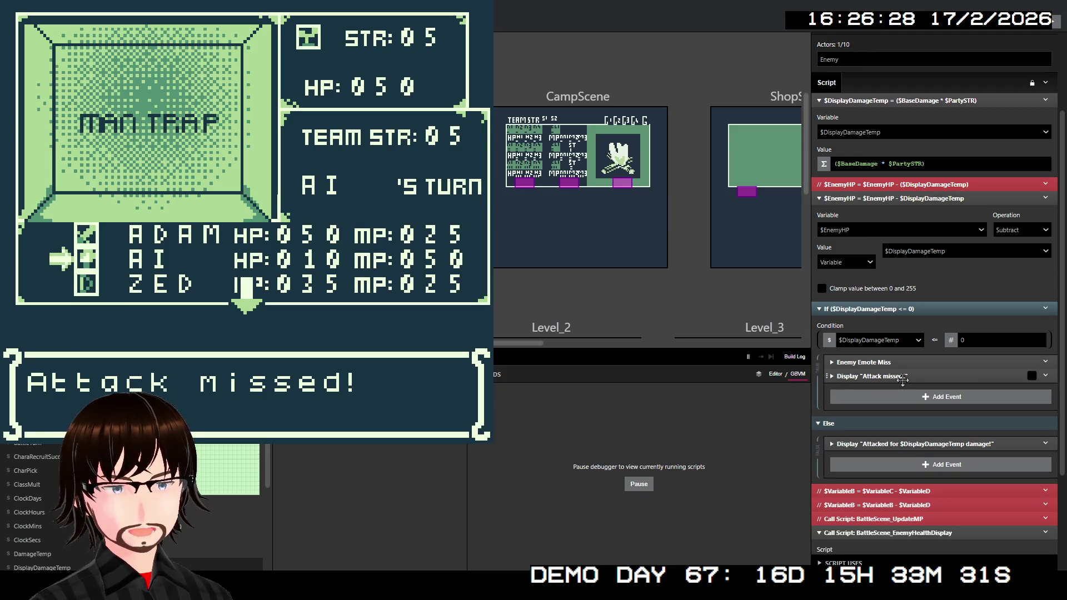